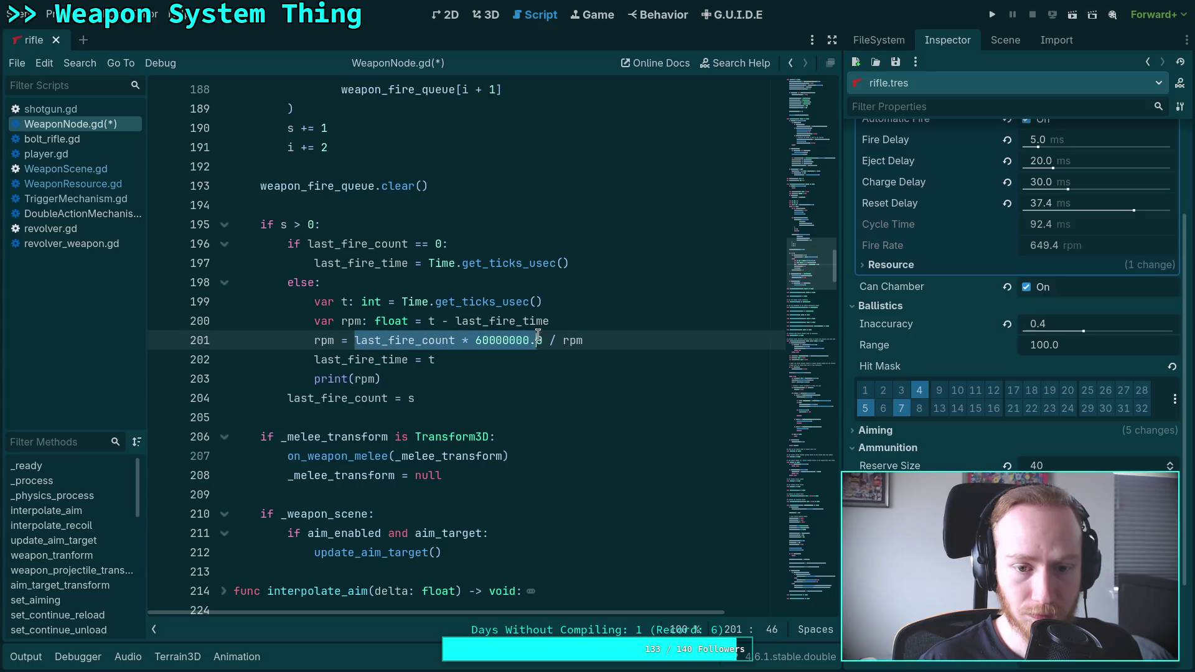
Step: Merge the lines into rpm = last_fire_count * 60000000.0 / (t - last_fire_time) and delete line 201
click(548, 387)
click(428, 321)
key(ctrl+v)
text(/ )
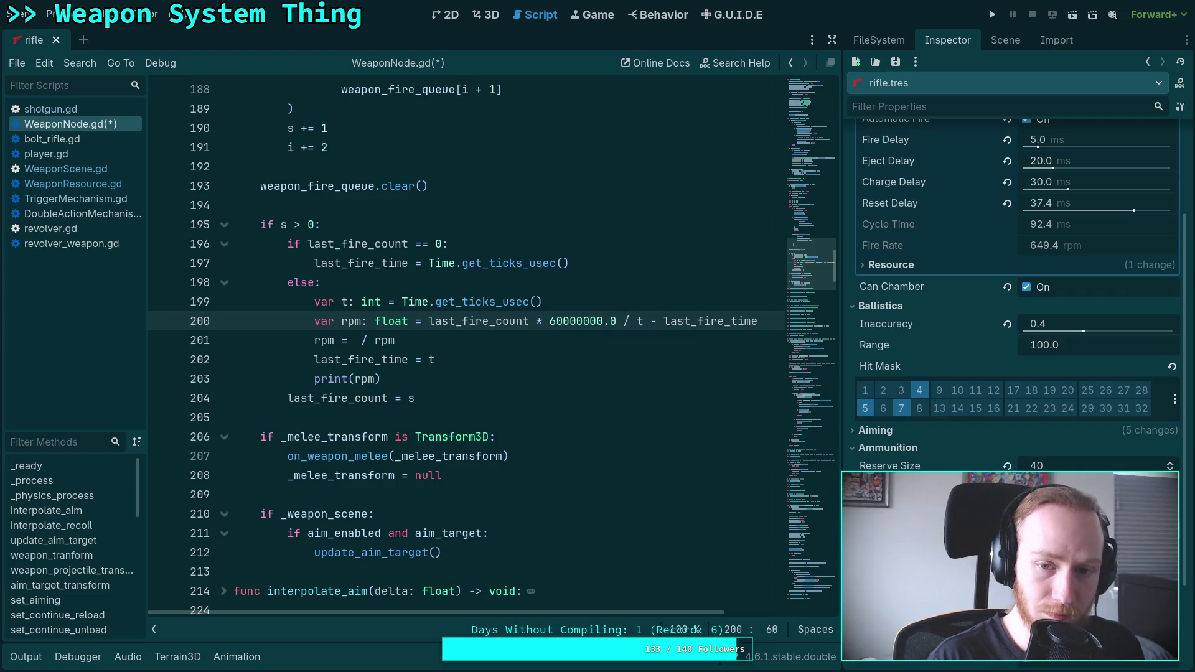
text(()
key(End)
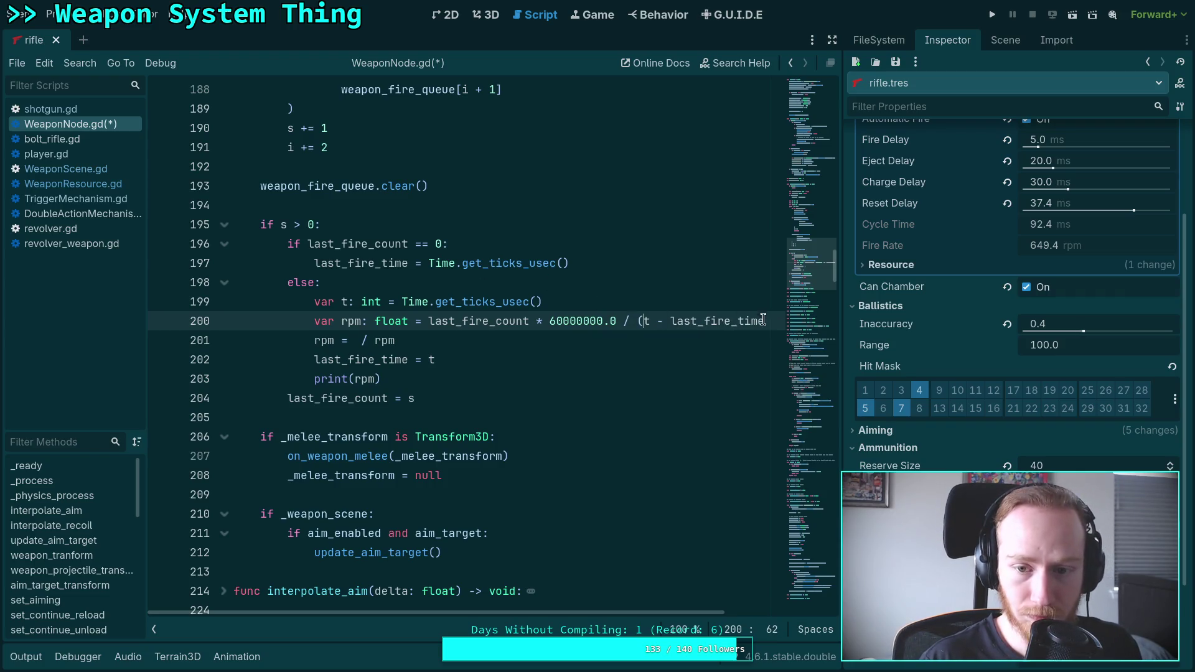
text())
key(shift+Down)
key(BackSpace)
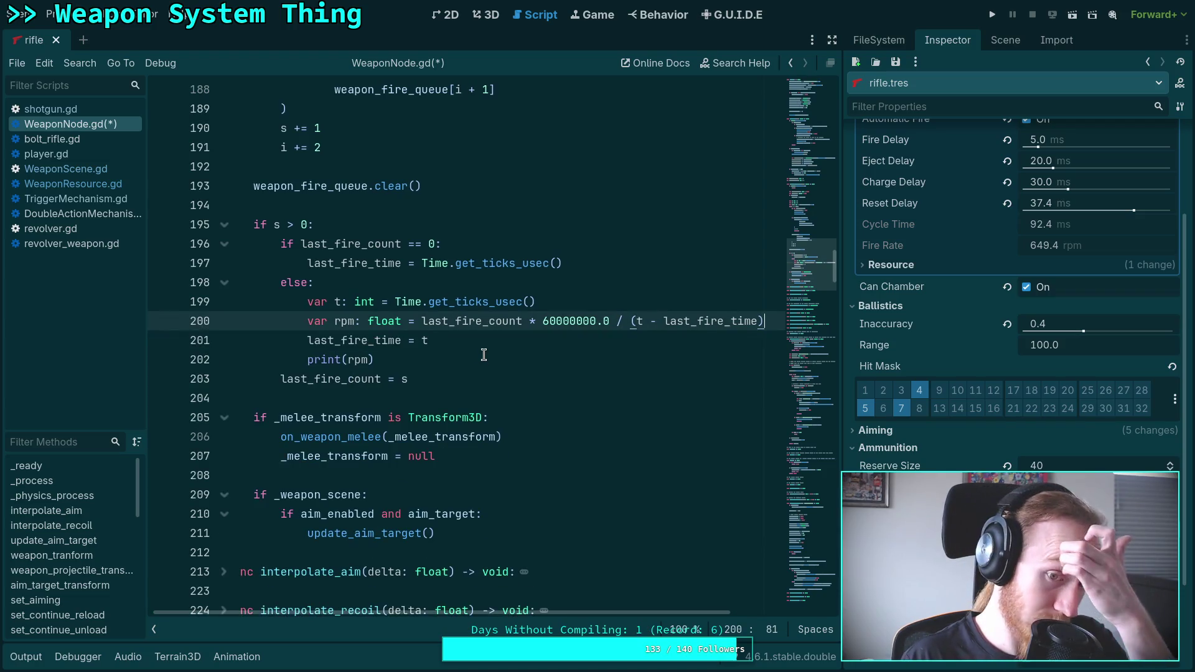
Step: Save WeaponNode.gd and launch the game with F5
click(484, 356)
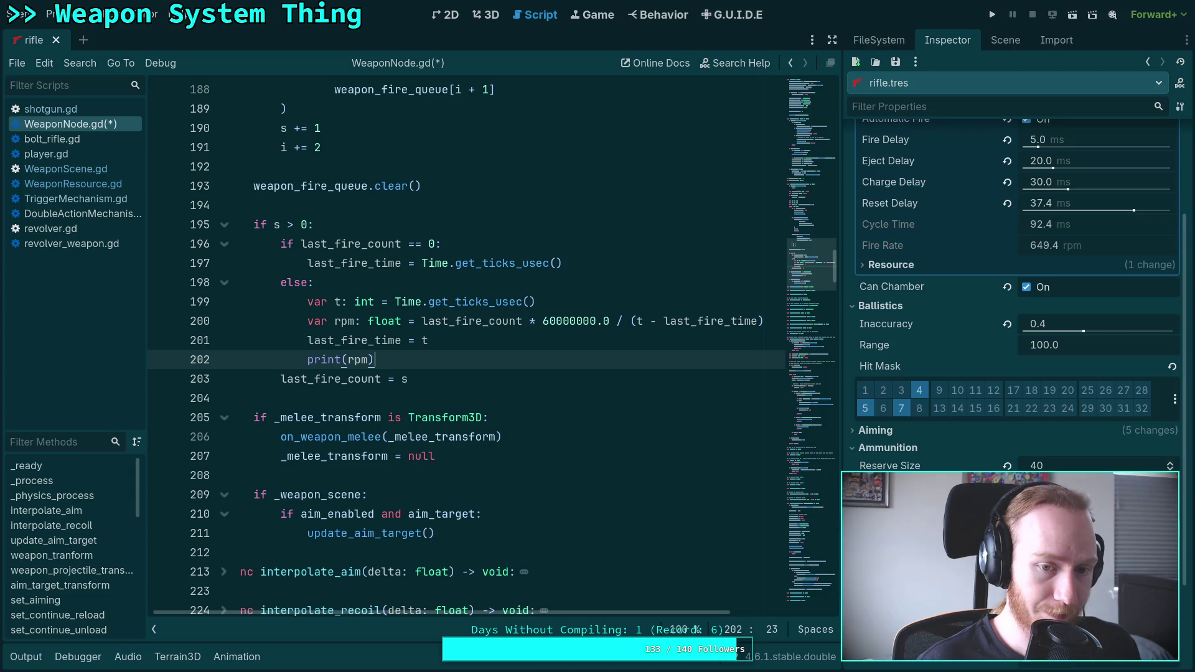
key(ctrl+s)
key(F5)
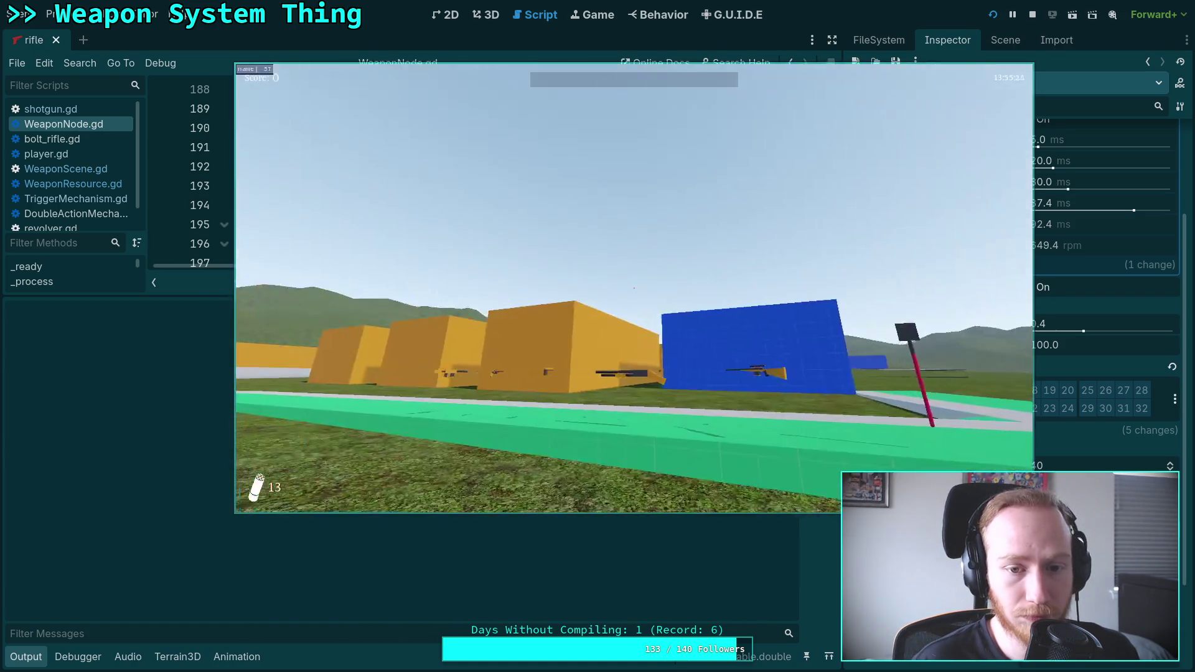
Step: Pick up and reload the rifle, then hold fire on full auto to log RPM samples
key(w)
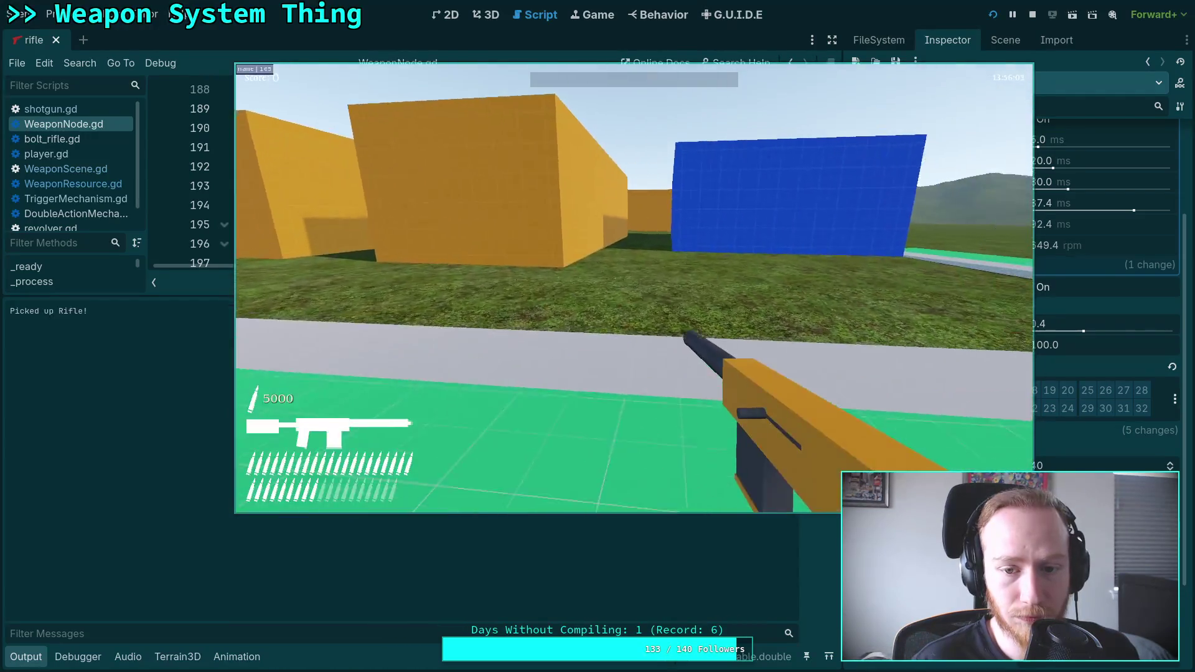
key(r)
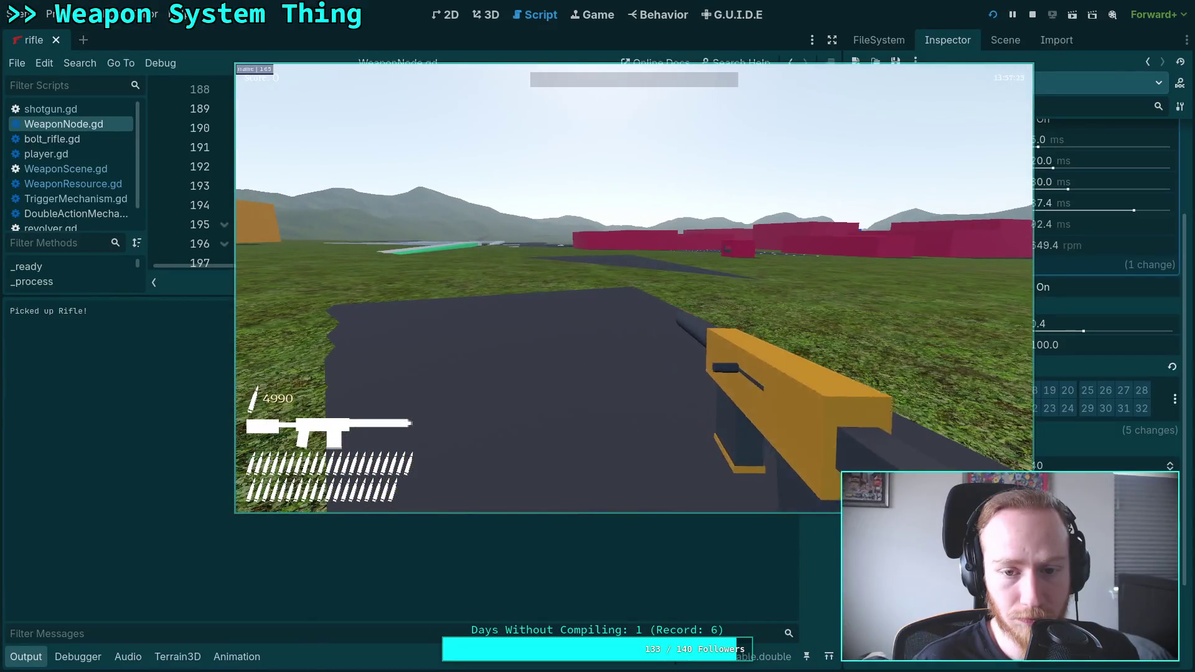
click(634, 288)
drag(634, 288, 634, 289)
Step: Exit the game to desktop and make the Output log taller
key(Escape)
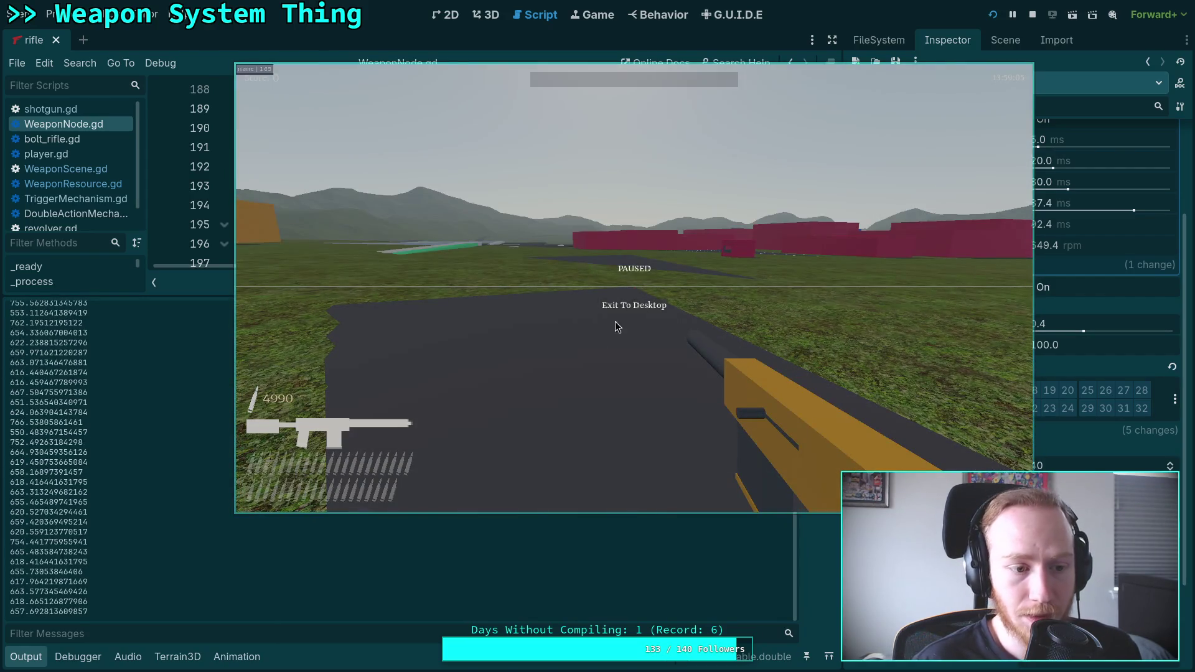
click(630, 310)
drag(349, 295, 375, 200)
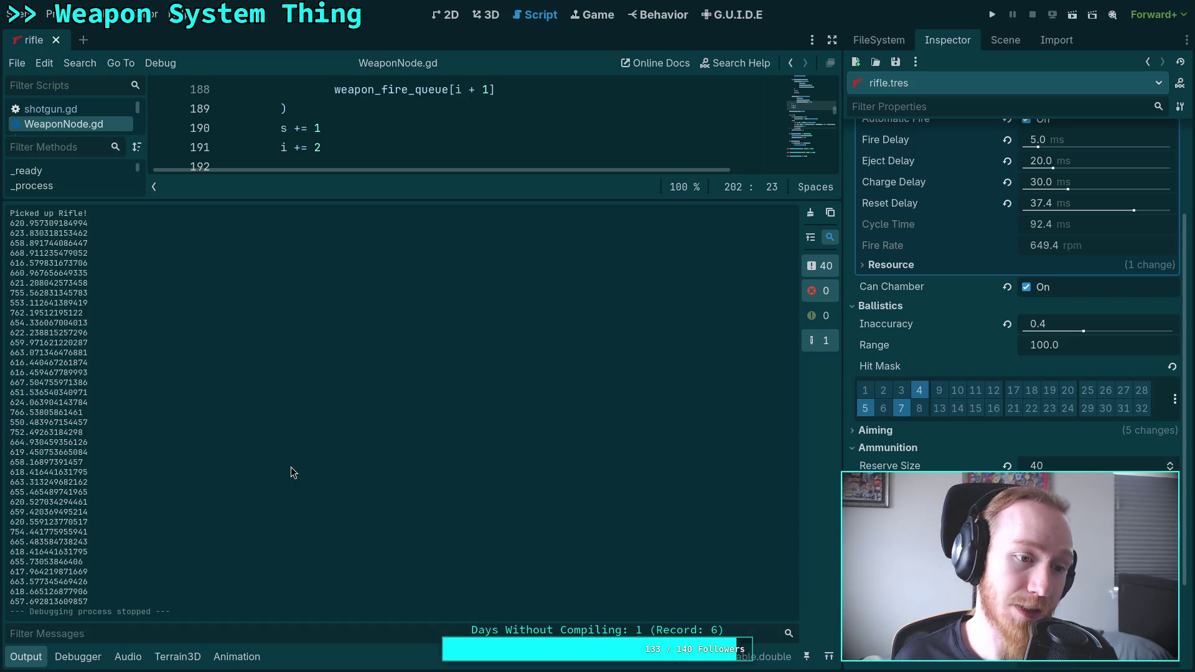
Step: Select every printed RPM number in the Output log and copy it
mouse_move(95, 602)
mouse_down()
mouse_move(37, 452)
mouse_move(13, 225)
mouse_move(34, 232)
mouse_up()
right_click(34, 232)
click(88, 239)
key(super+4)
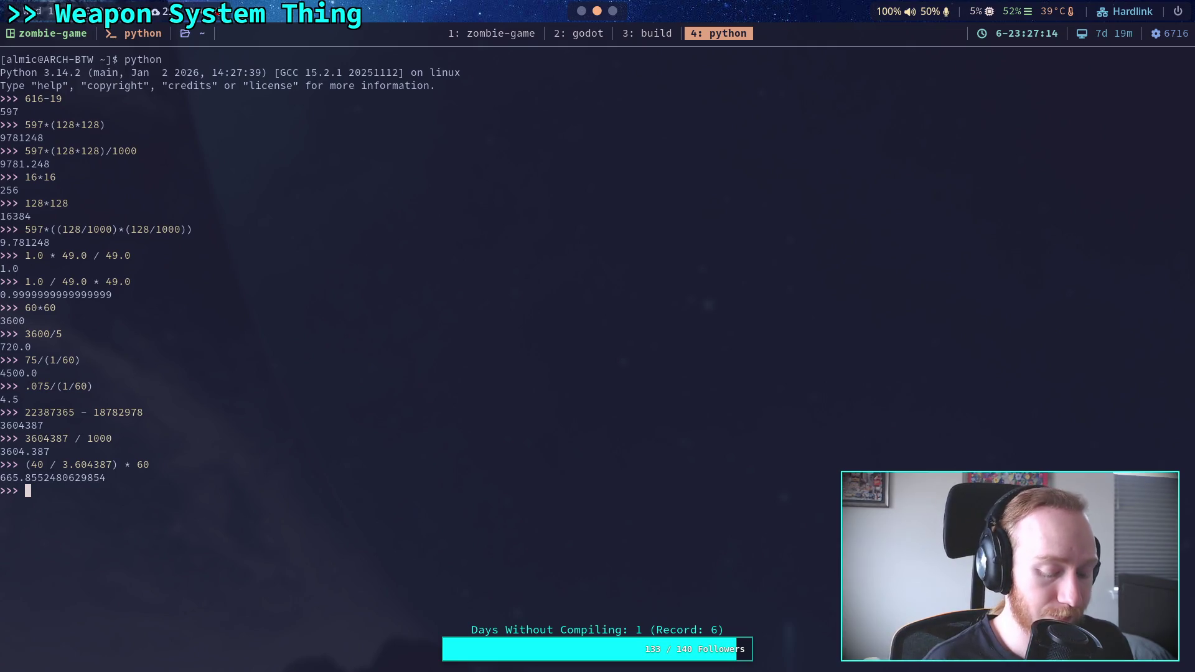
Step: Paste the copied RPM samples into the REPL between triple quotes
text(""")
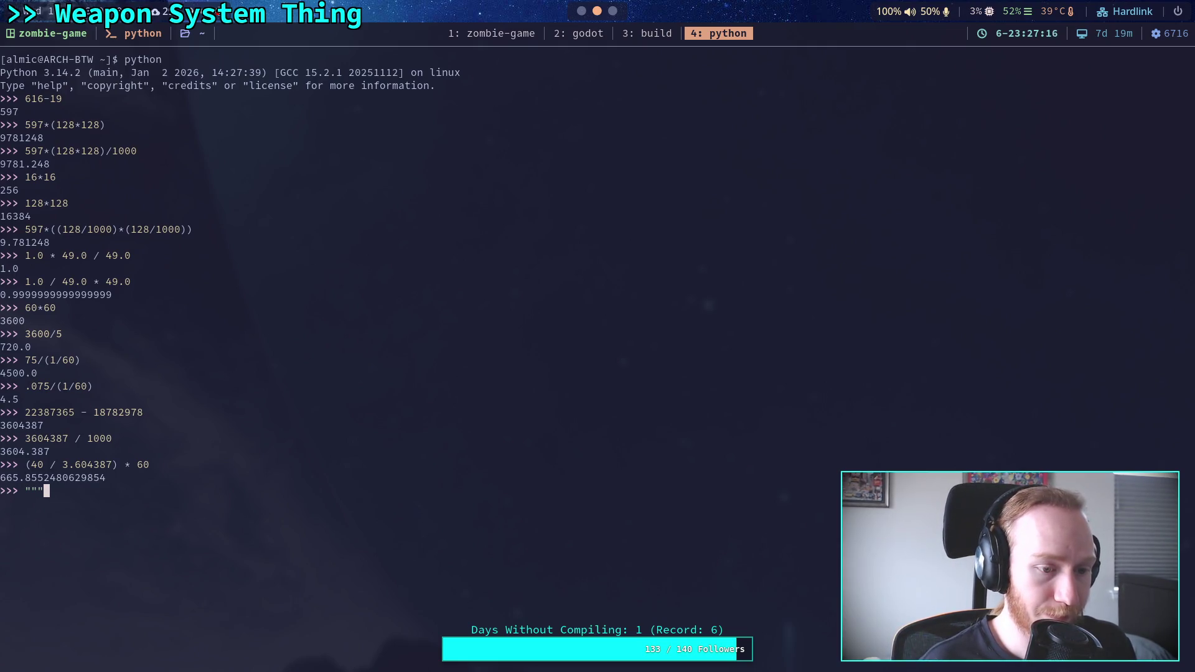
key(ctrl+shift+v)
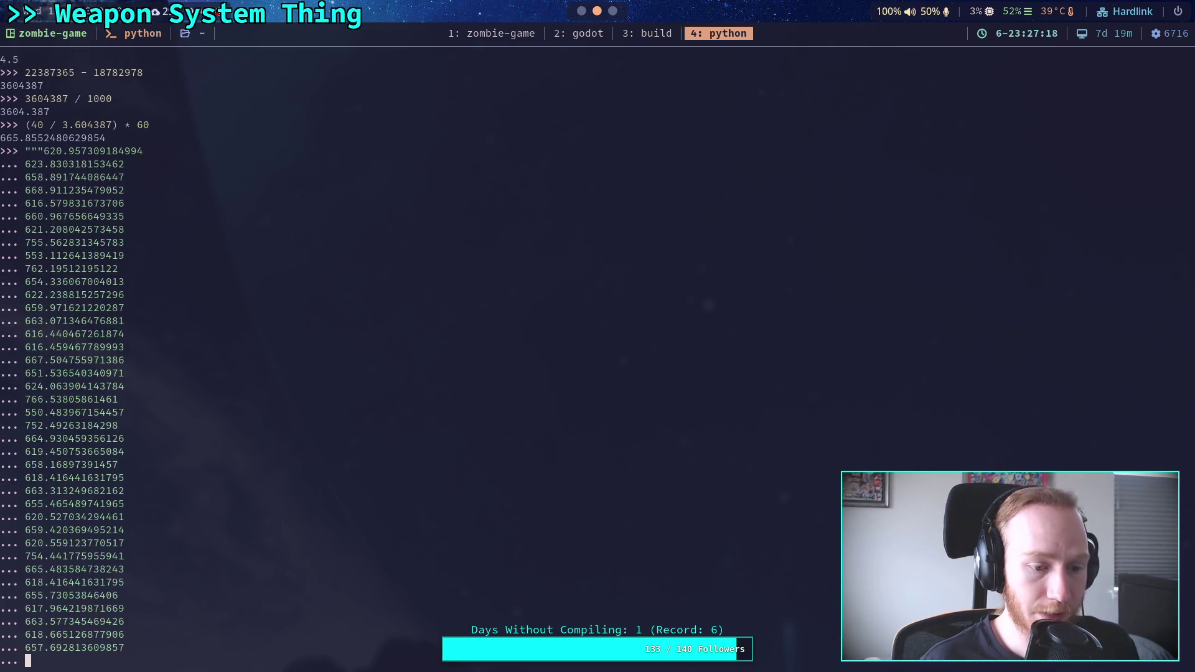
text(""".)
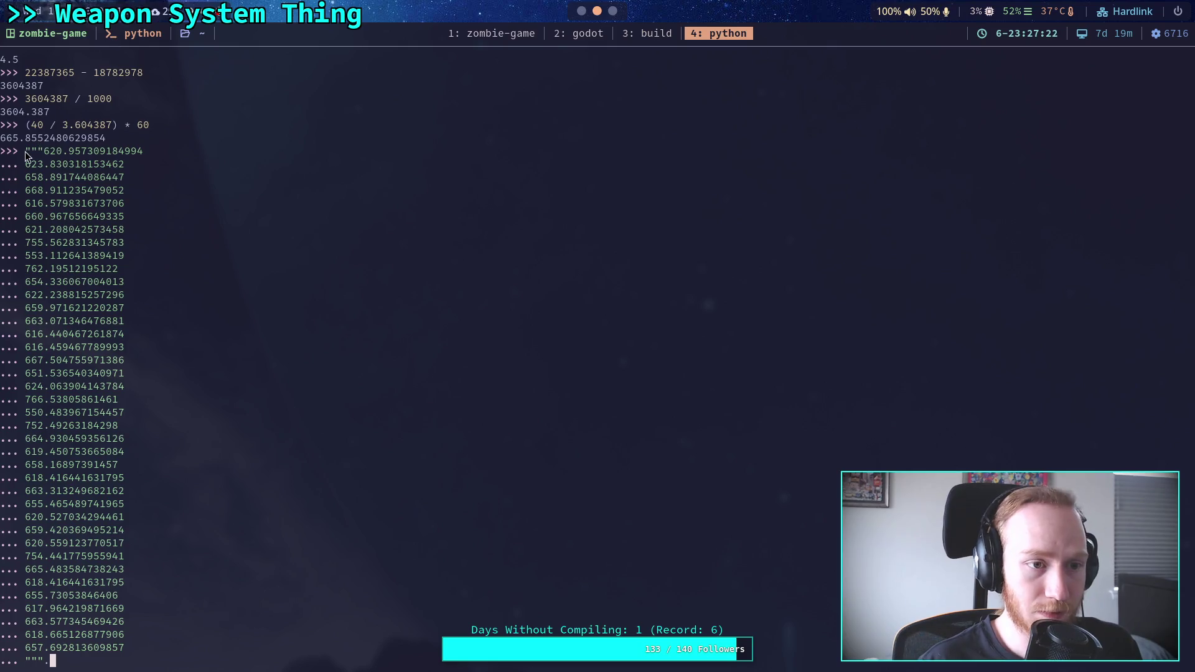
Step: Prefix the string with ts = and append .split("\n"), then run it
key(Left)
key(Left)
key(Left)
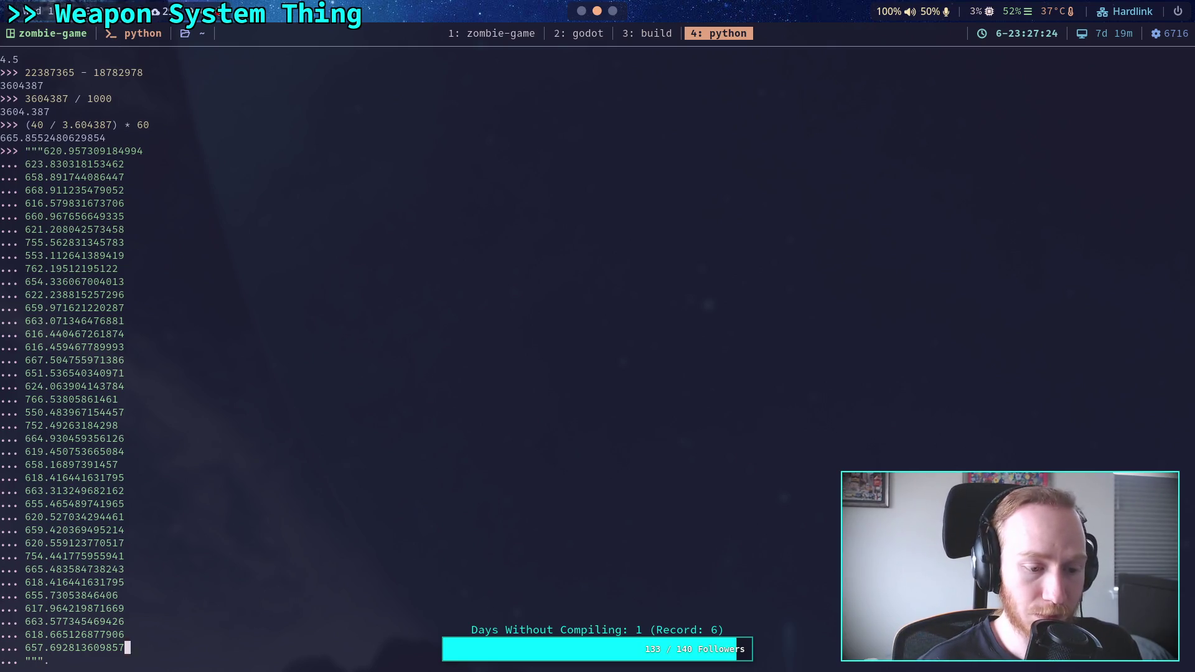
key(Left)
key(Left)
key(Left)
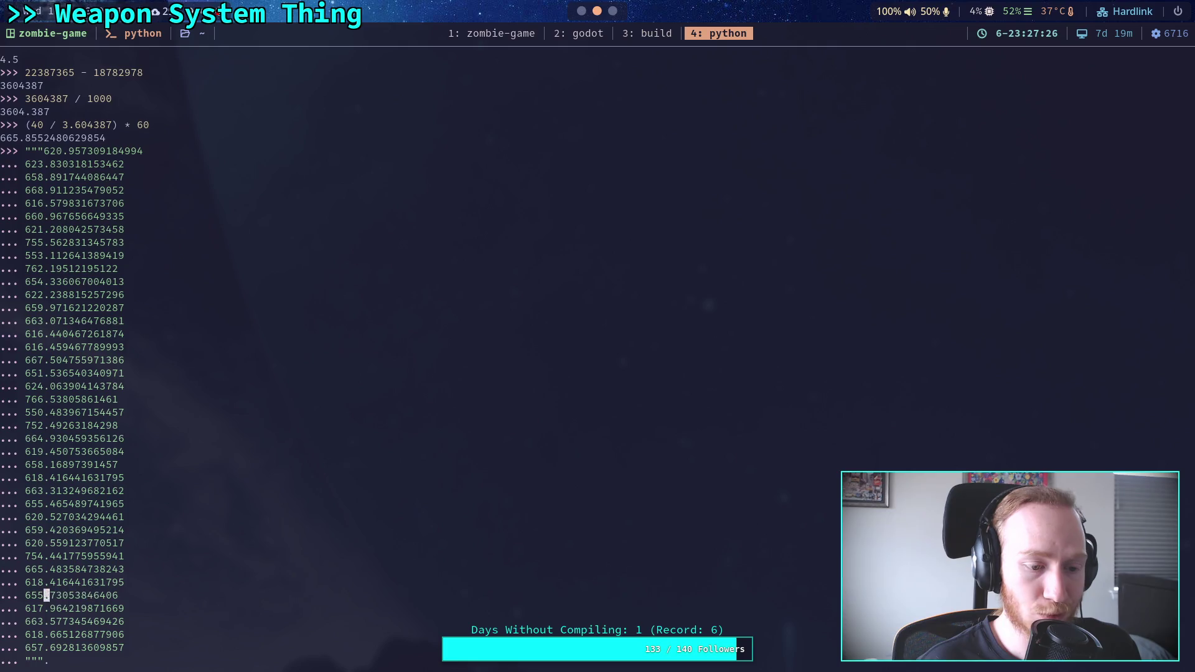
click(127, 608)
key(Up)
key(Up)
key(Up)
key(Left)
key(Left)
key(Left)
key(Home)
text(ts =)
key(Down)
key(Down)
key(Down)
key(Down)
text(split()
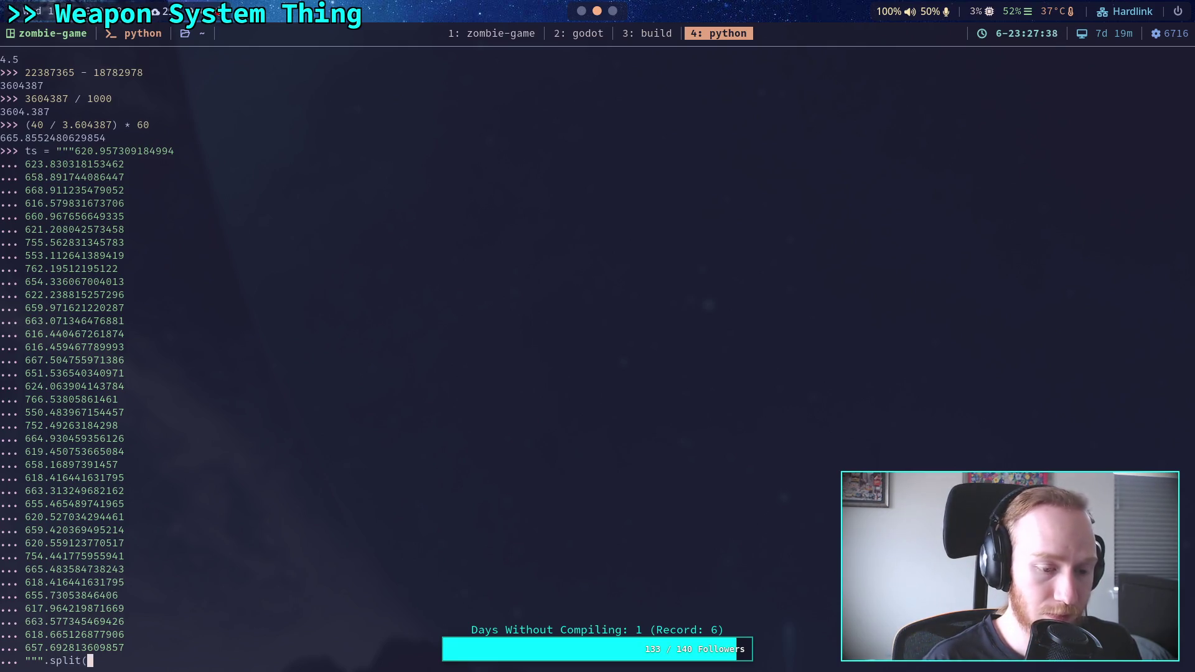
text("\)
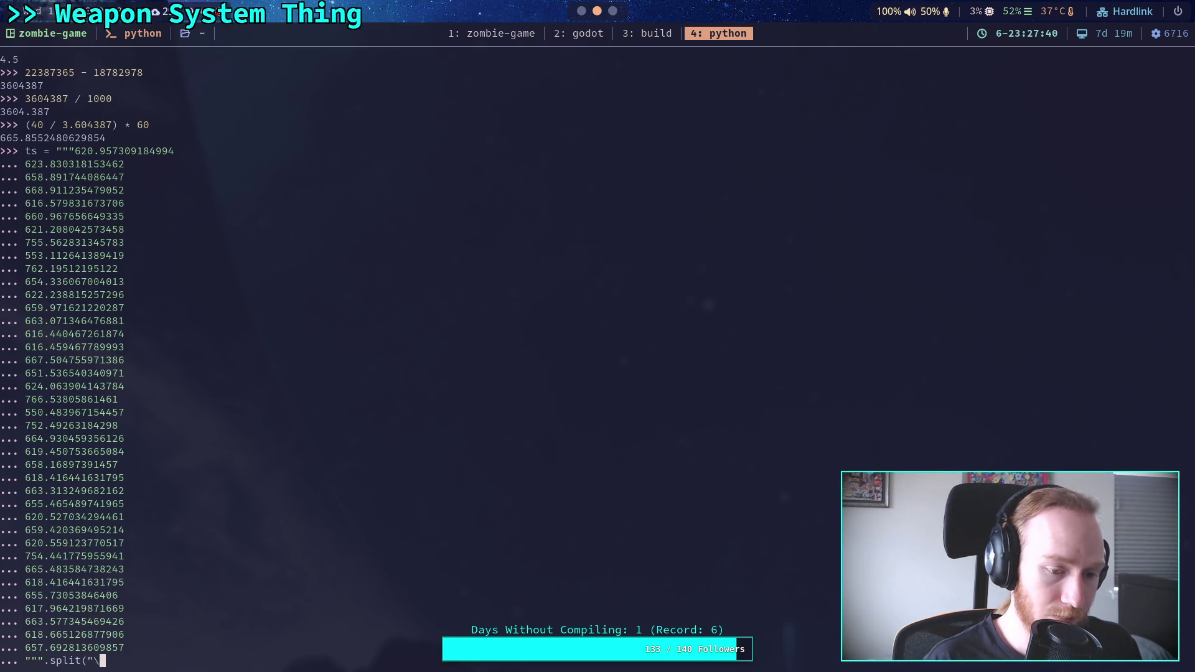
text(-")
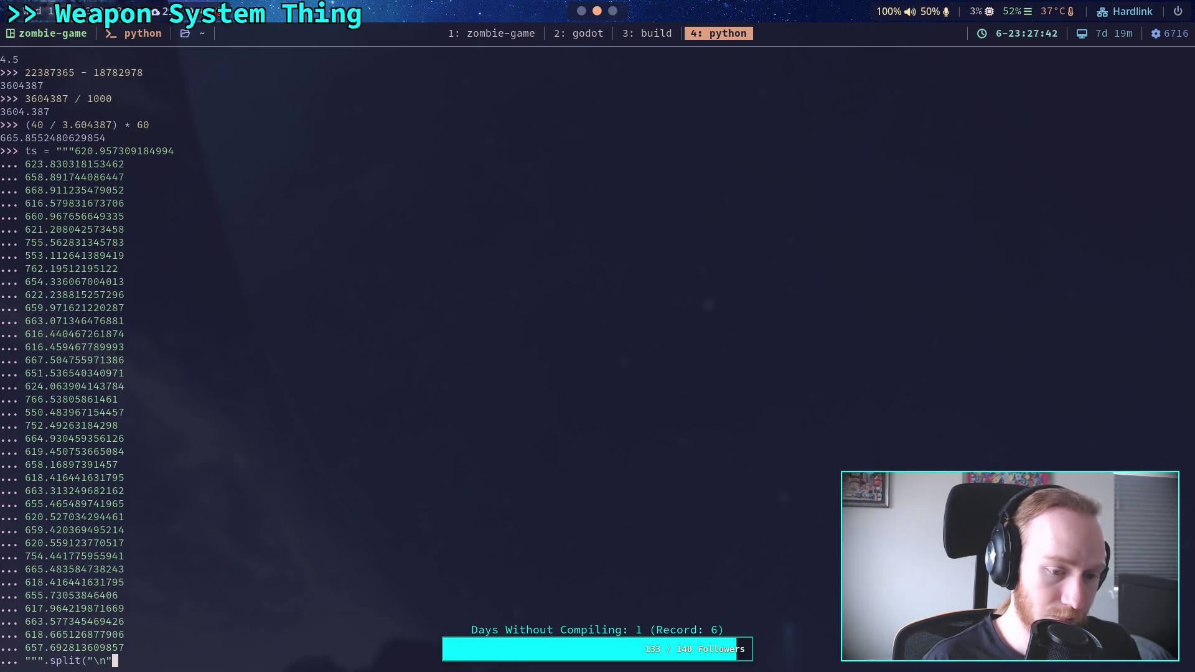
text())
key(Return)
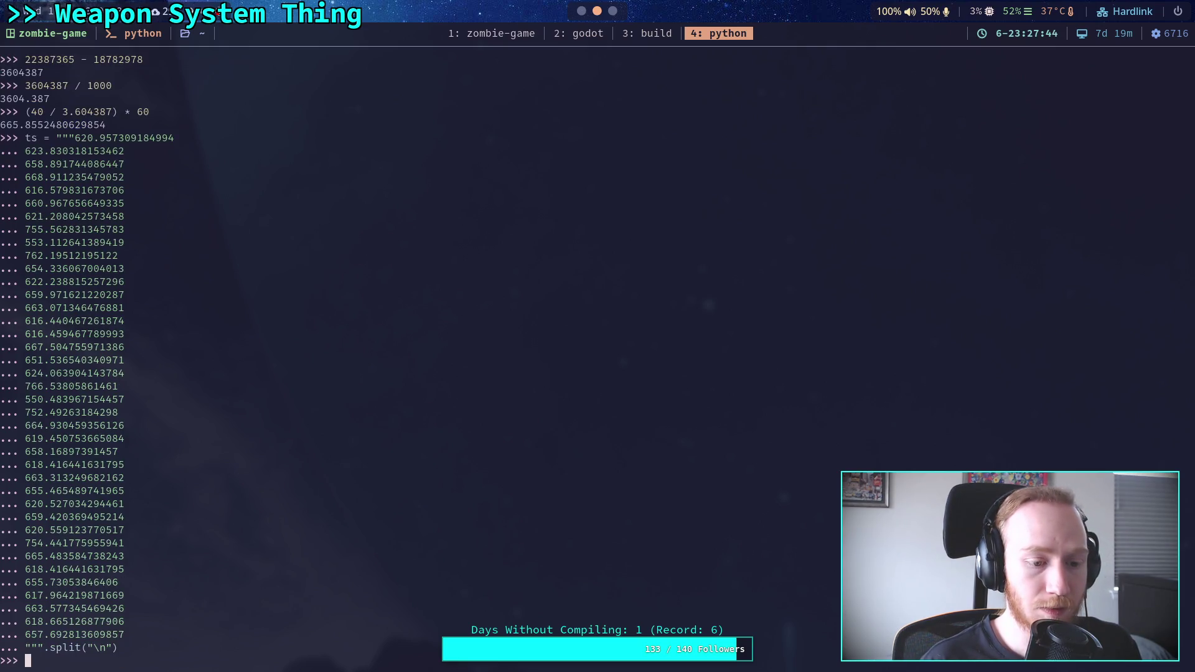
Step: Print ts and try totalling it with sum(ts)
text(ts)
key(Return)
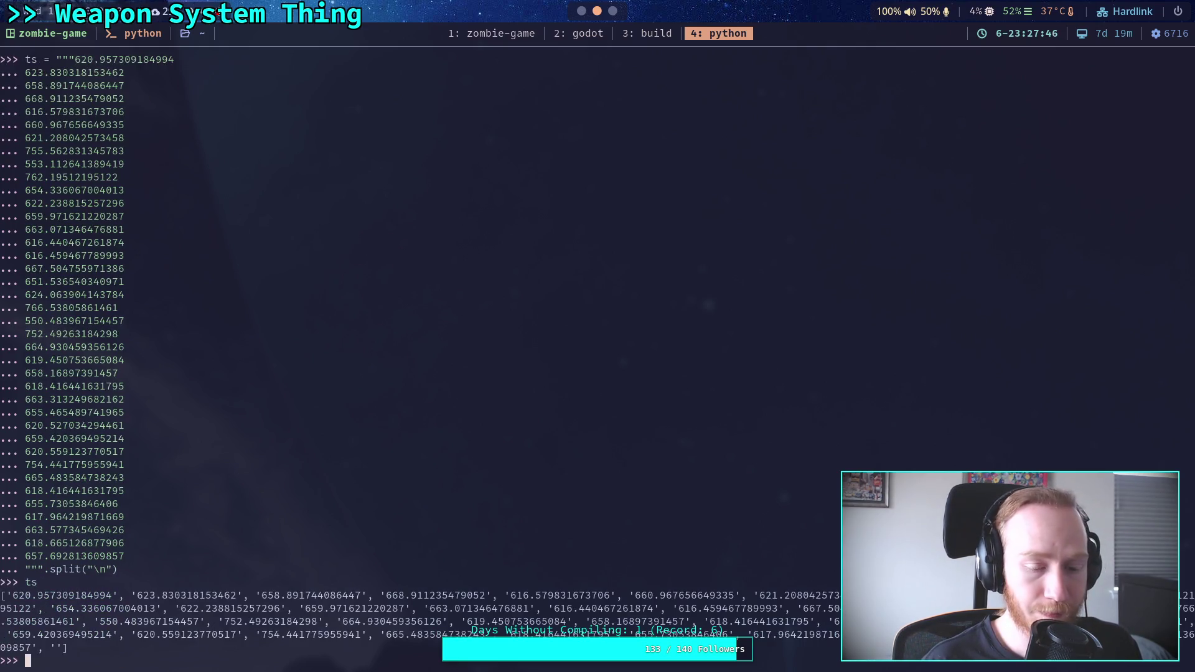
text(for)
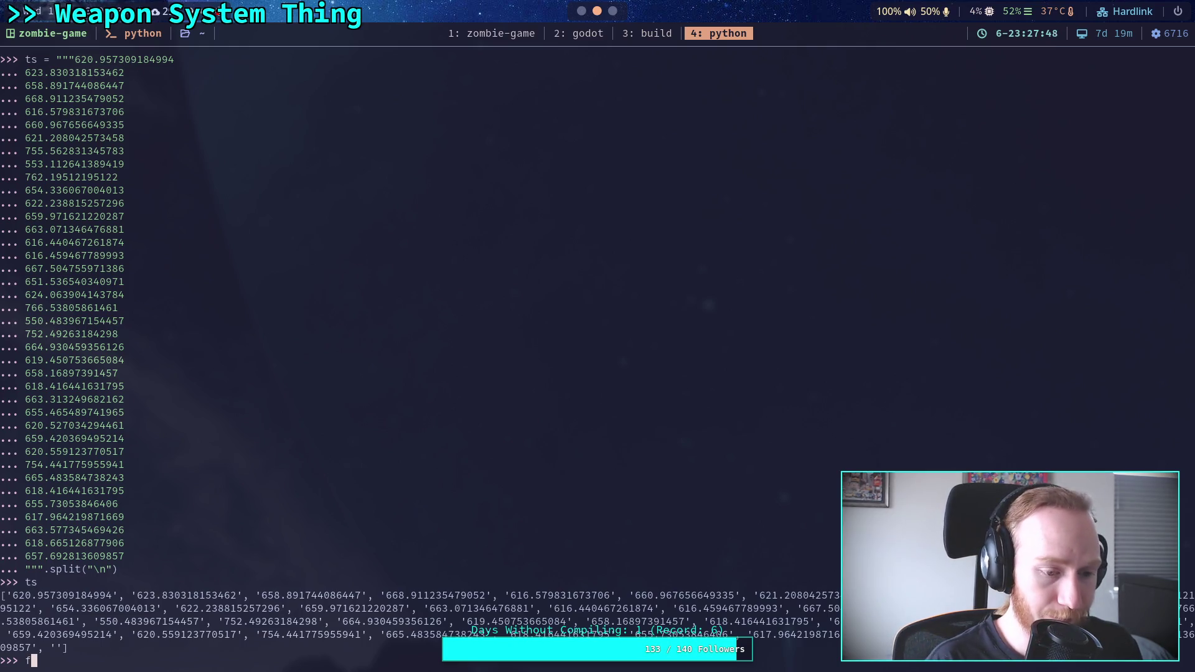
key(BackSpace)
key(BackSpace)
key(BackSpace)
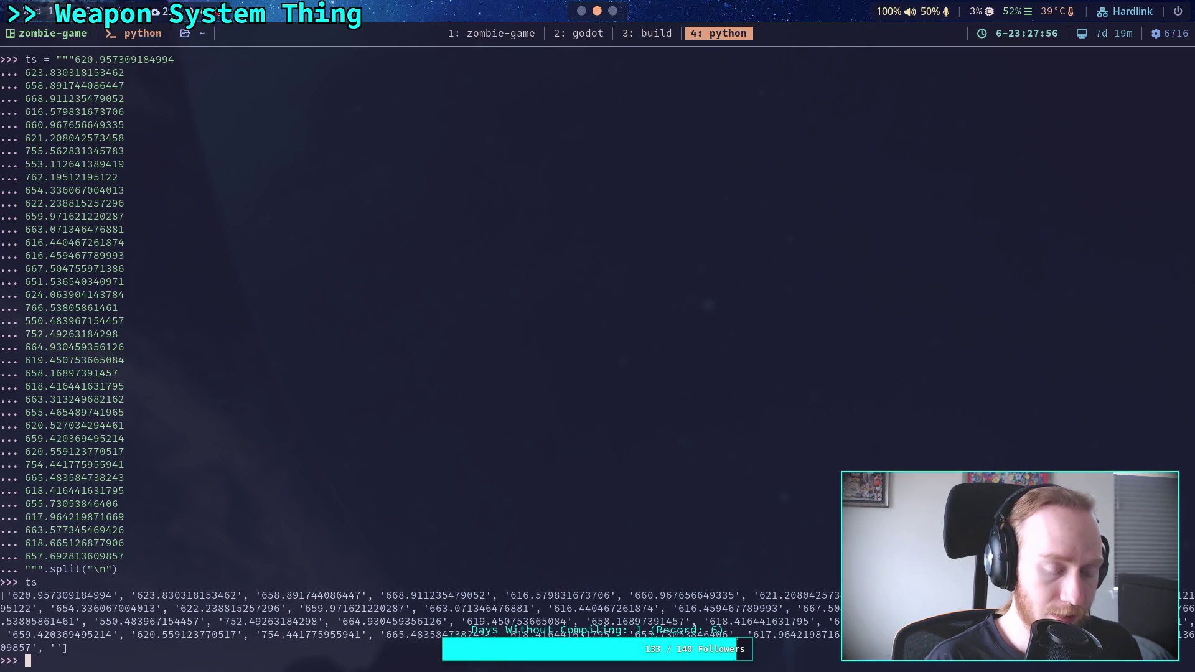
text(sum(ts))
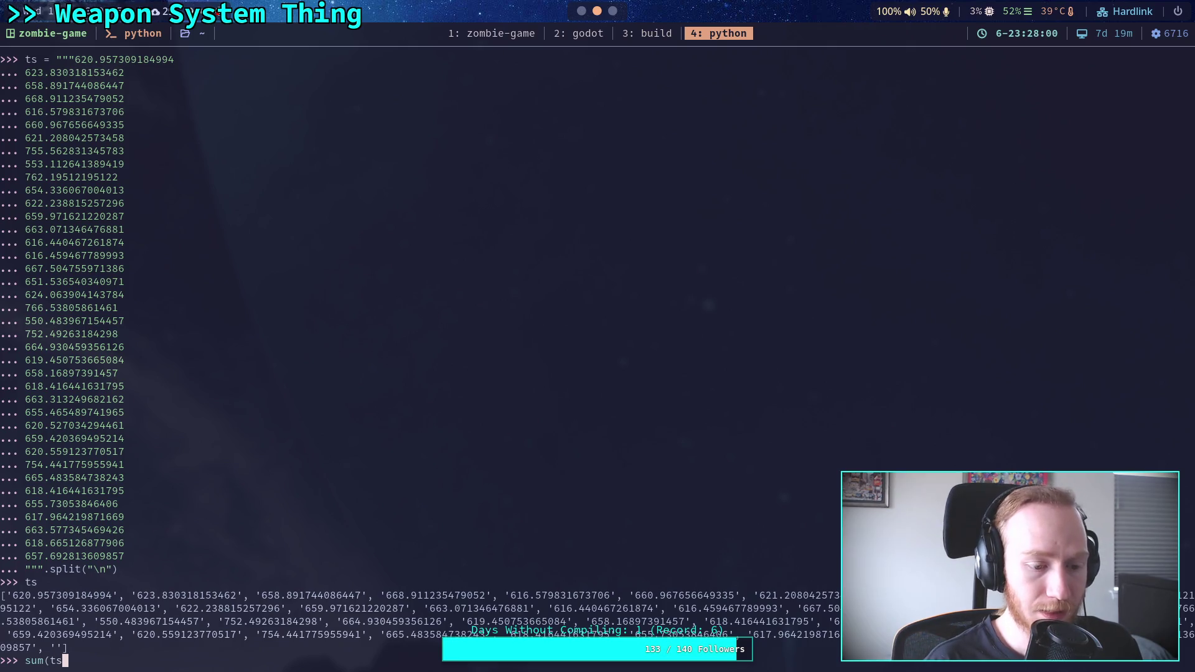
key(Return)
Step: Convert the samples with ts = [int(v) for v in ts], fixing the closing bracket
key(Up)
key(BackSpace)
key(BackSpace)
key(BackSpace)
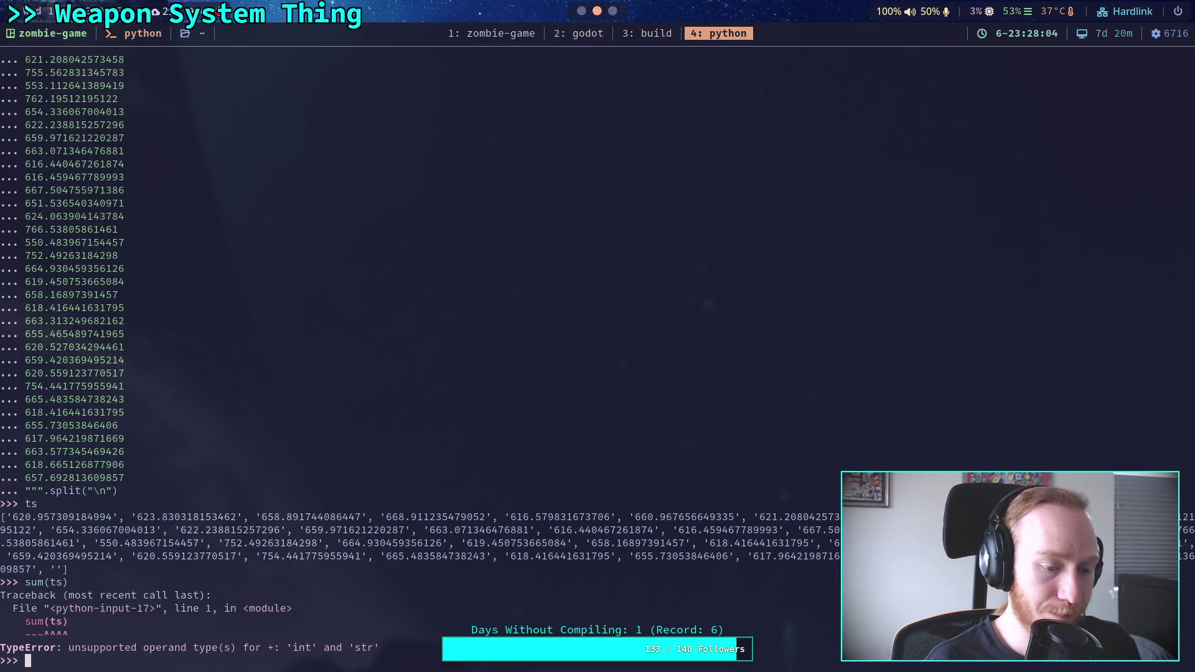
text(ts = )
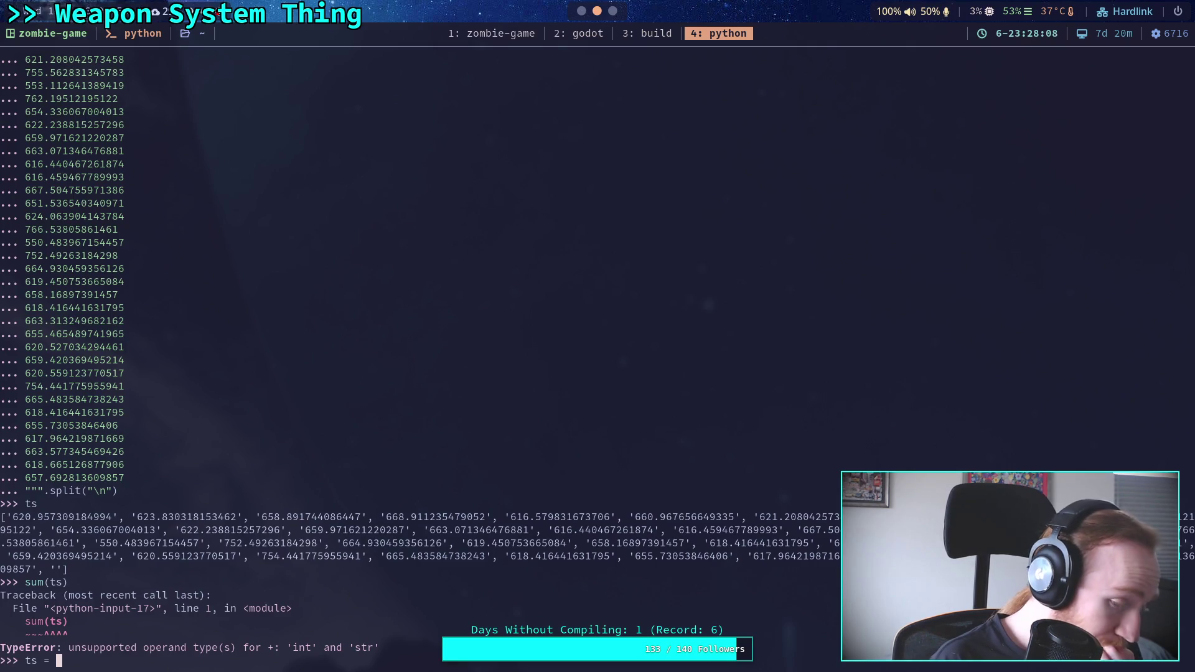
text([int()
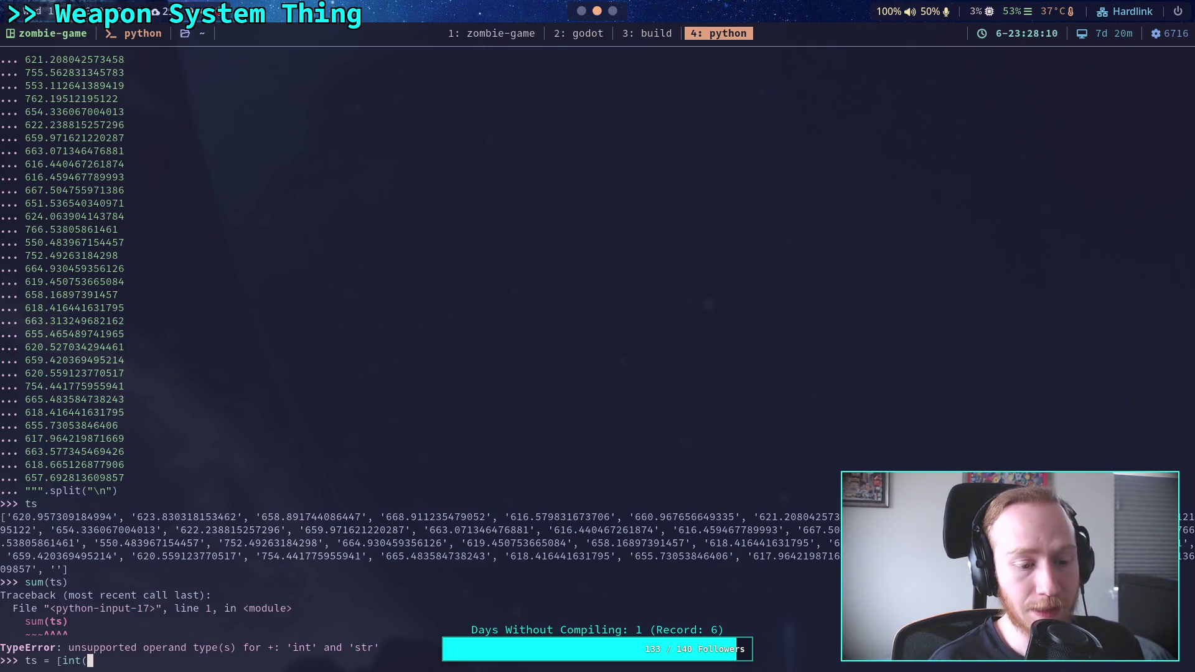
text(v) for )
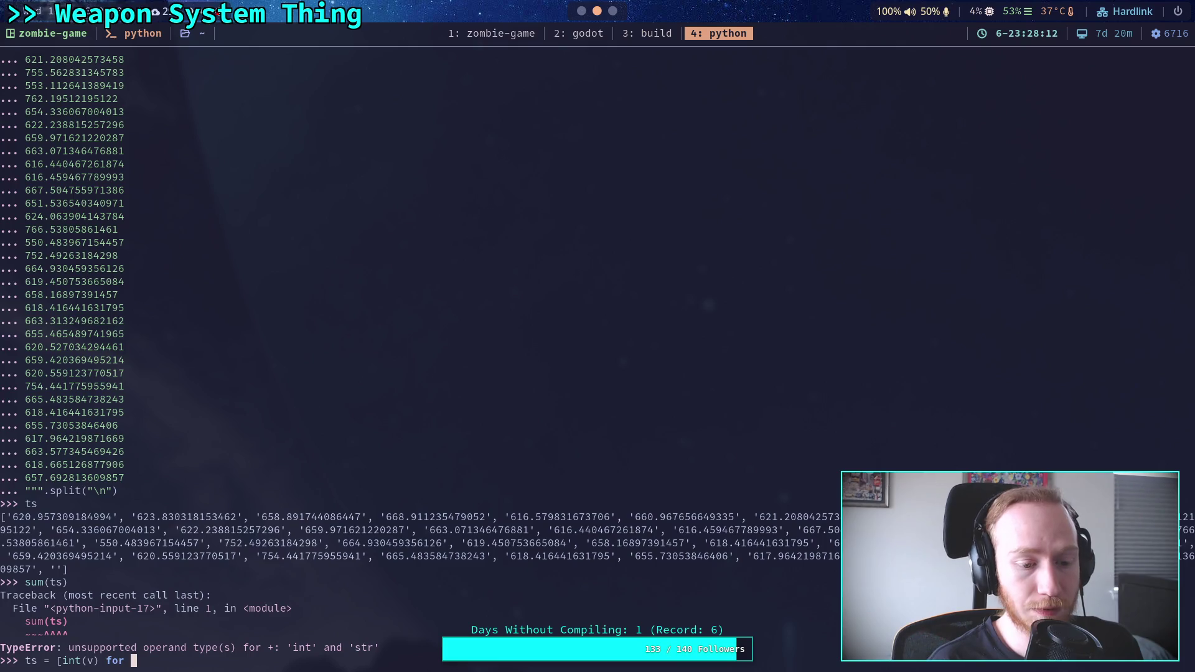
text(v in ts))
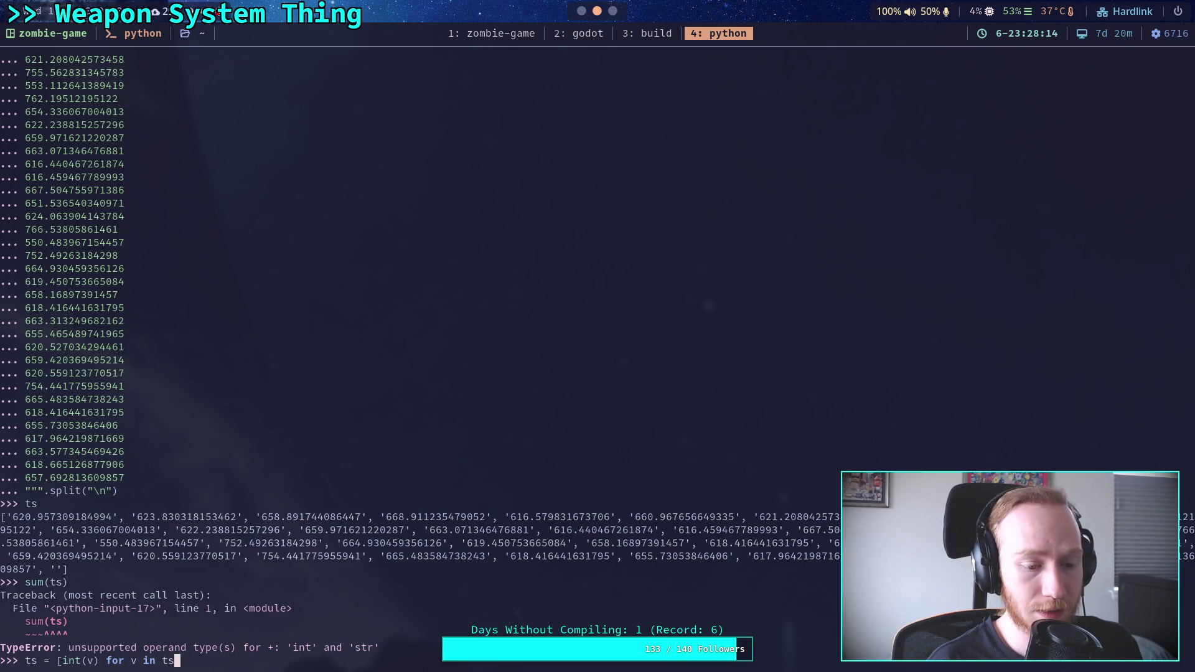
key(Return)
key(Up)
key(BackSpace)
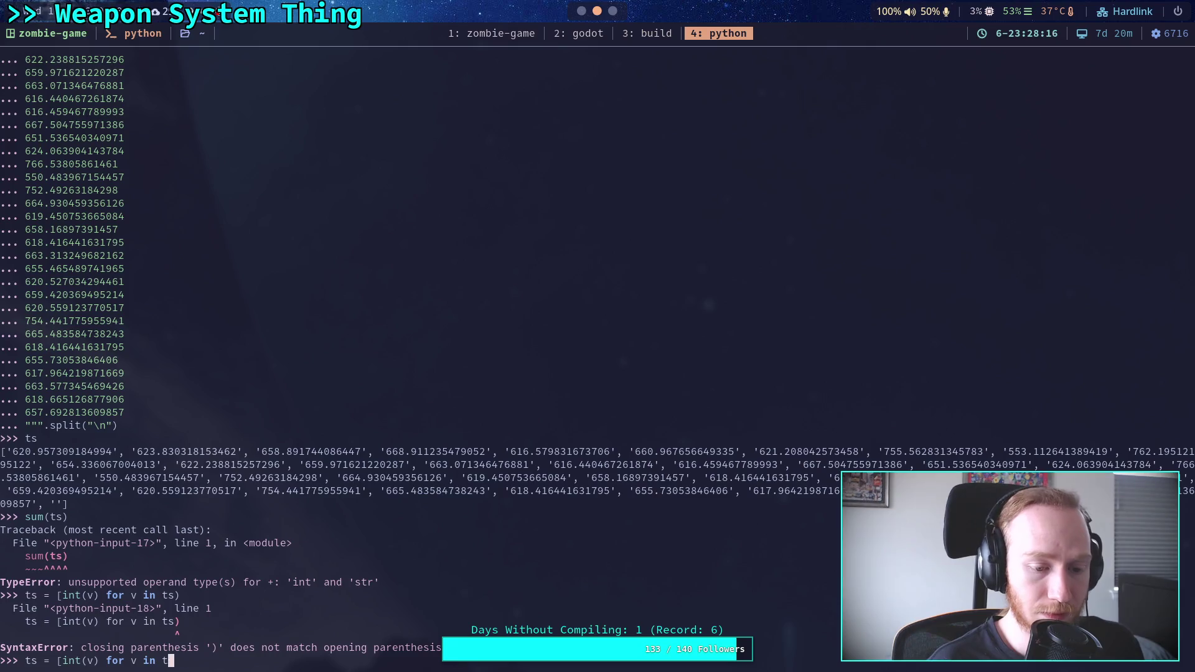
text(])
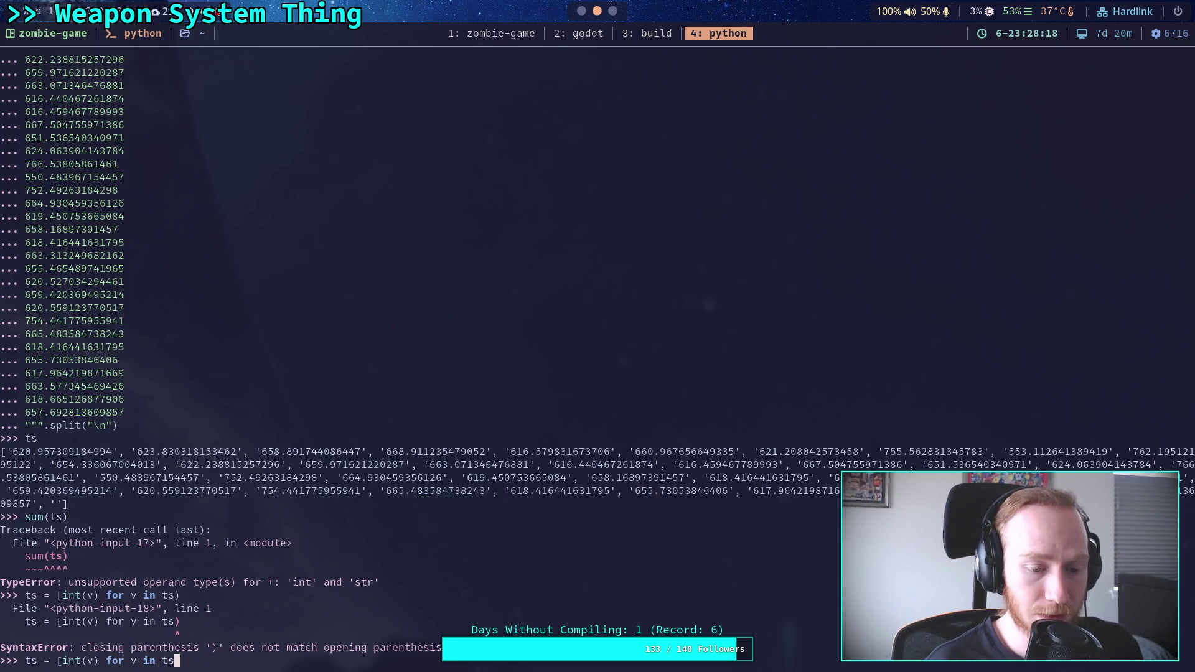
key(Return)
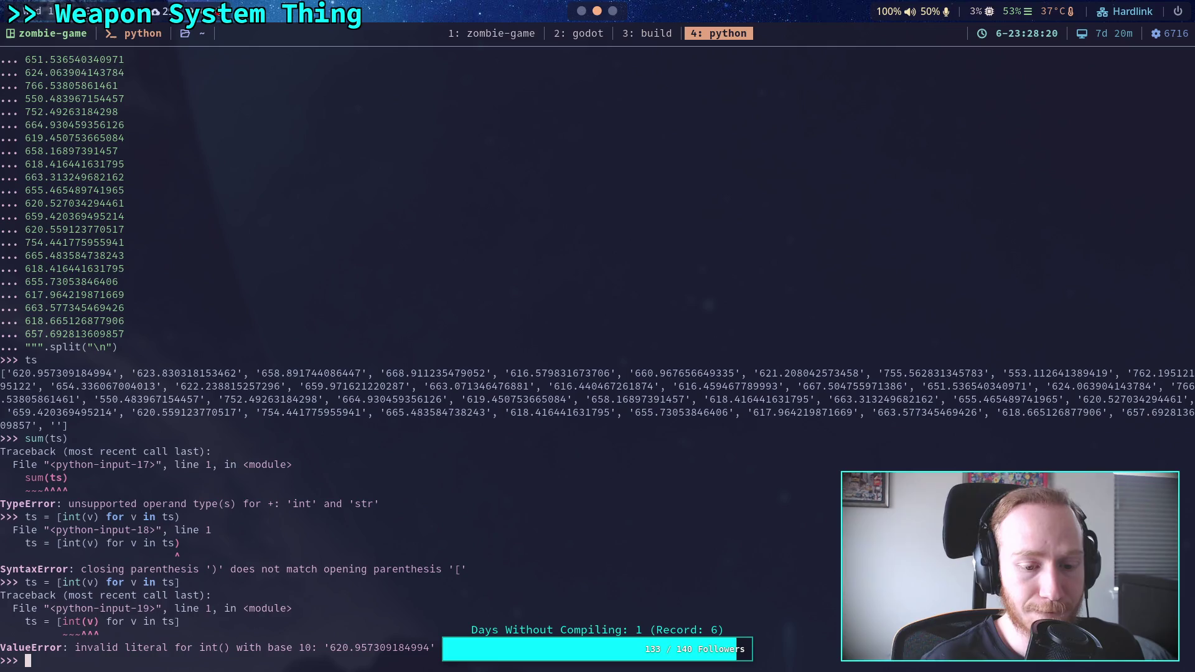
Step: Change the conversion to ts = [float(v) for v in ts]
key(Up)
key(Left)
key(Left)
key(Left)
key(Left)
key(Left)
key(Left)
key(BackSpace)
key(BackSpace)
key(BackSpace)
text(floa)
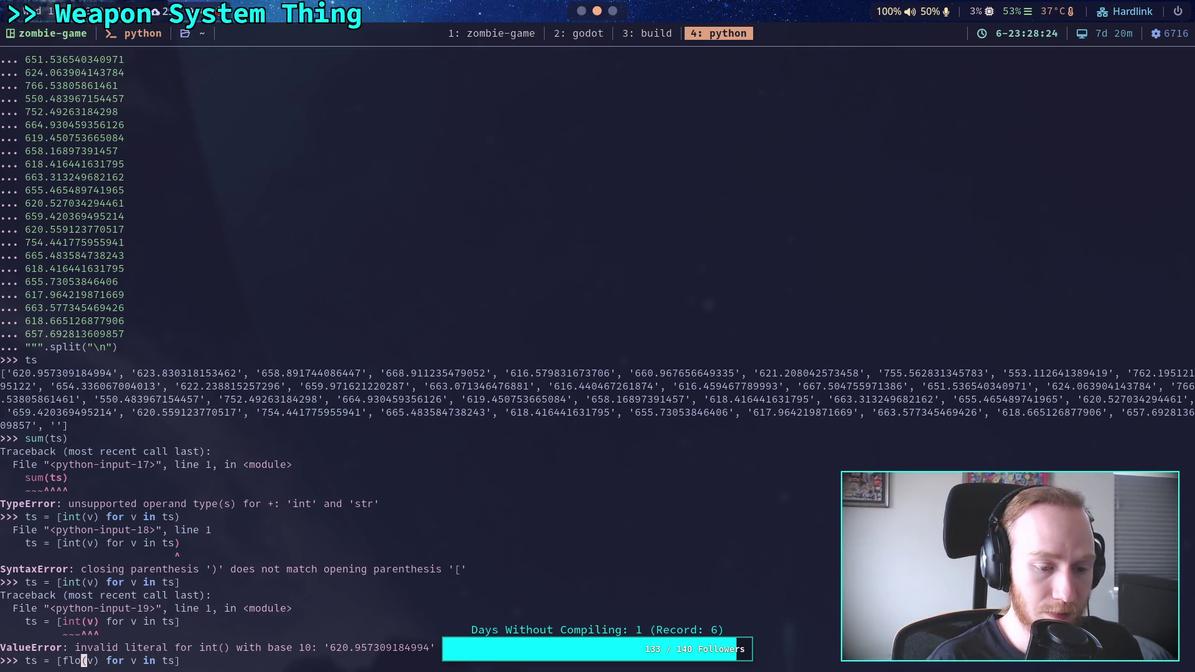
text(t)
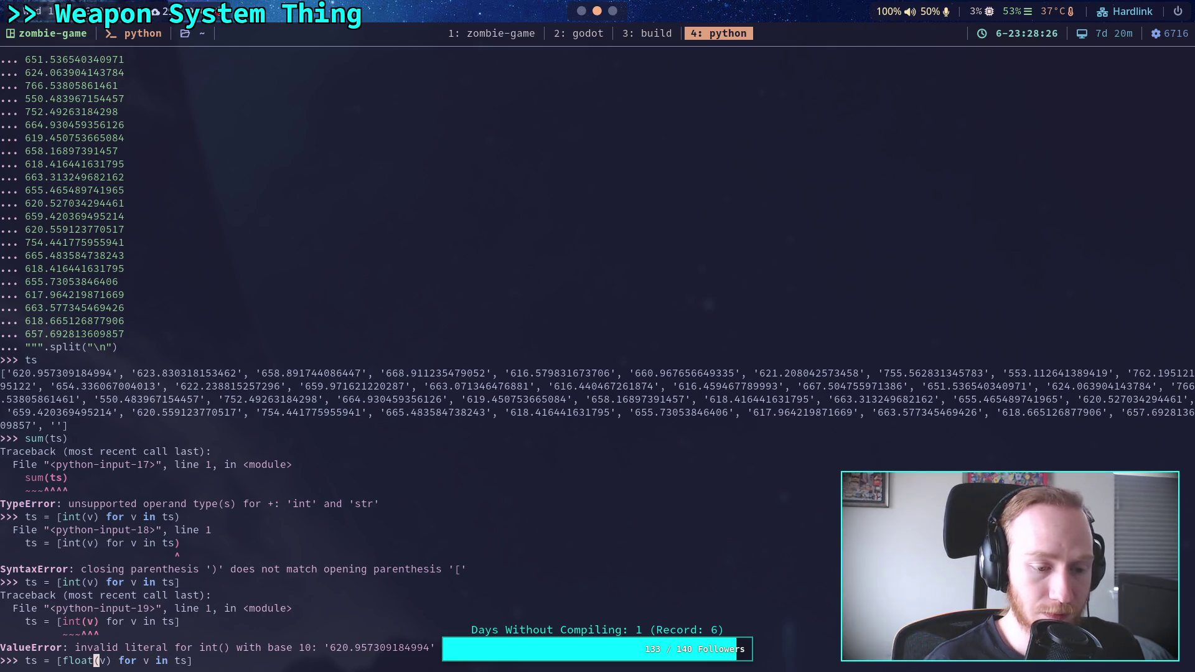
key(Return)
Step: Drop the empty last entry with ts[:-1], check the list, and convert it to floats
key(Up)
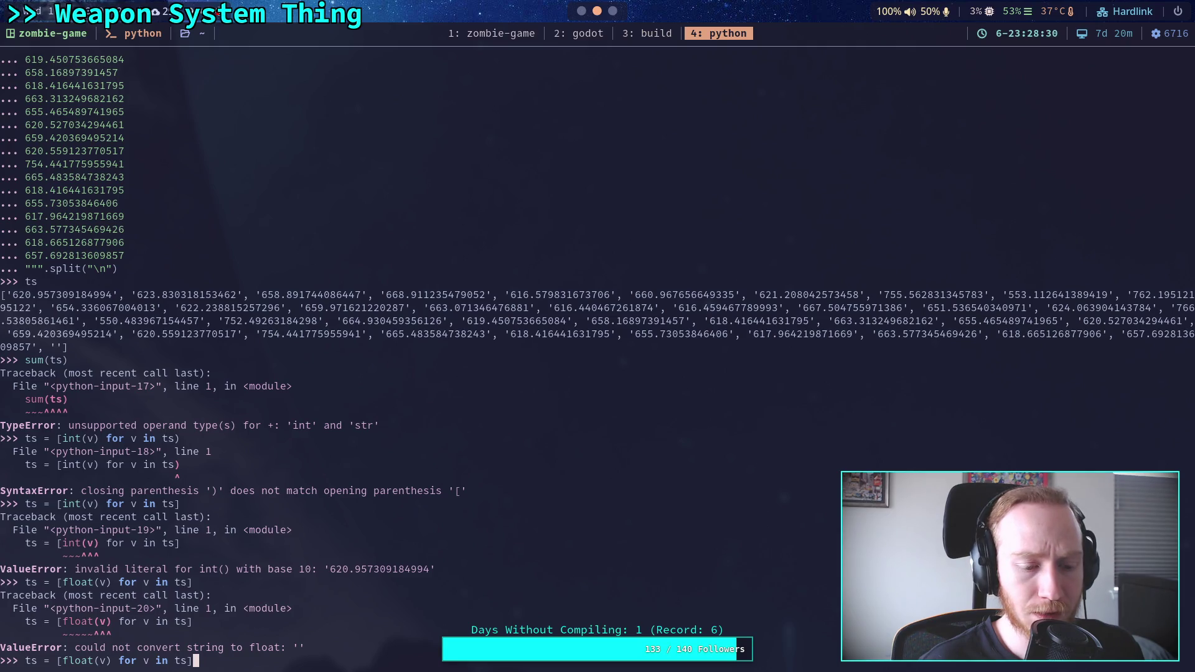
key(BackSpace)
key(BackSpace)
key(BackSpace)
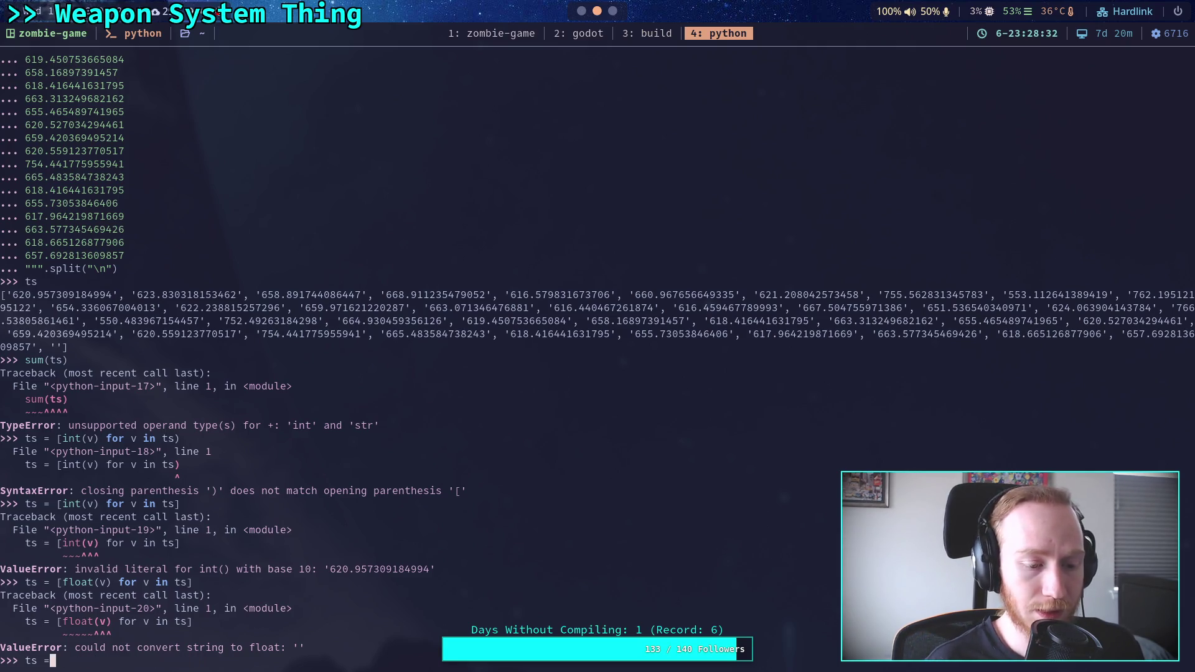
text( ts[)
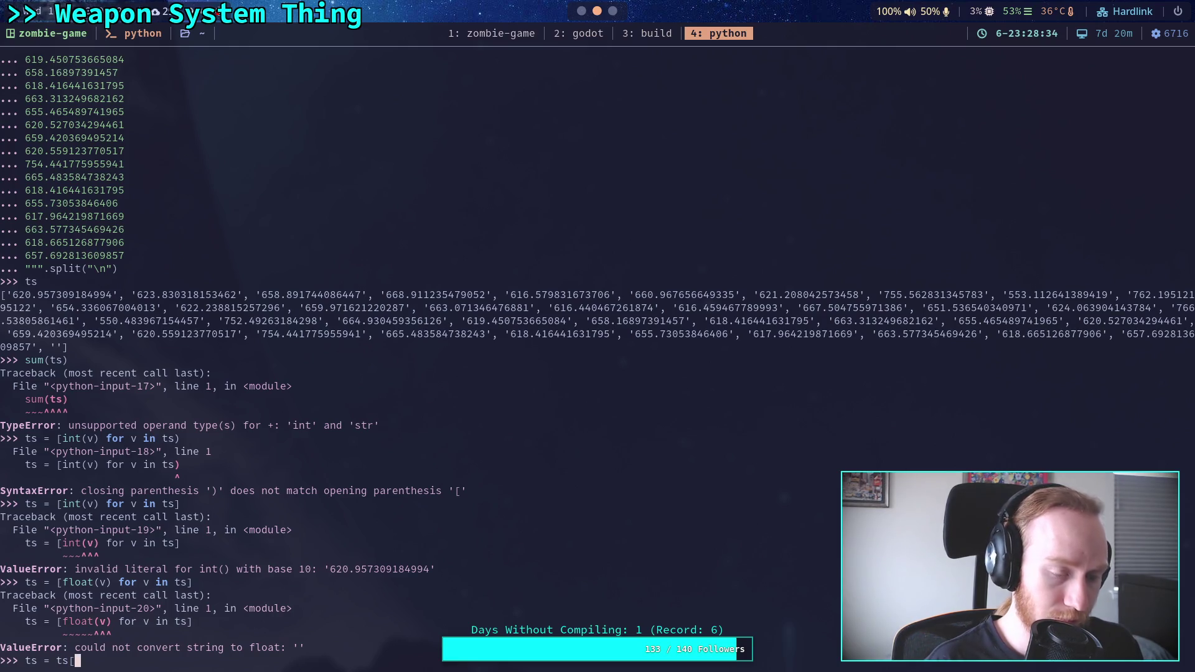
text(:-1[)
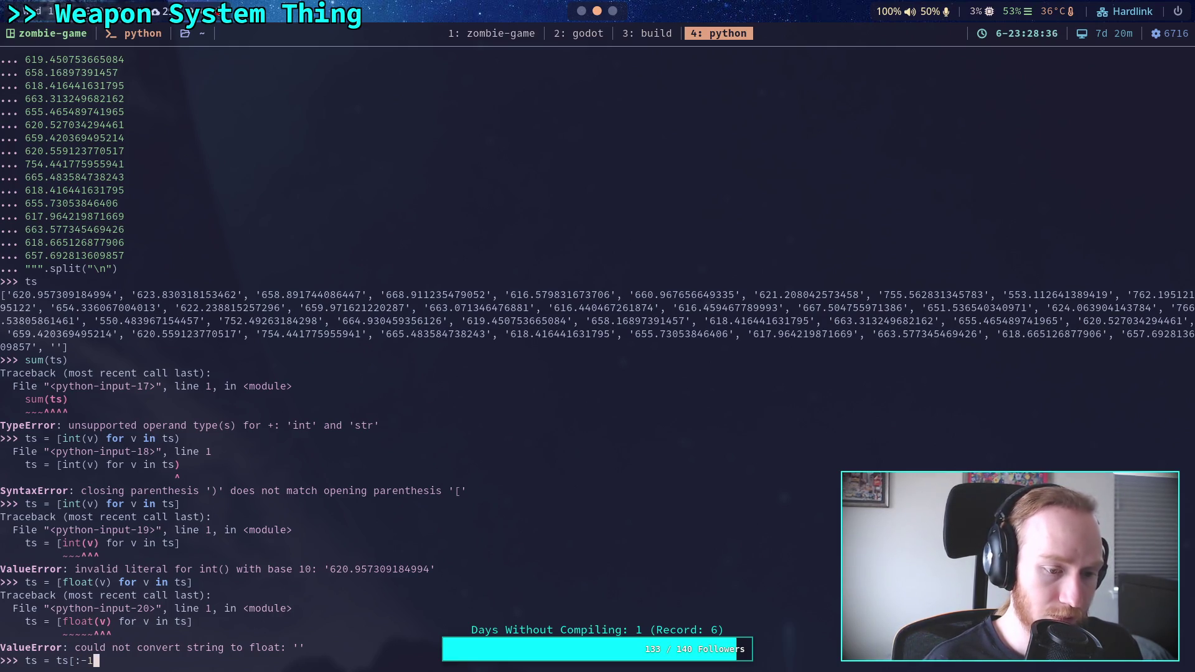
key(Return)
text(ts)
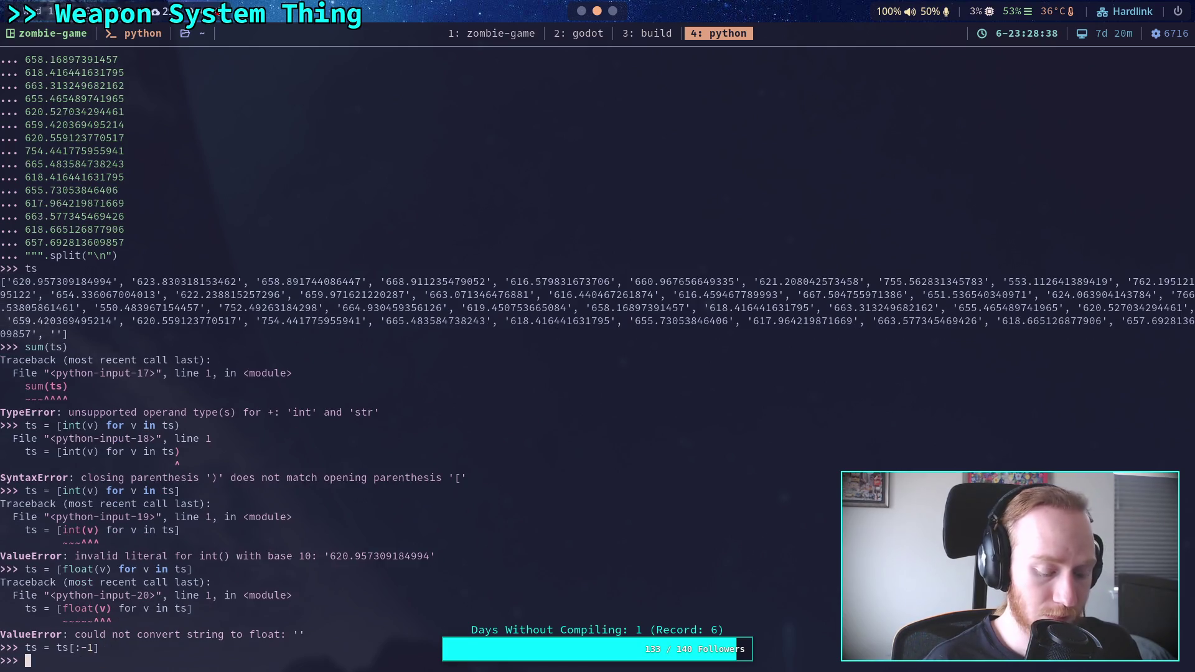
key(Return)
key(Up)
key(Up)
key(Up)
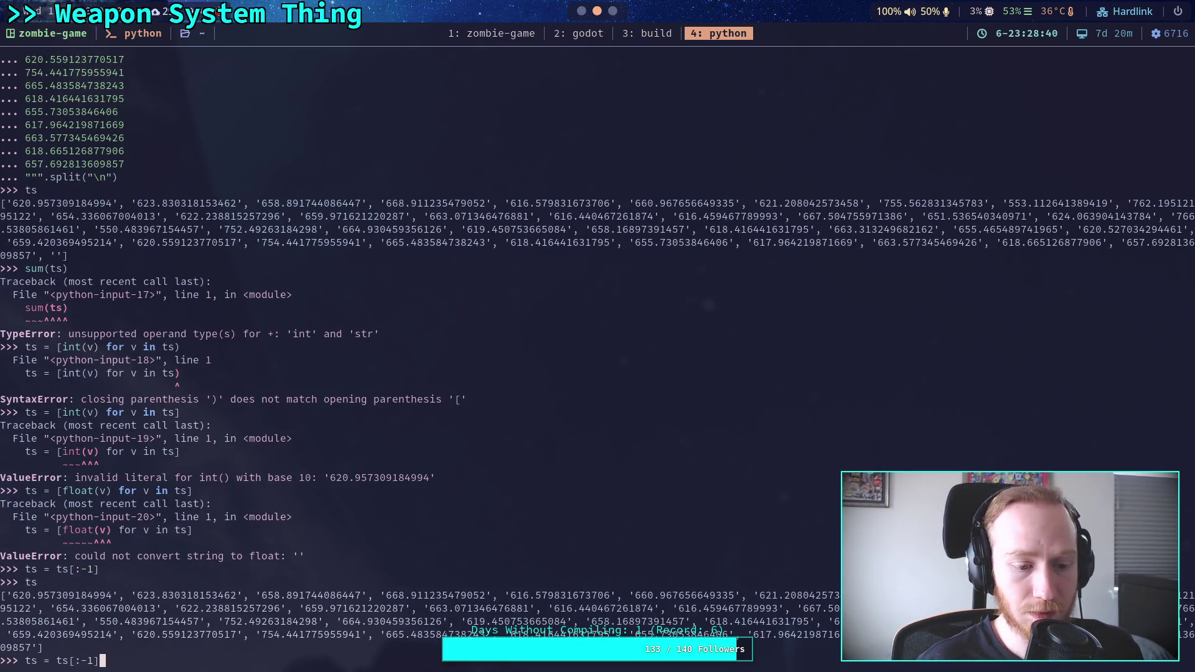
key(Return)
Step: Compute sum(ts) and the average sum(ts) / len(ts), about 651.78 rpm
key(Up)
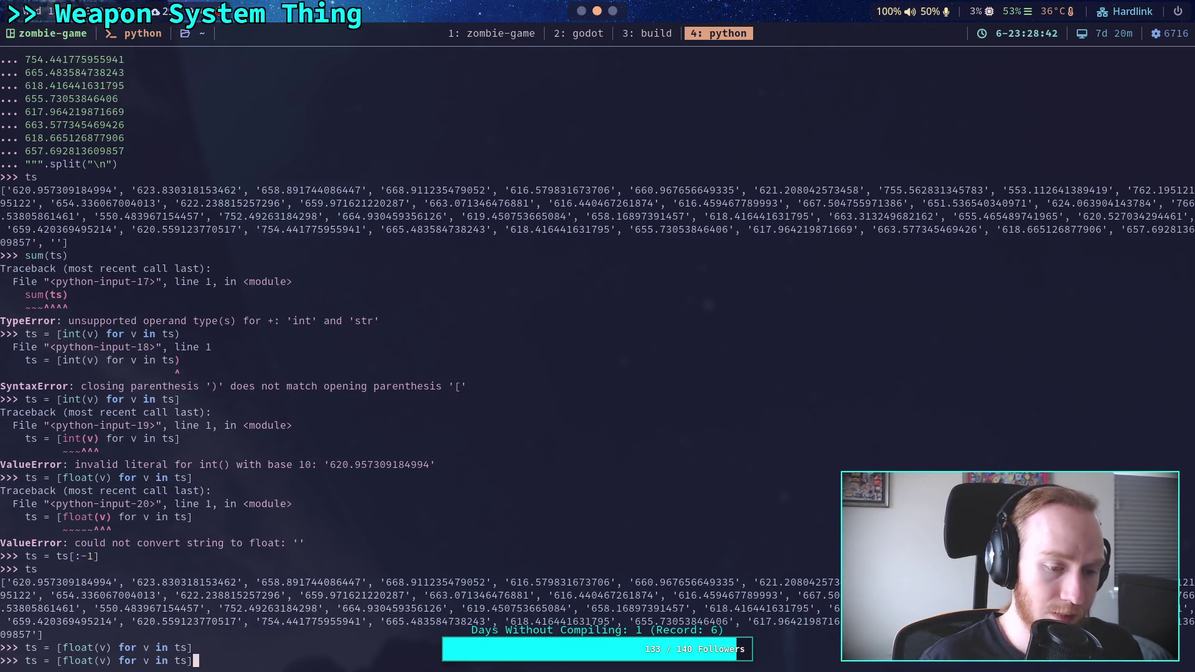
key(Up)
key(Up)
key(Up)
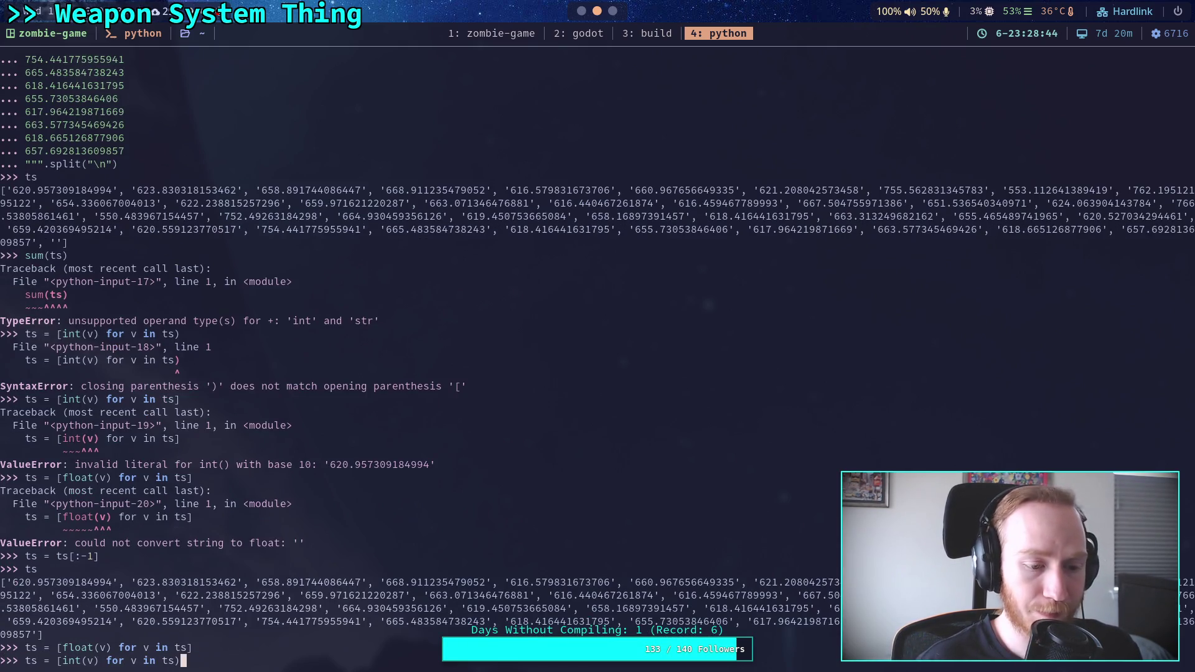
key(Return)
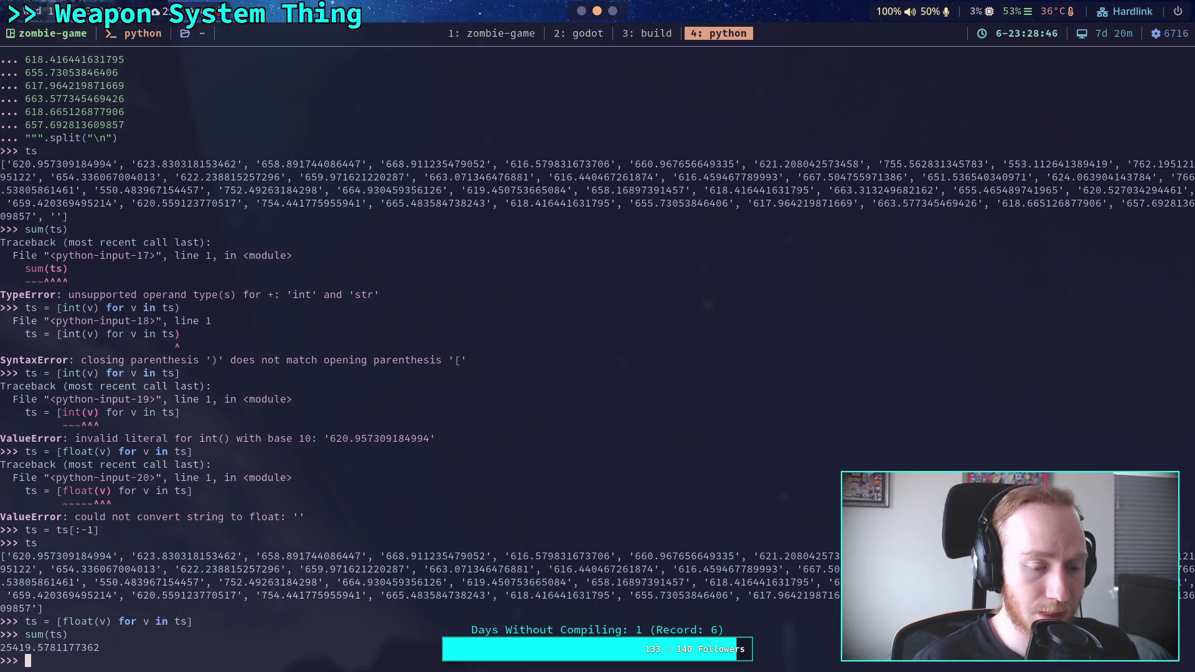
text(sum(ts)
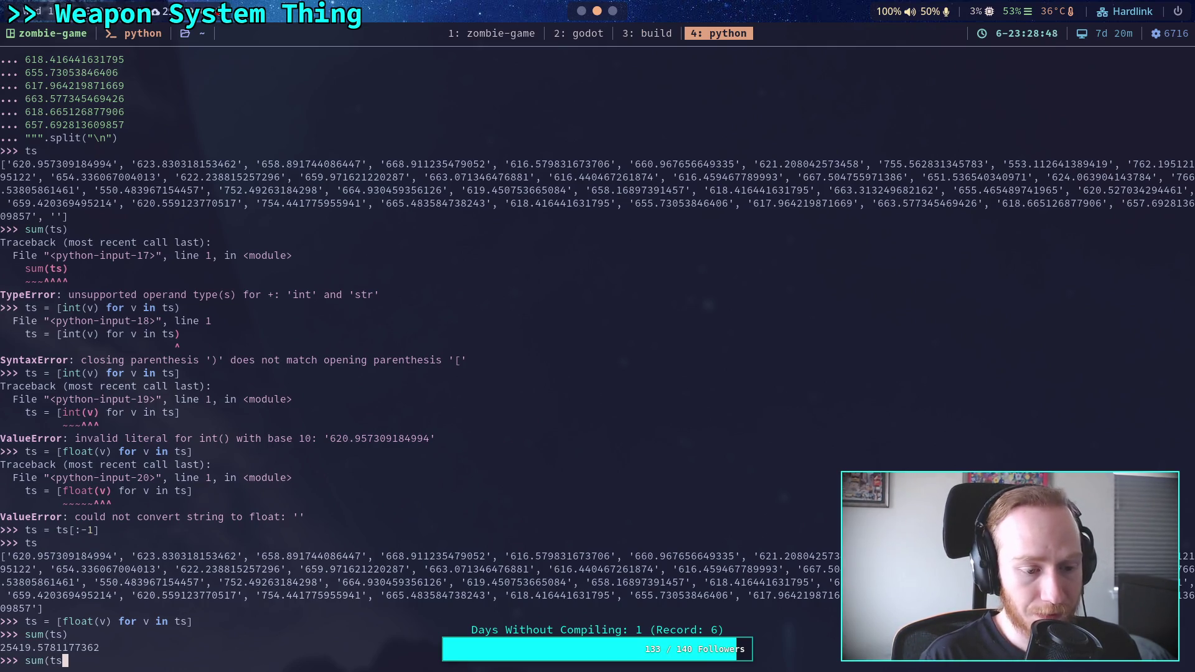
text() / len()
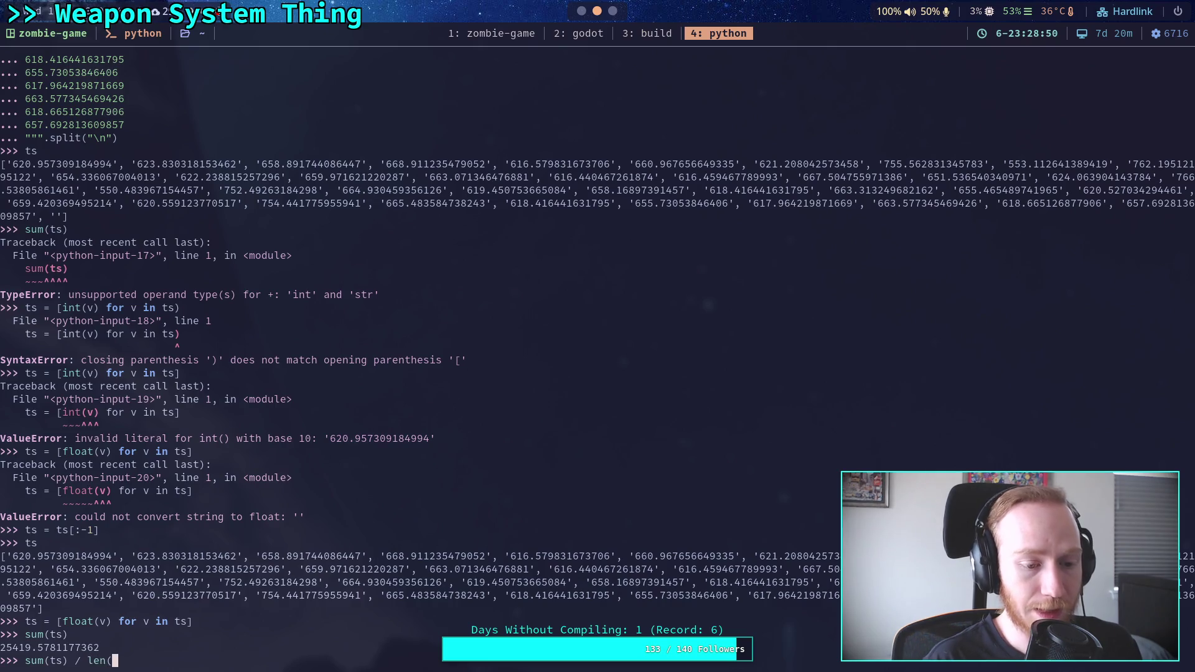
text(ts))
key(Return)
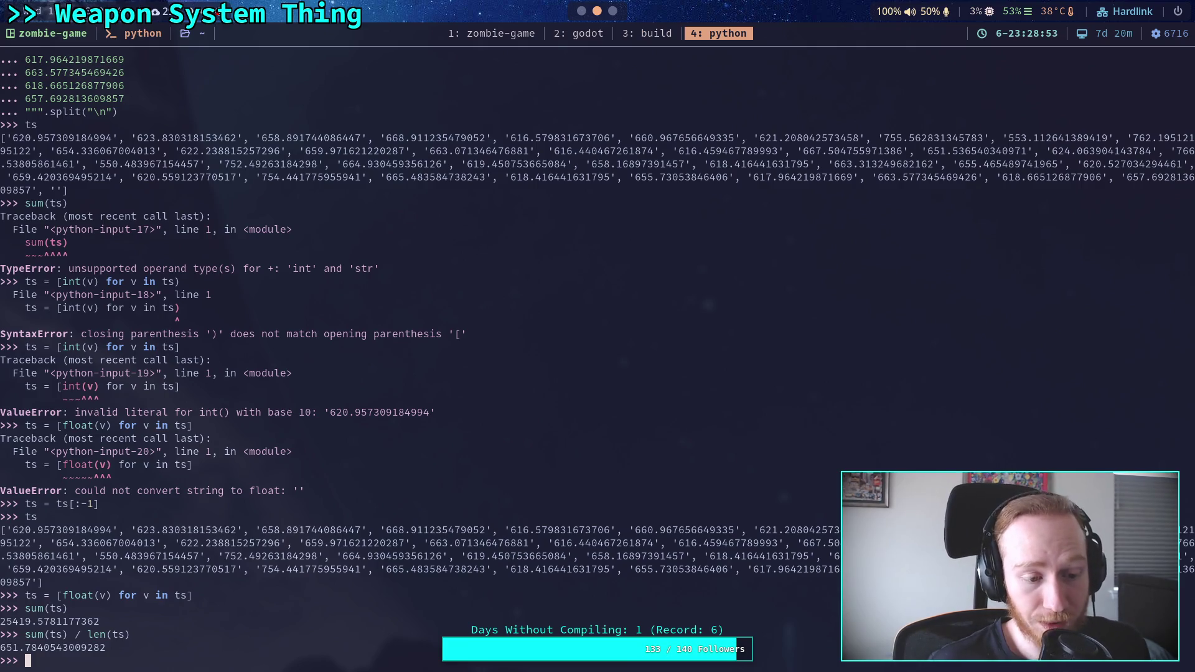
key(super+2)
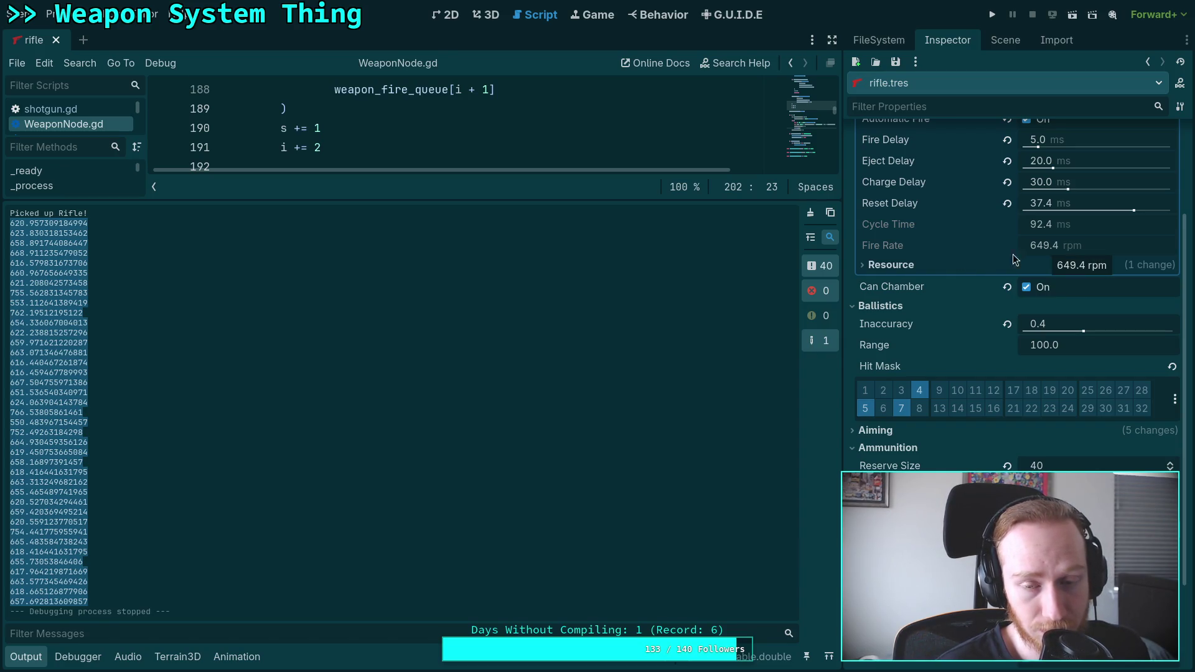
Step: Enlarge the script editor in Godot to view the rpm print code
drag(504, 200, 536, 555)
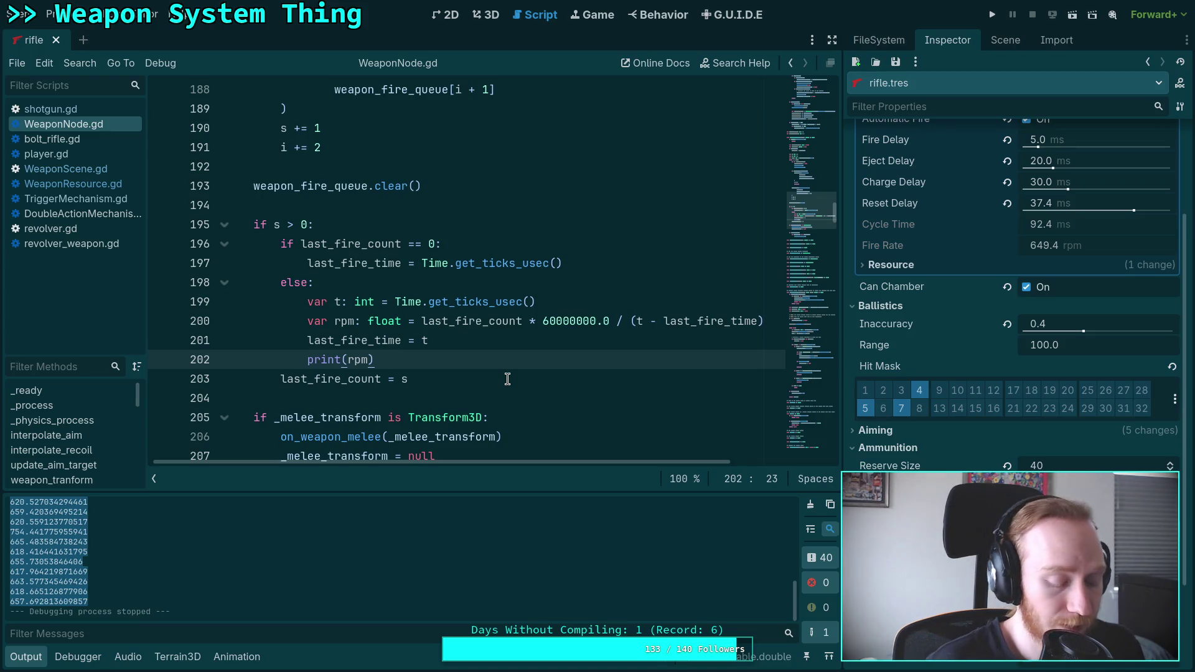
key(super+4)
key(super+2)
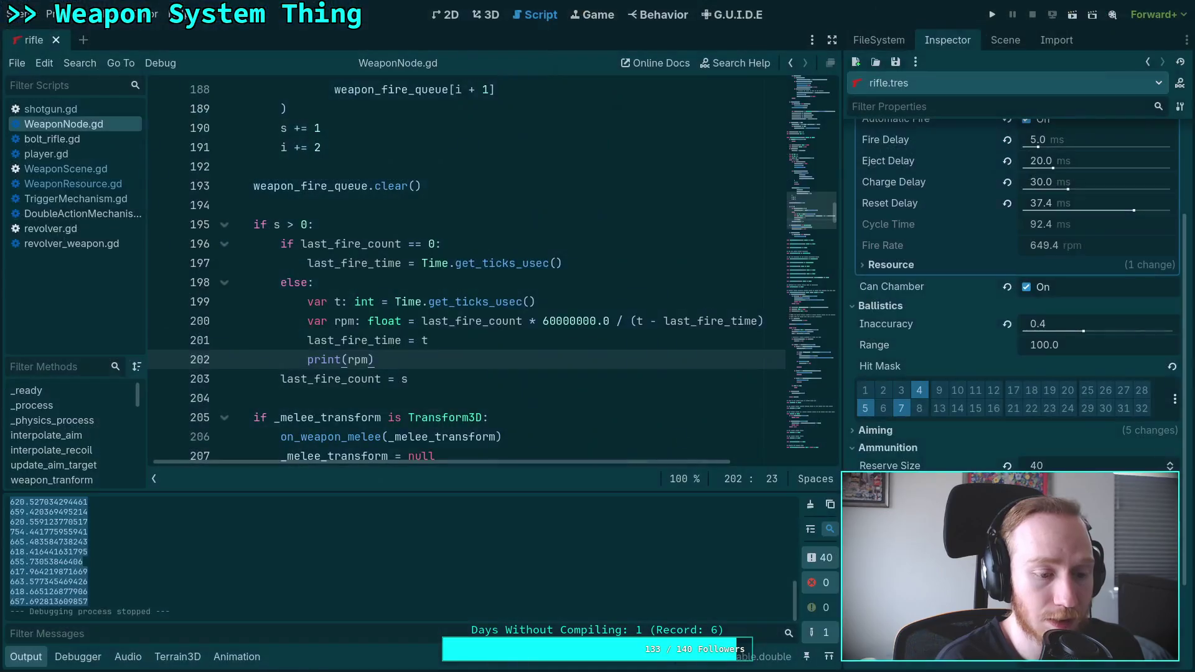
Step: Enlarge the Output panel and look over the printed RPM sample lines
mouse_move(374, 492)
mouse_down()
mouse_move(381, 324)
mouse_move(409, 246)
mouse_move(409, 201)
mouse_up()
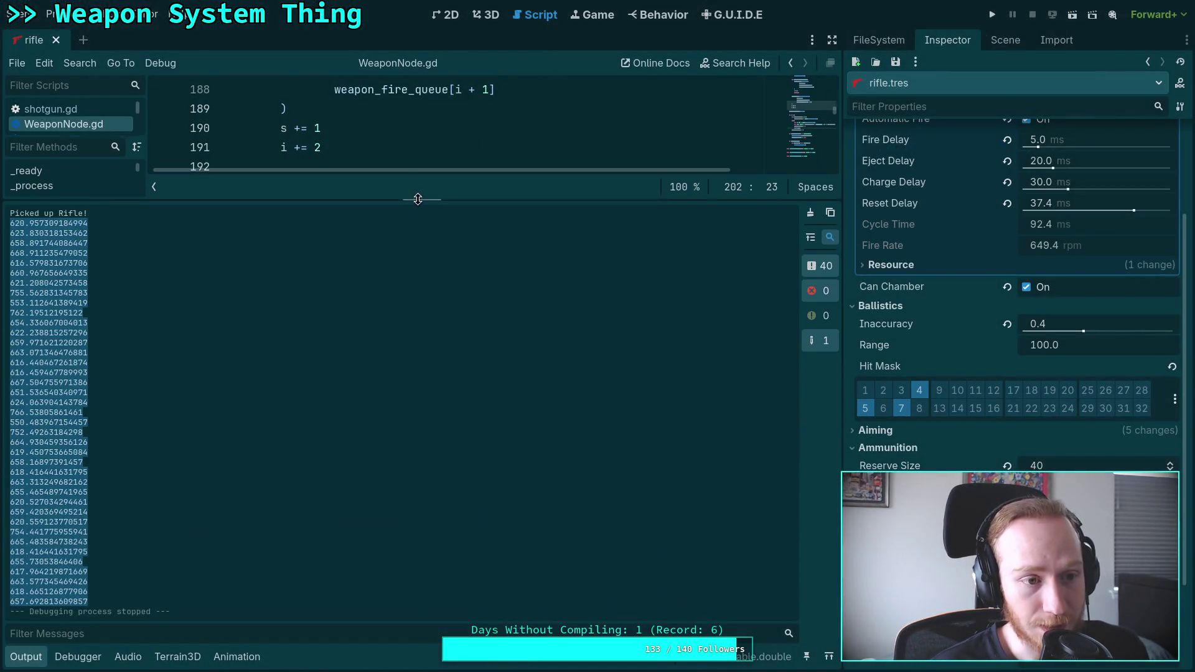
click(194, 443)
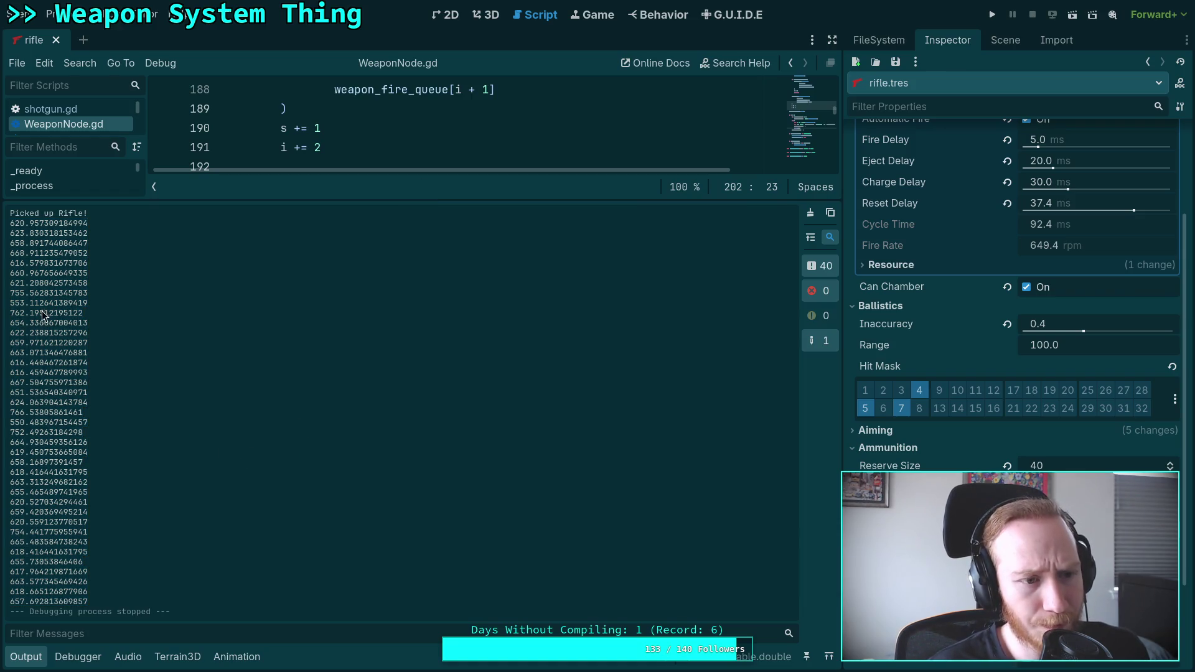
mouse_move(55, 422)
mouse_down()
mouse_move(10, 419)
mouse_move(93, 435)
mouse_up()
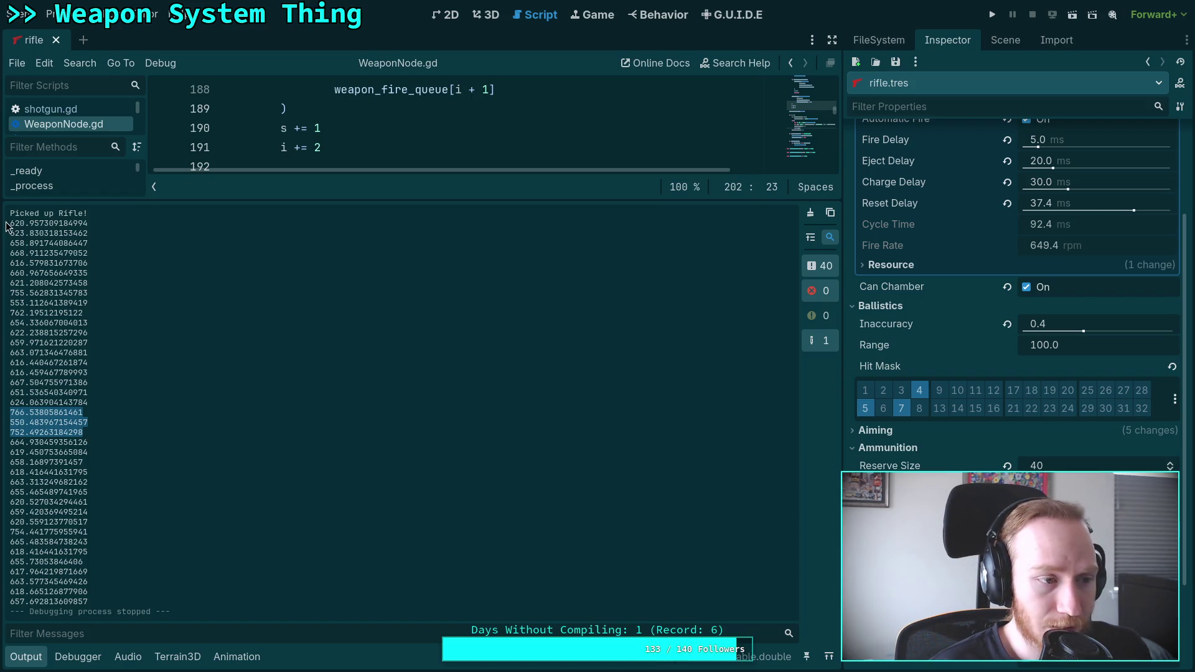
mouse_move(10, 233)
mouse_down()
mouse_move(81, 284)
mouse_move(140, 419)
mouse_up()
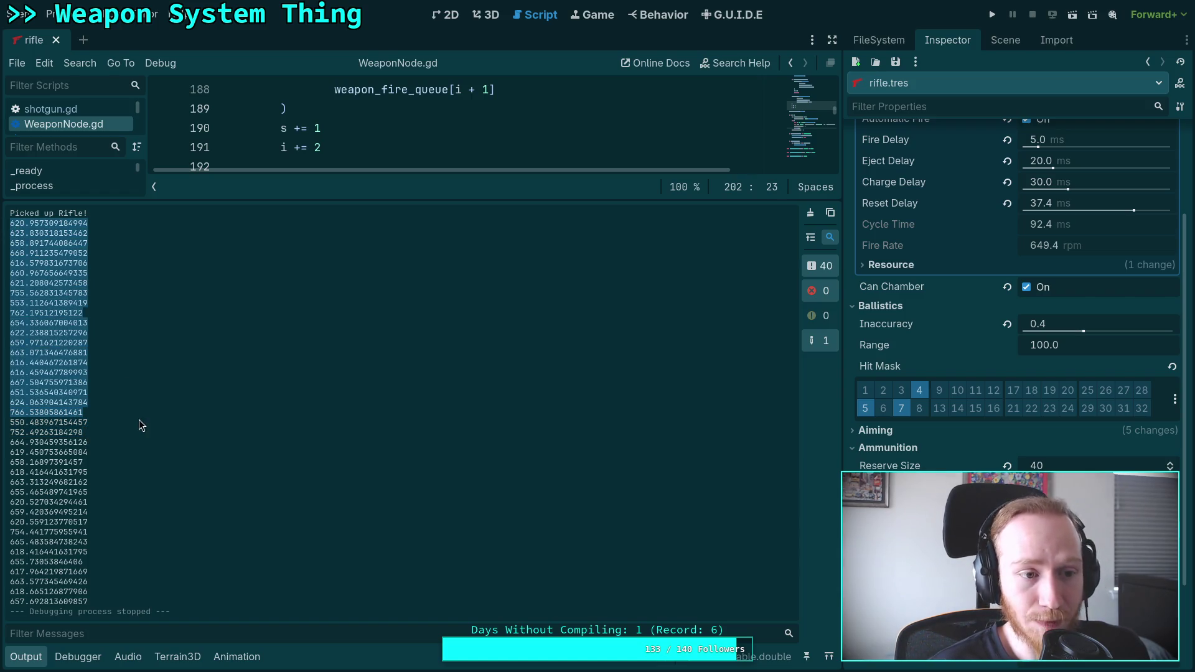
click(139, 418)
key(super+4)
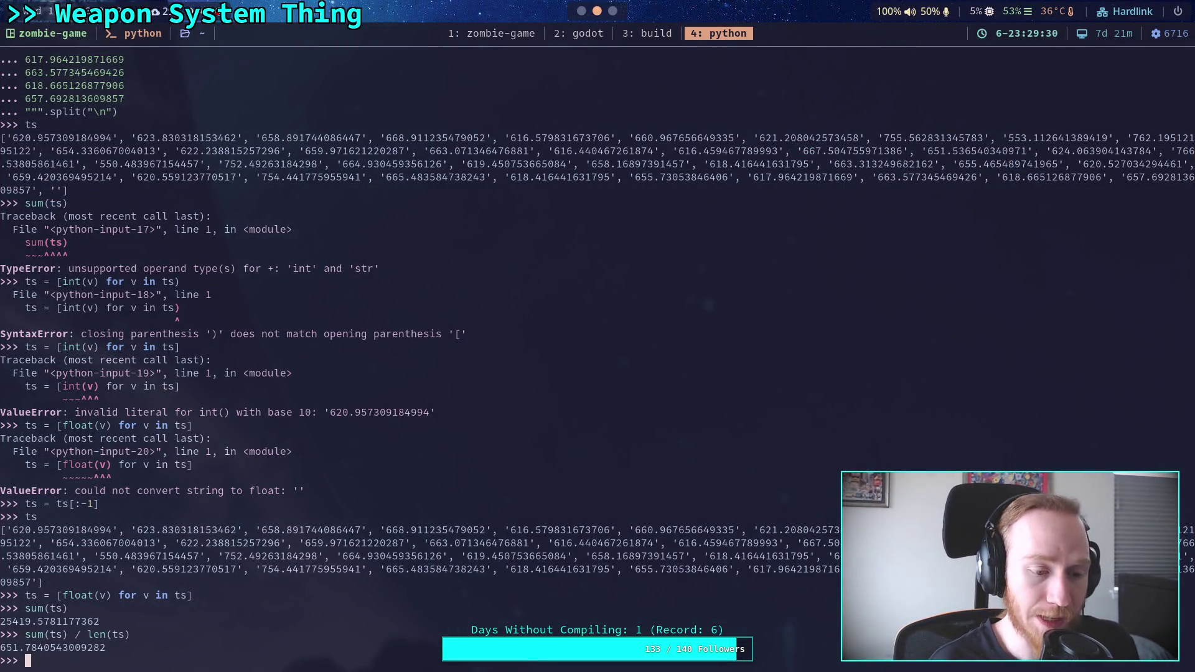
Step: Initialise total = 0 and count = 0
text(total = 0)
key(Return)
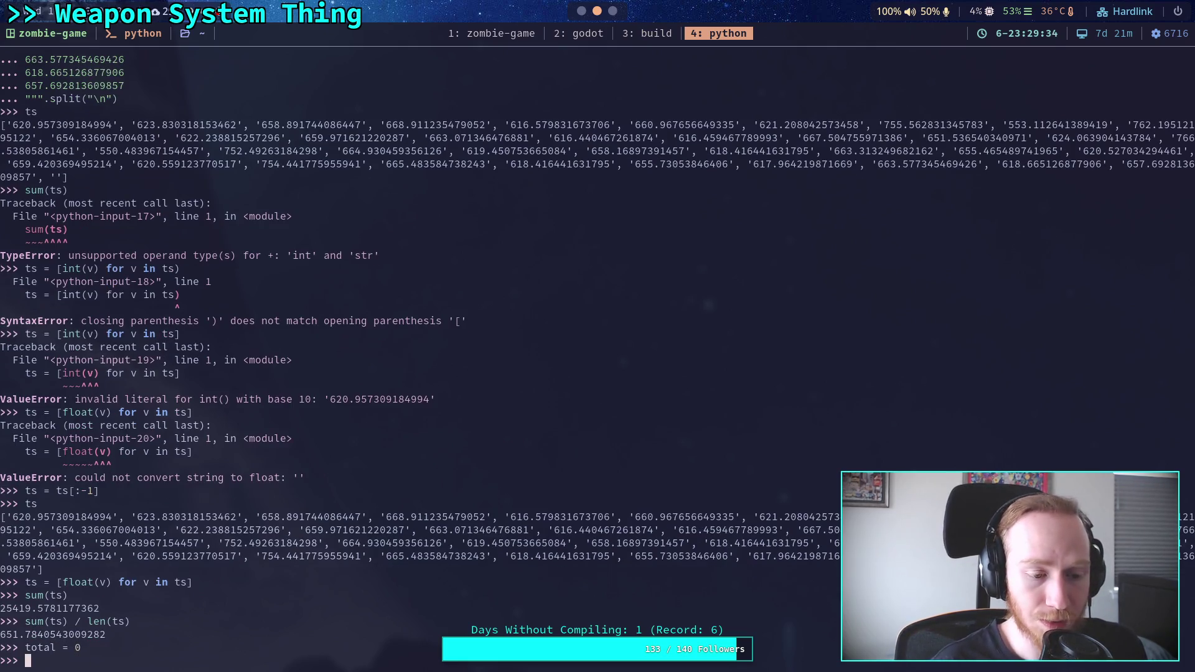
text(count = 0)
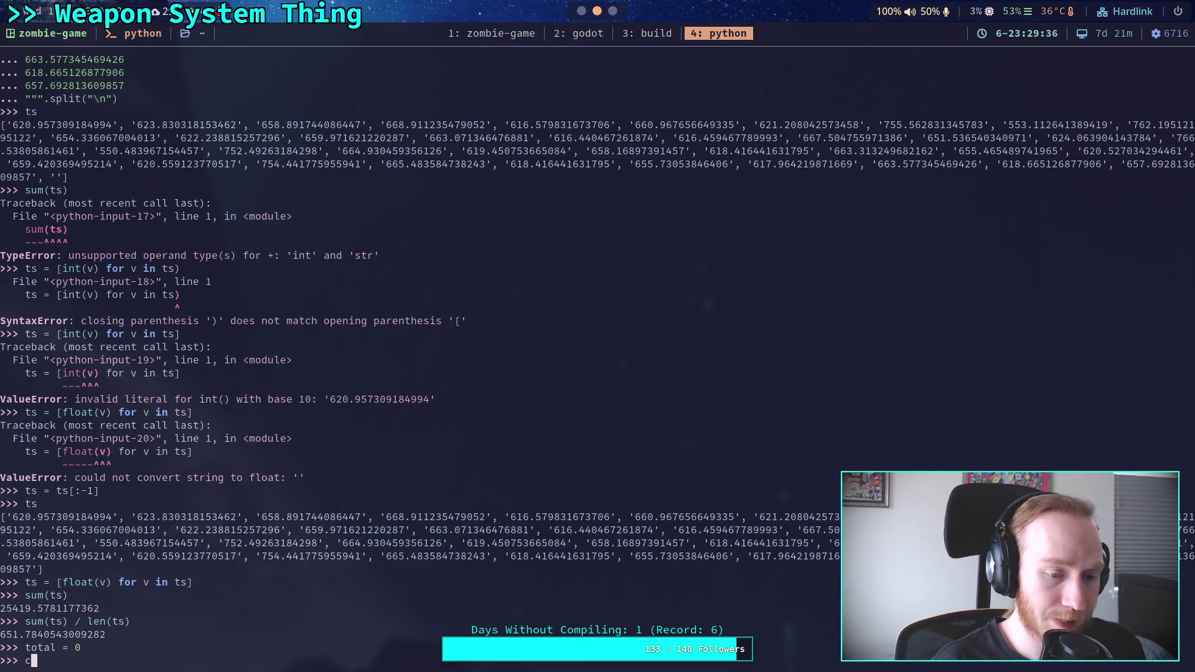
key(Return)
Step: Loop over ts adding to total and count, printing total / count after each sample
text(for )
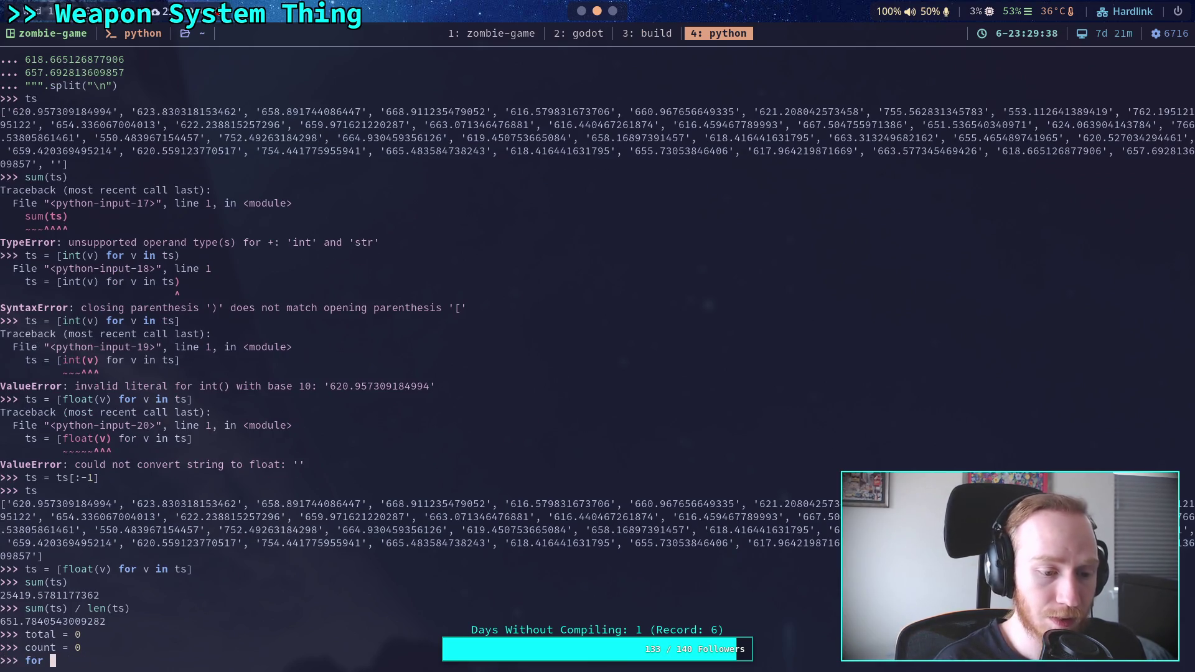
text(v in ts:)
key(Return)
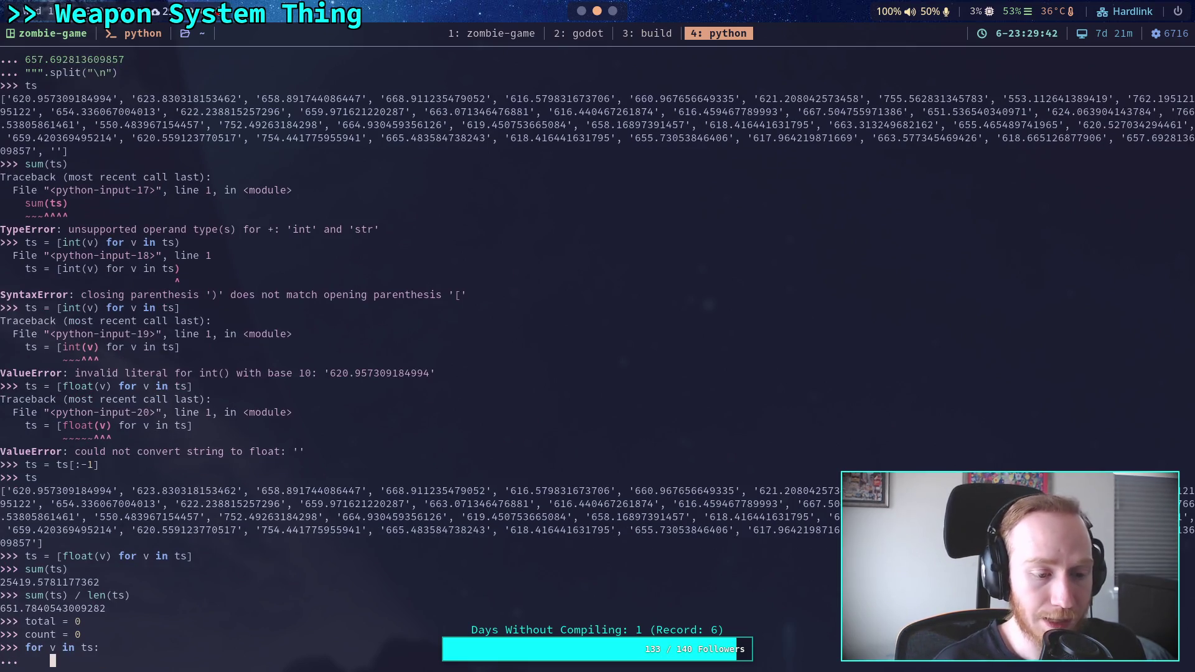
text(total += v)
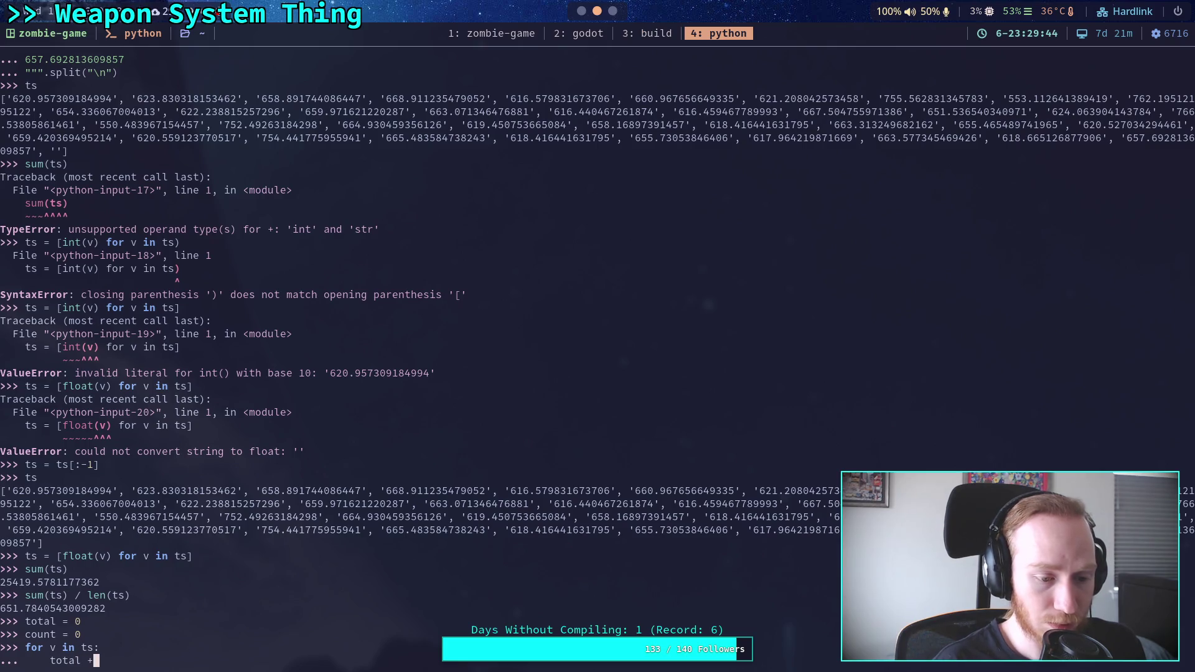
key(Return)
text(count += 1)
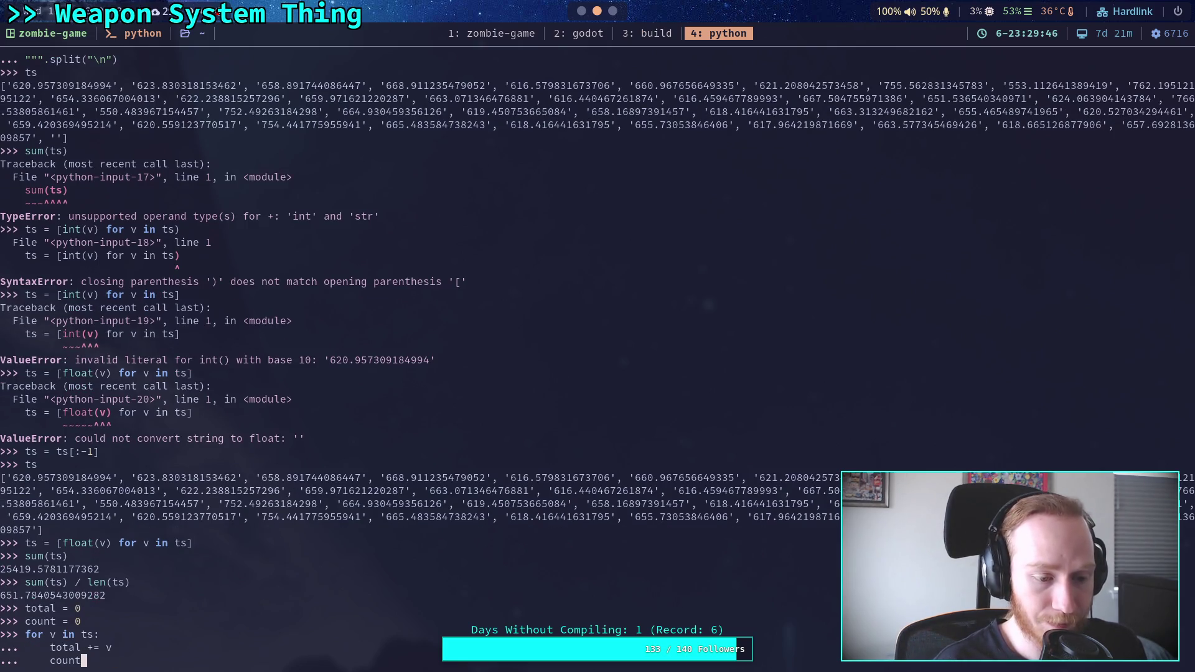
key(Return)
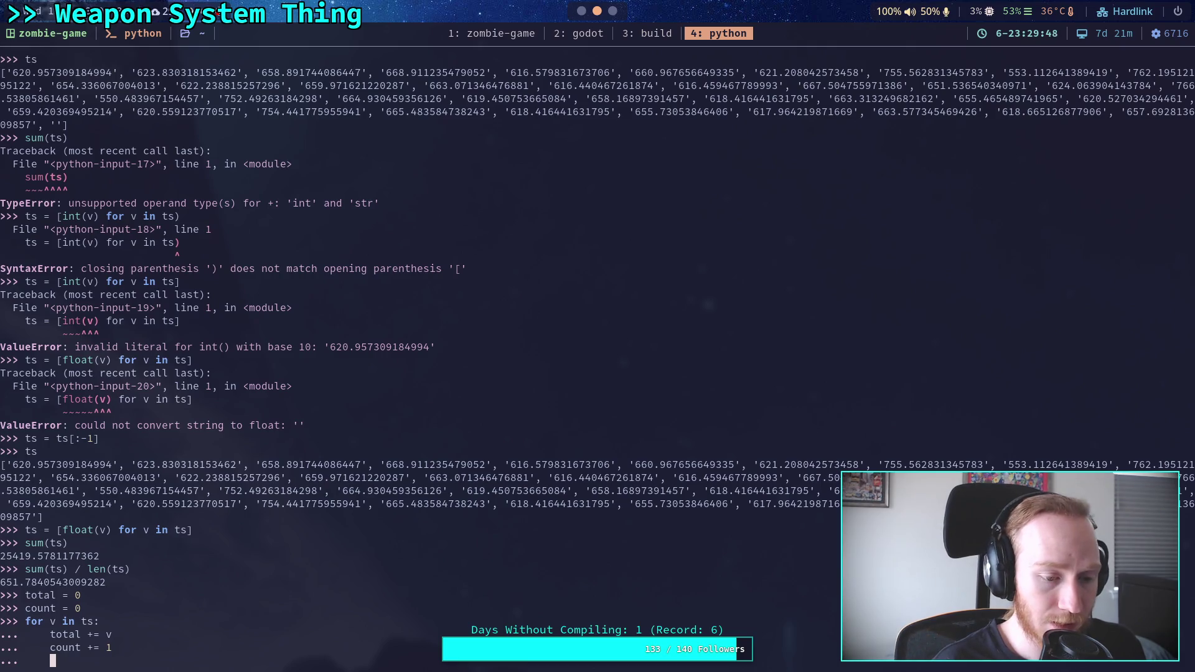
text(print()
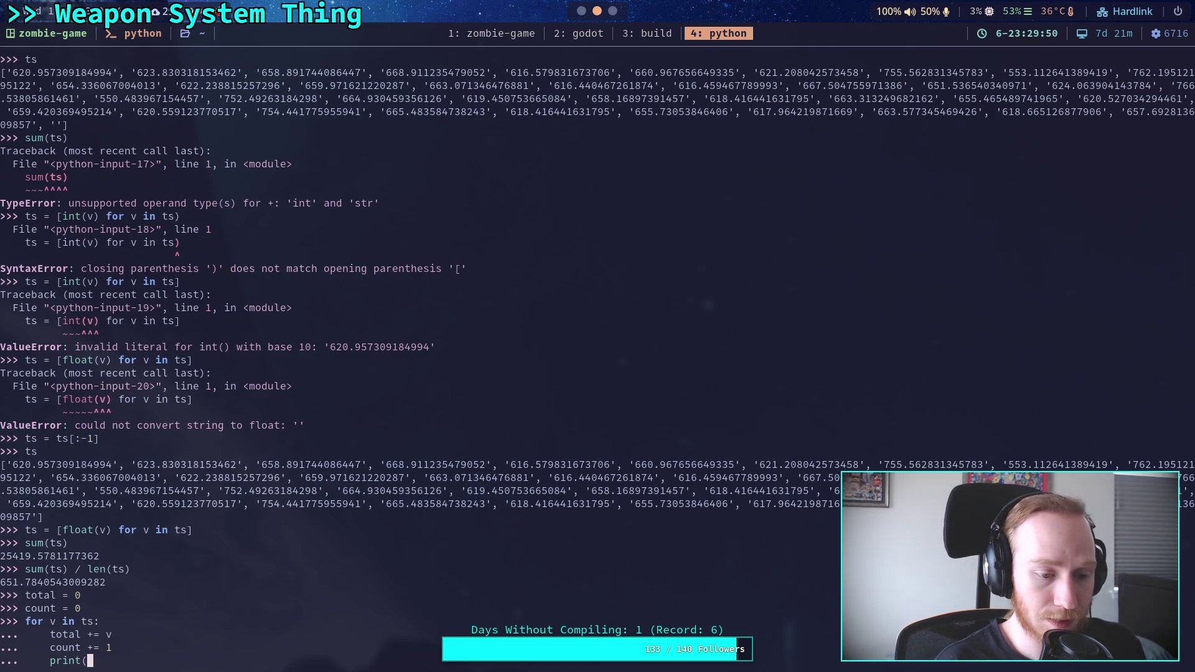
text(total / count))
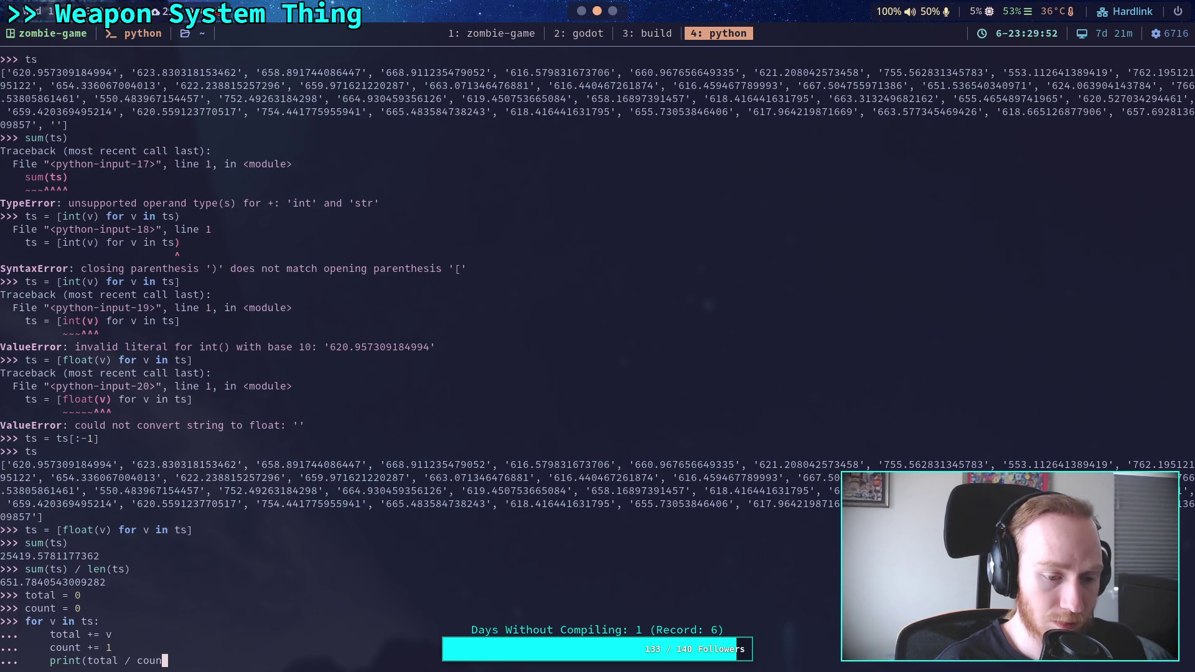
key(Return)
key(Return)
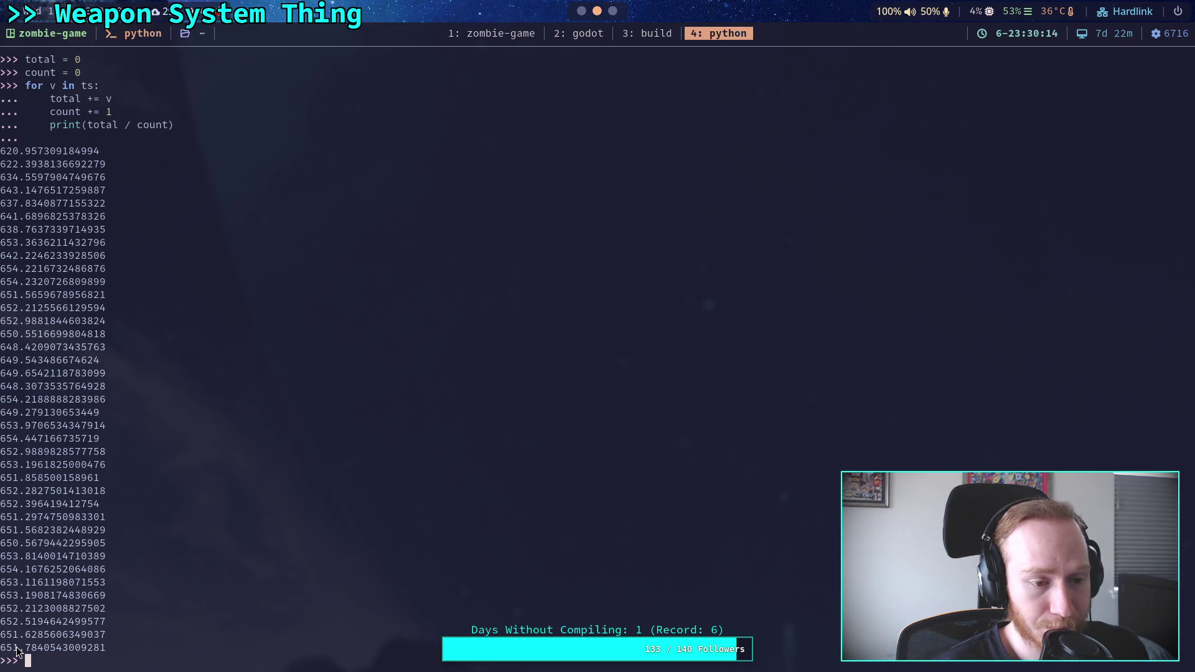
key(Up)
Step: Rerun the loop with print(v, total / count), ending at a 651.78 average
key(Left)
key(Left)
key(Left)
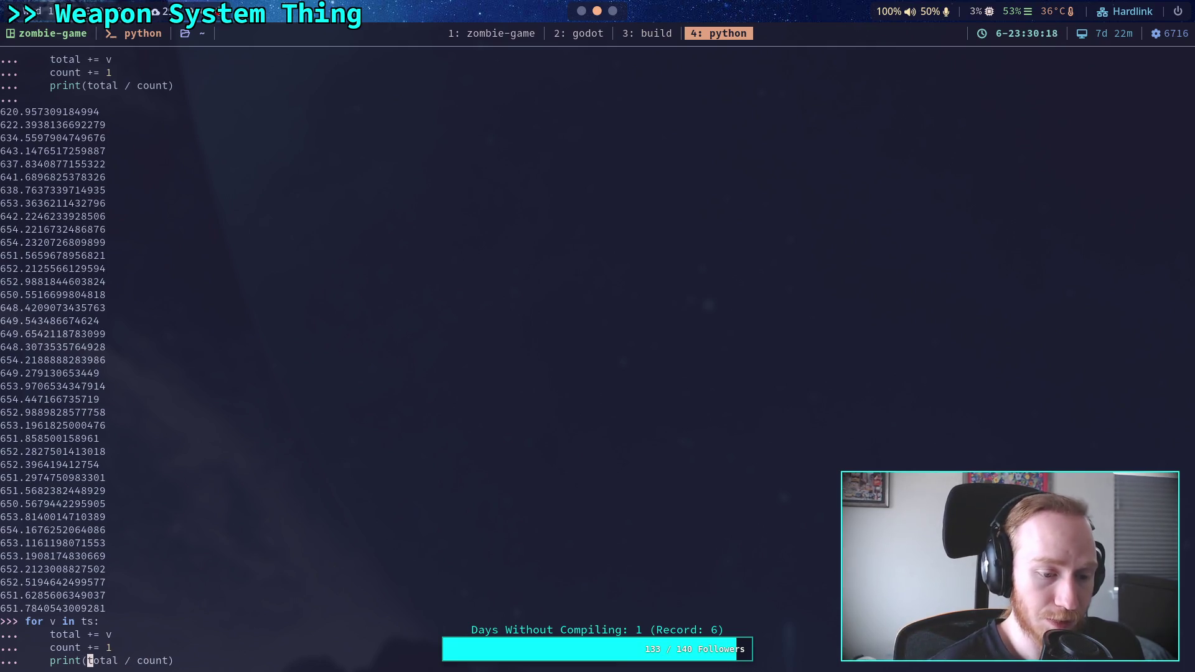
text(v,)
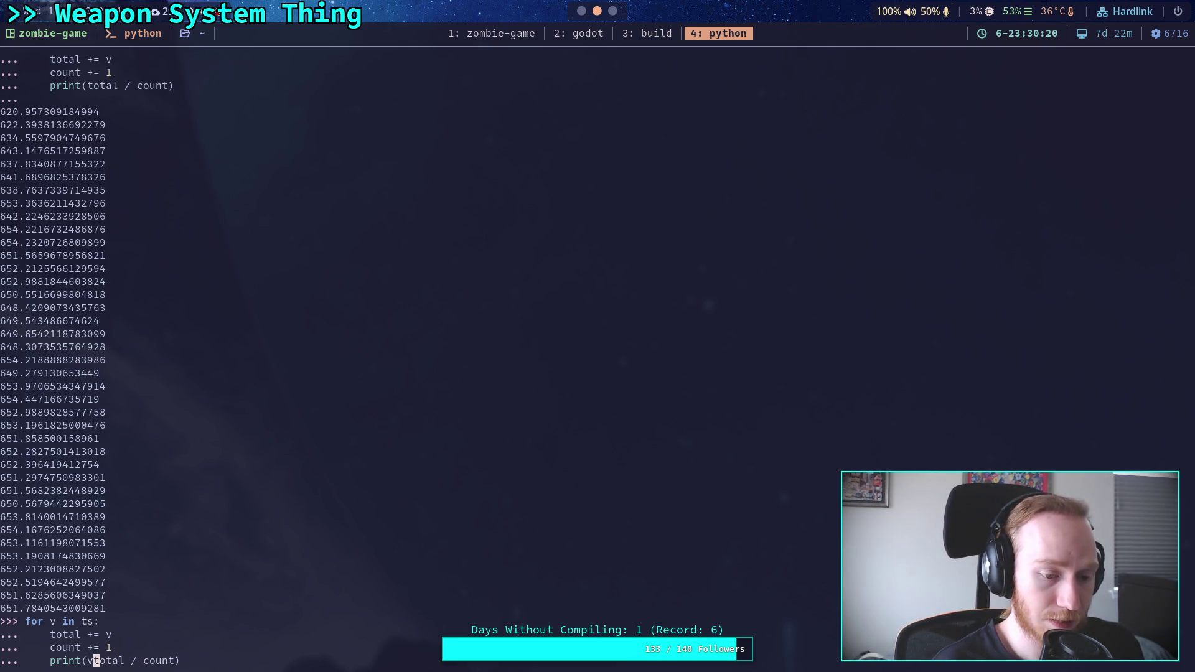
key(Right)
key(Right)
key(Right)
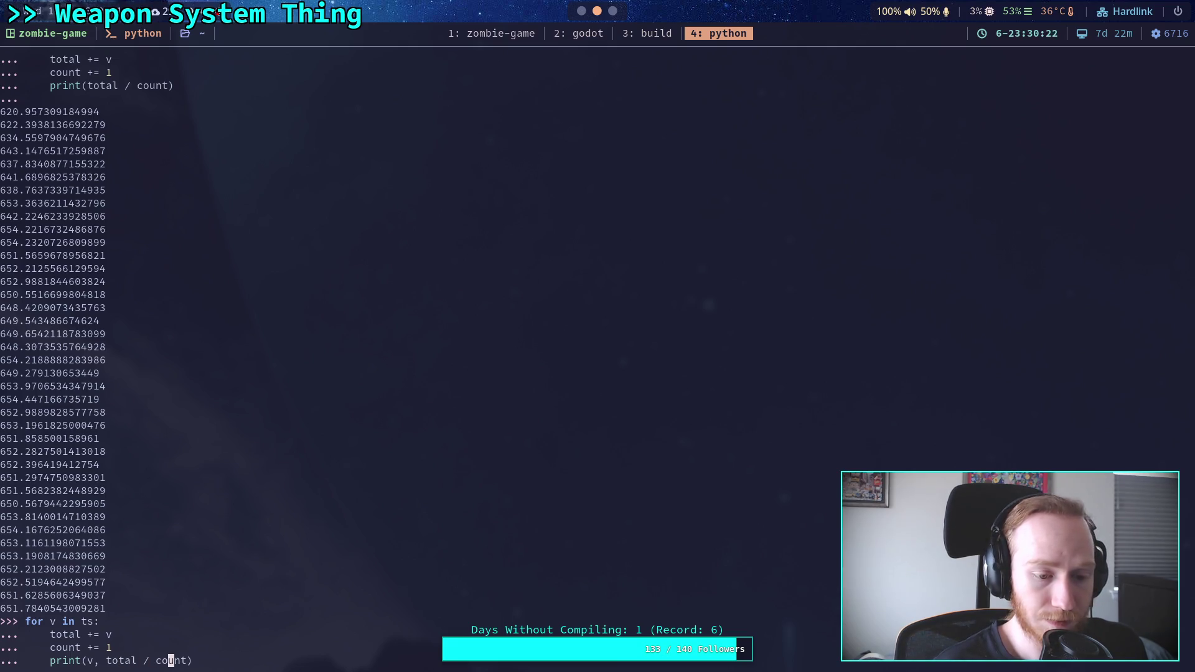
key(Return)
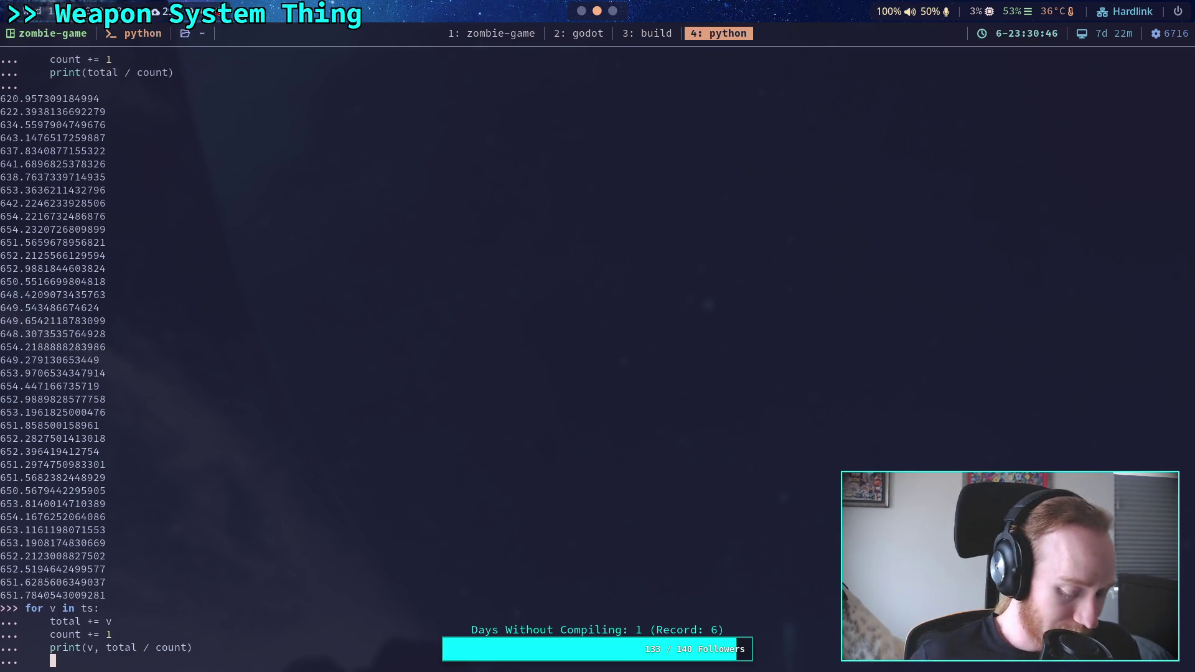
key(Return)
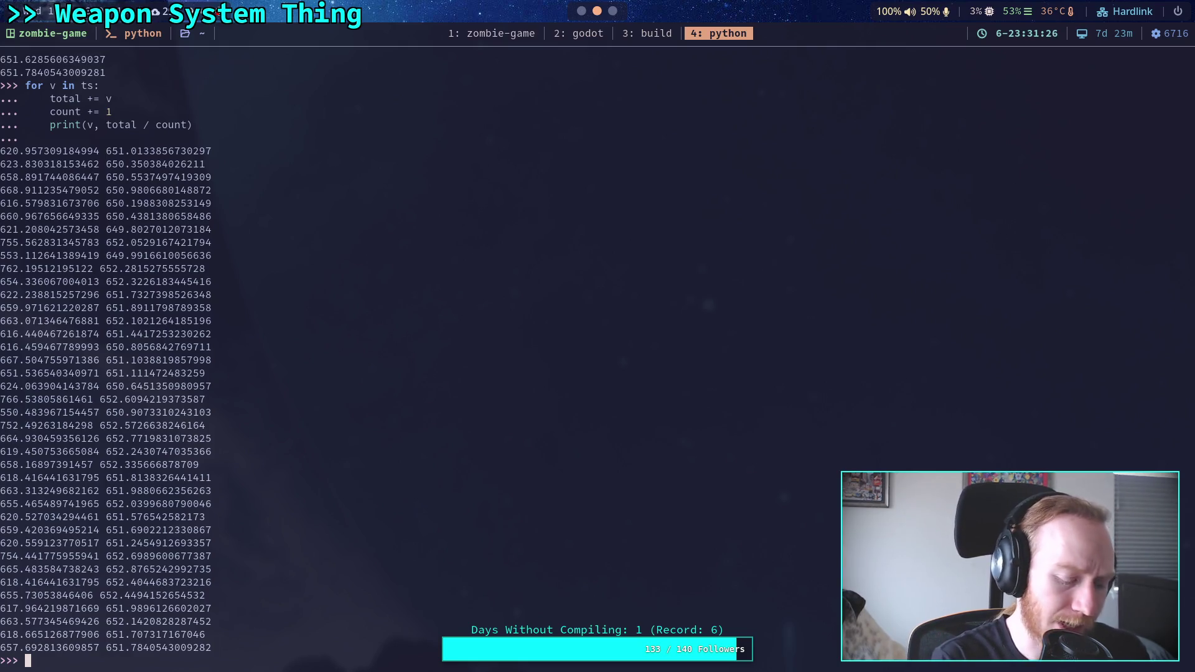
key(super+2)
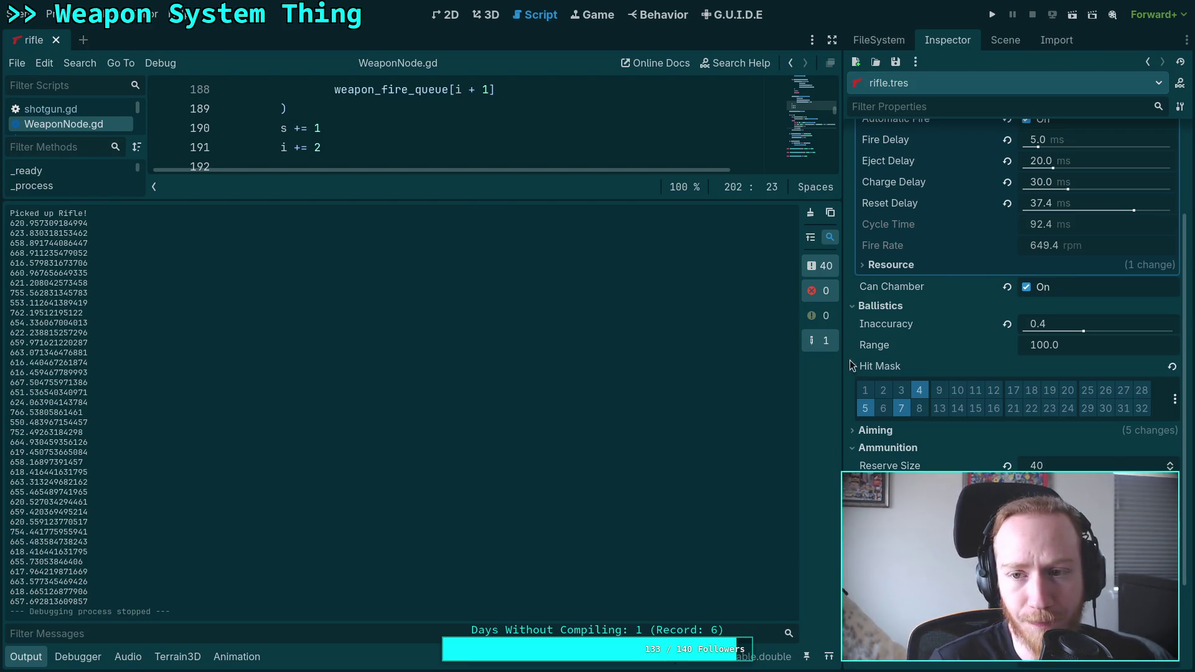
Step: Save the rifle.tres resource and launch the game
click(895, 62)
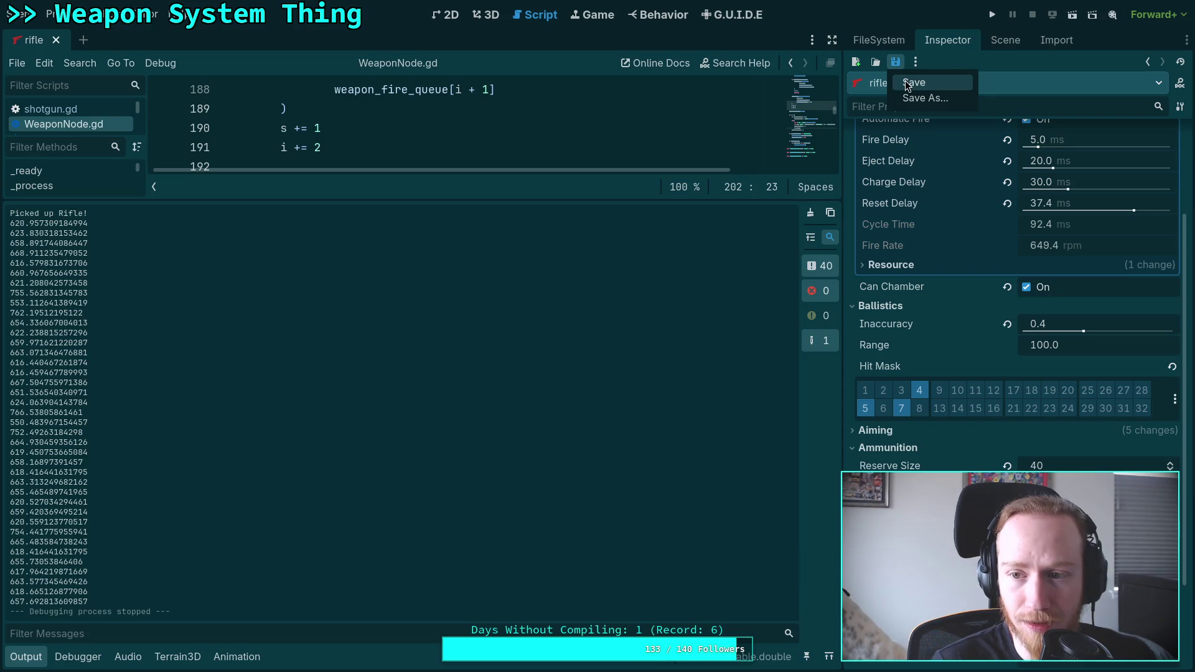
click(910, 83)
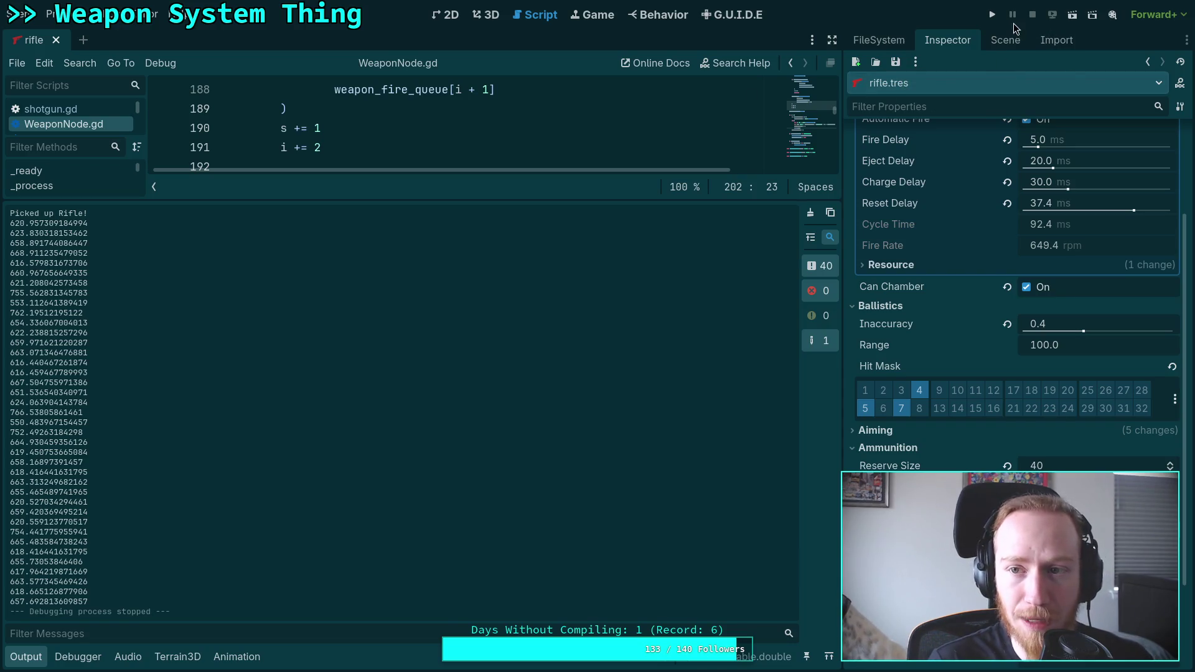
click(992, 15)
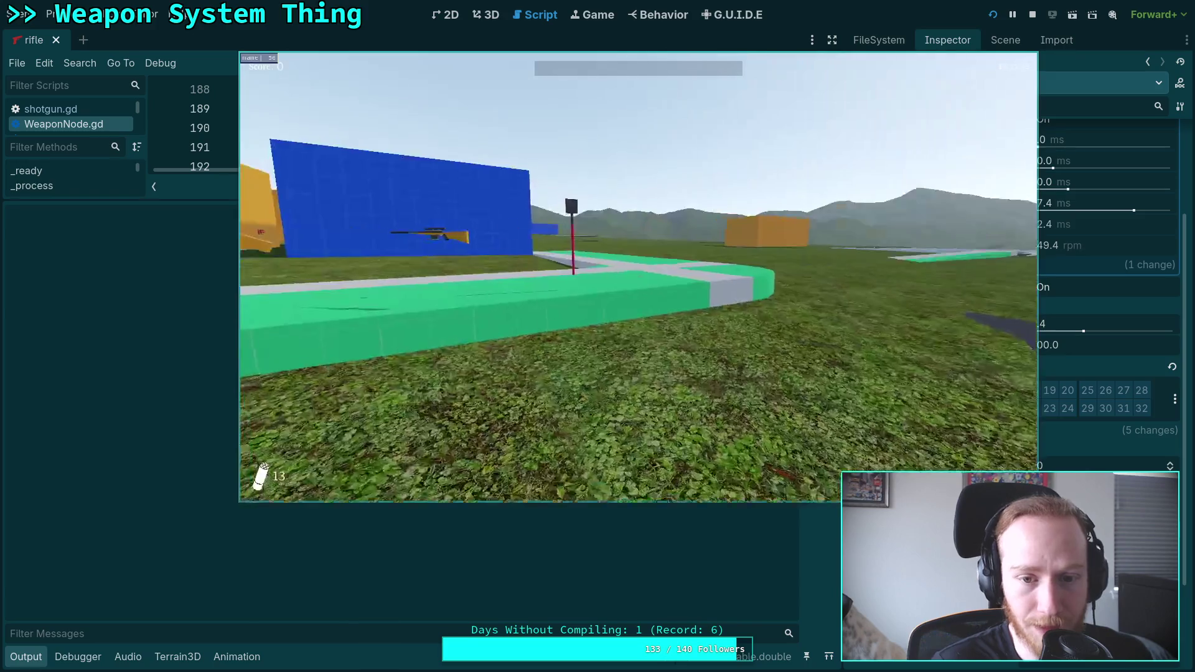
Step: Pick up, reload and fire the rifle, then exit the game to desktop
key(w)
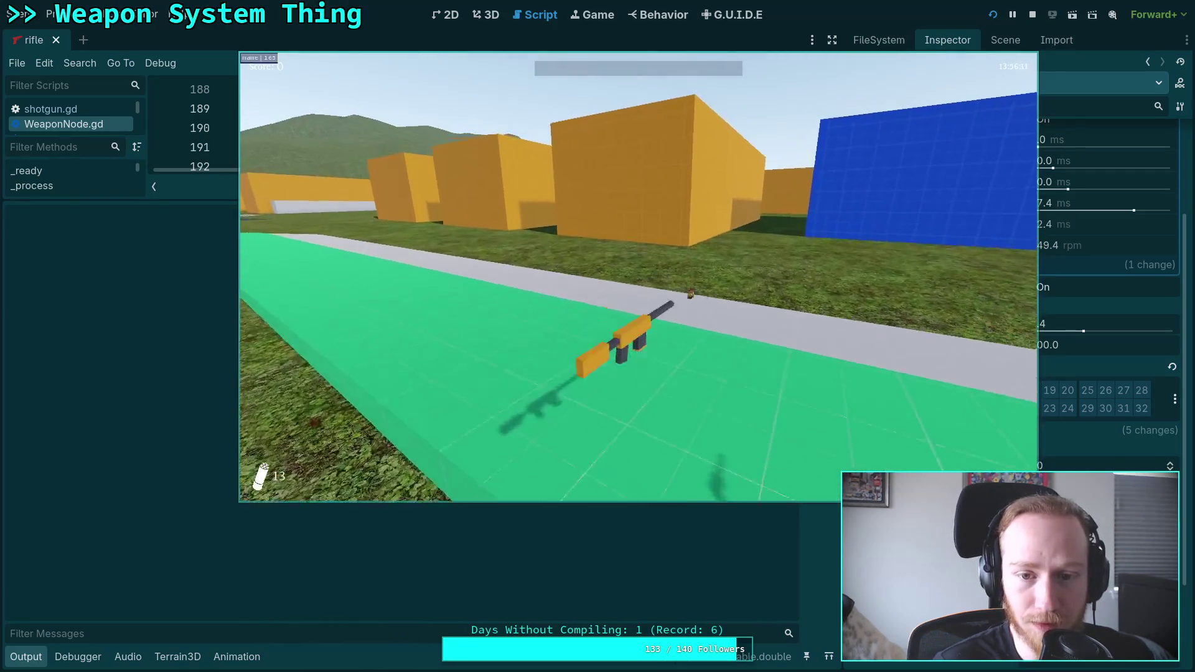
key(r)
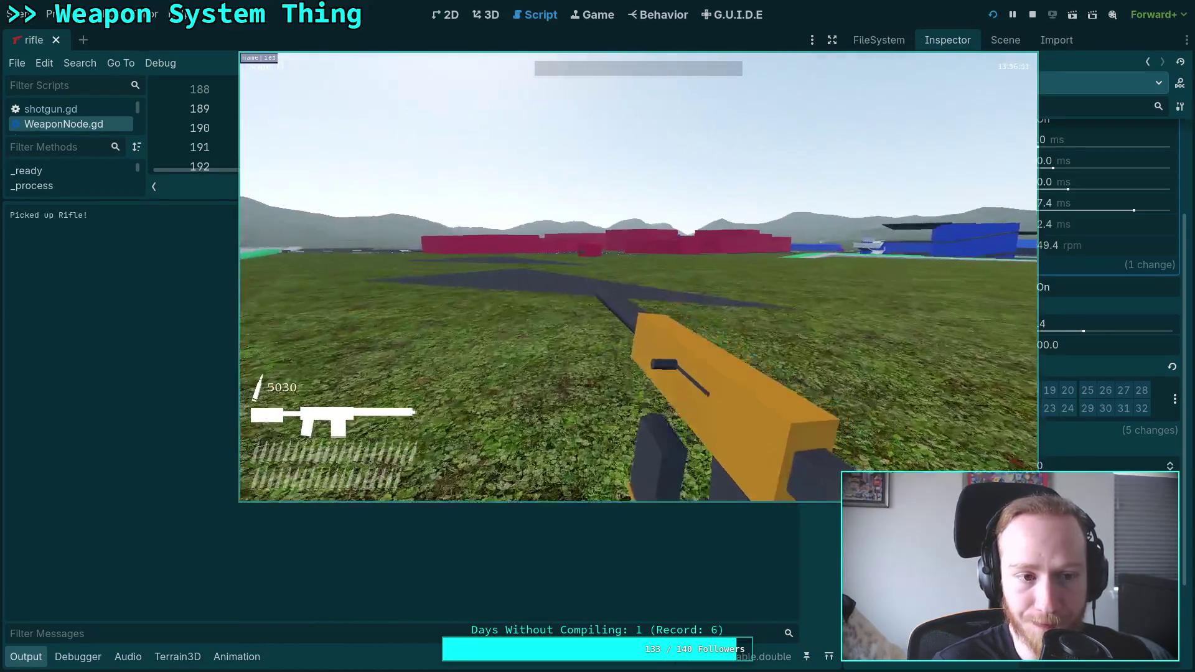
key(w)
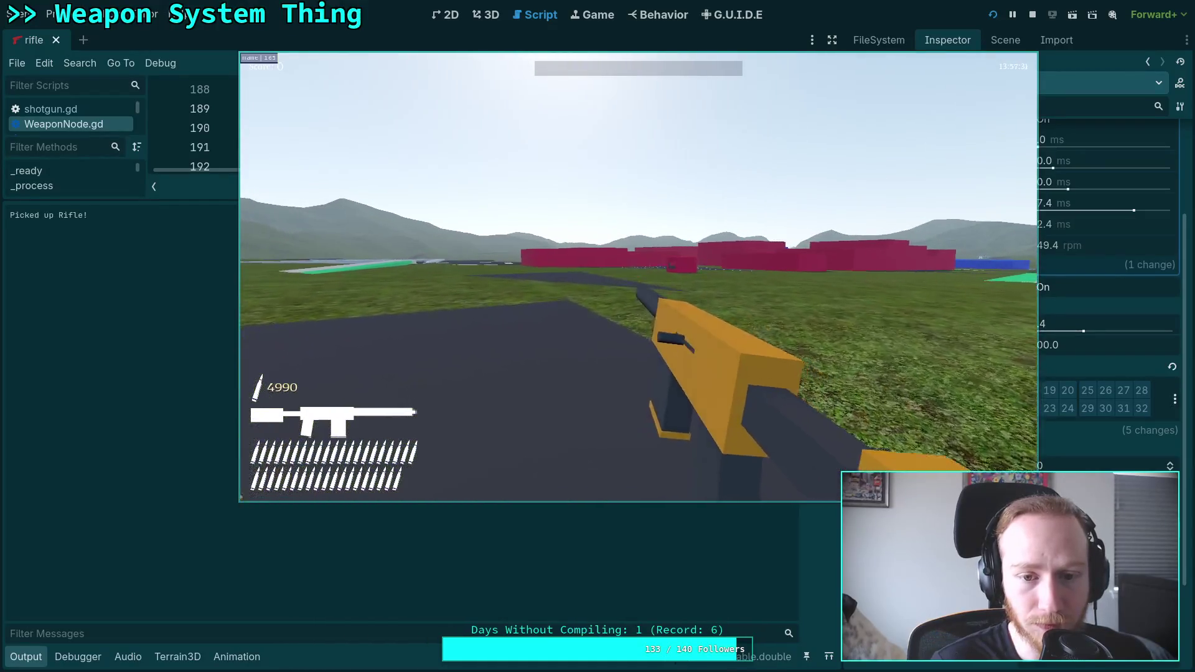
click(638, 277)
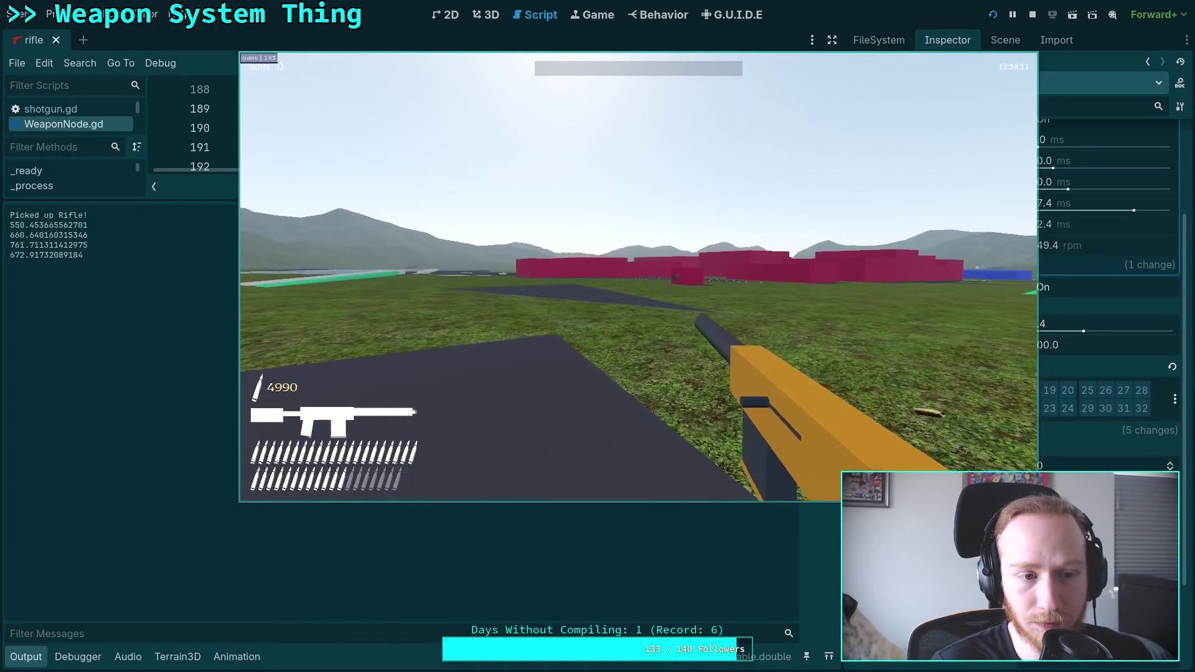
click(638, 277)
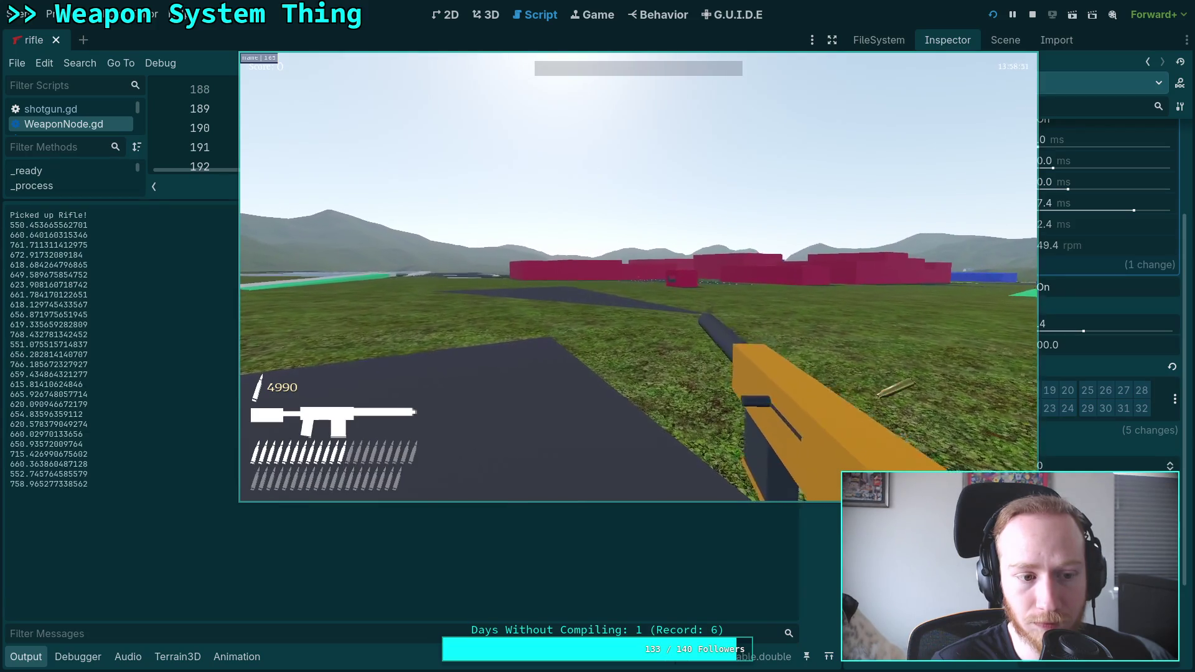
key(Escape)
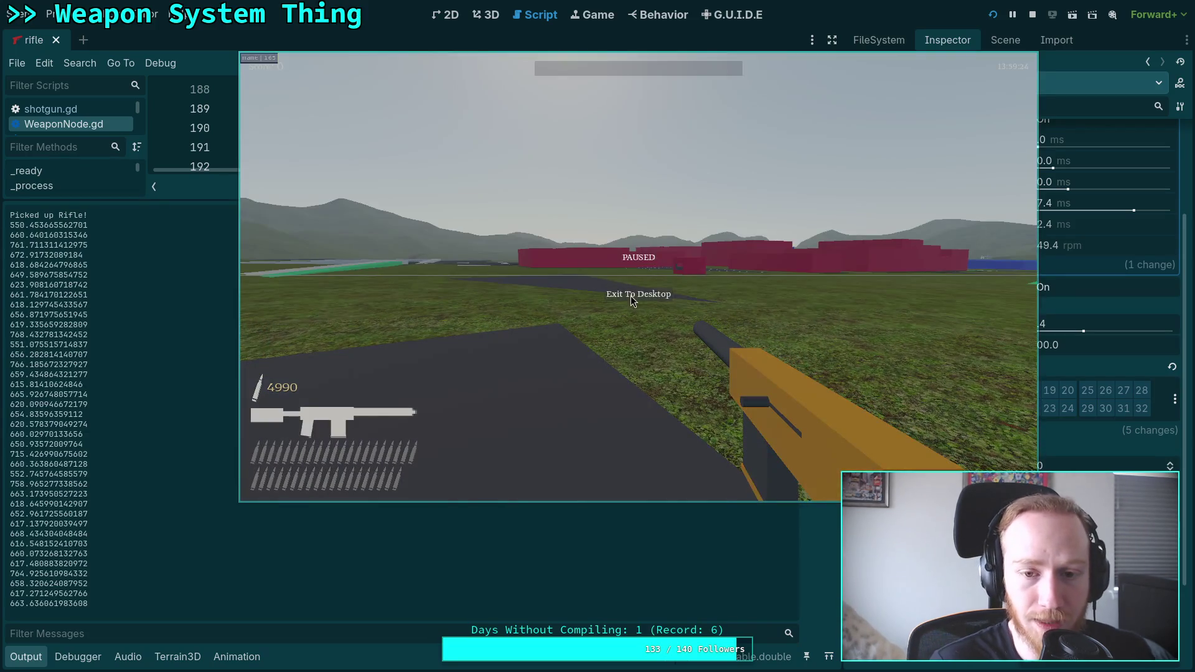
click(629, 298)
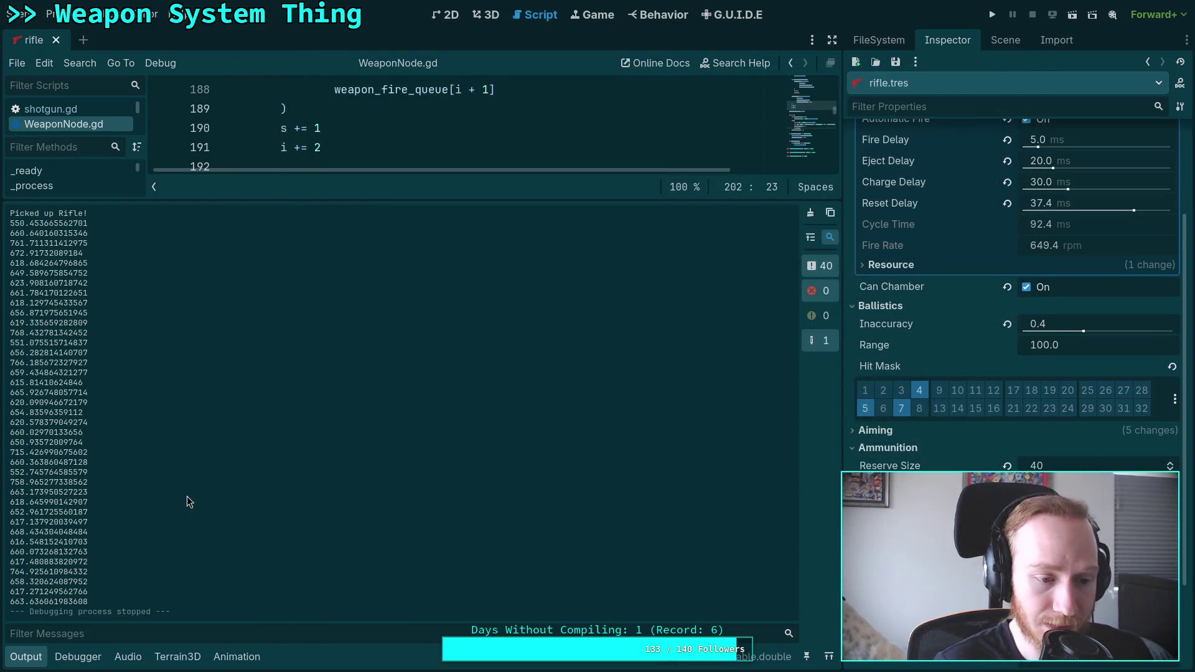
Step: Select the newly logged fire-rate samples in the Output and copy them
double_click(82, 602)
mouse_move(87, 602)
mouse_down()
mouse_move(22, 274)
mouse_move(33, 229)
mouse_up()
right_click(33, 232)
click(60, 241)
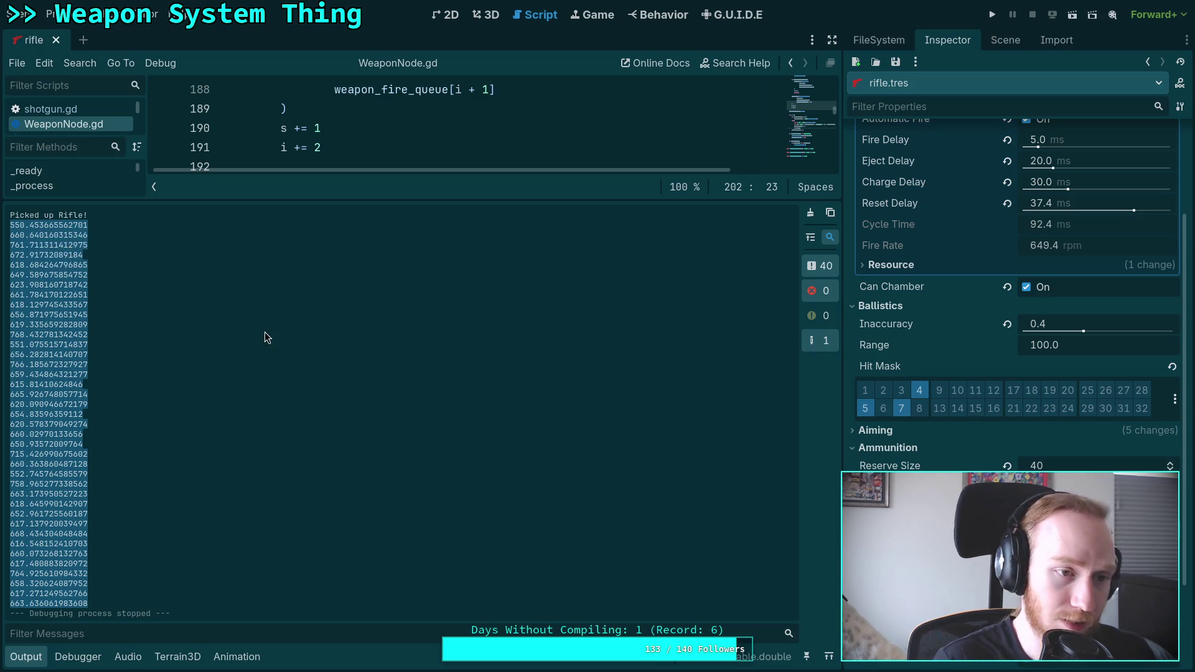
key(super+4)
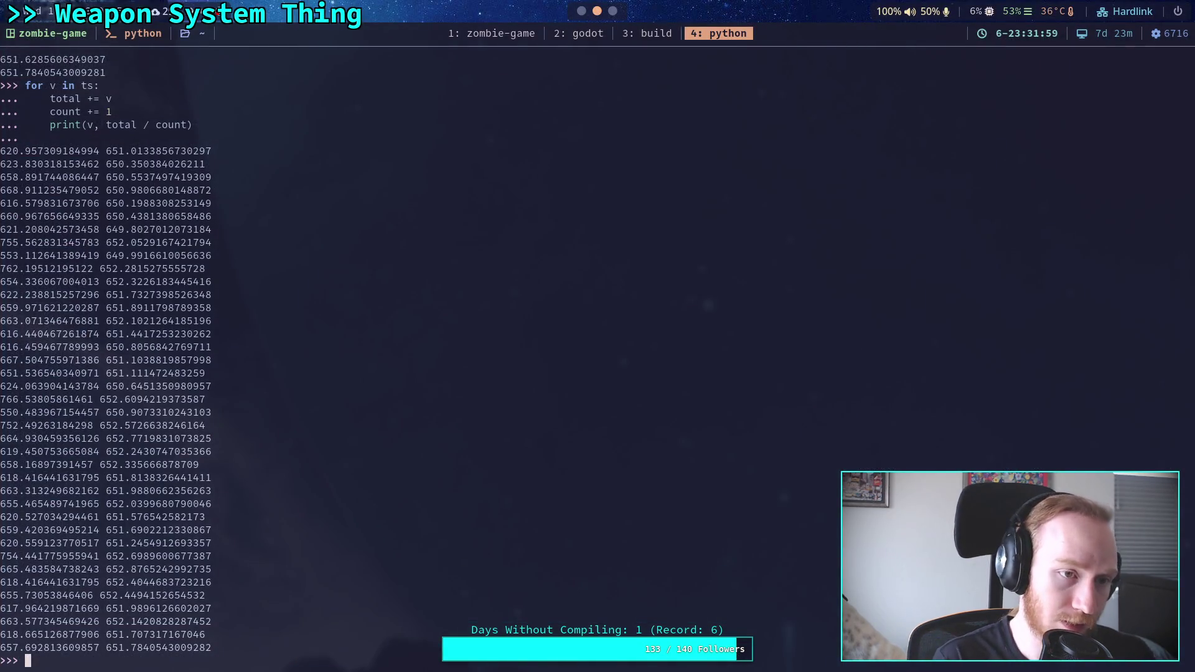
Step: Store the new samples as ts = ("""...""".split("\n"))[:-1]
text(ts =)
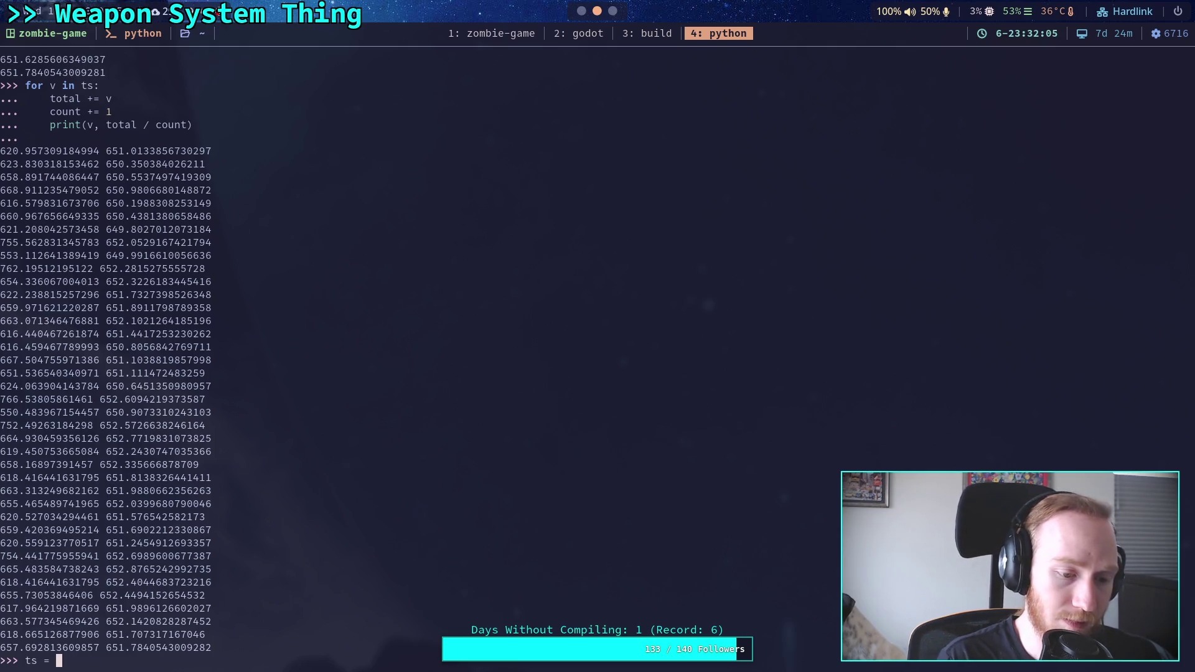
text(()
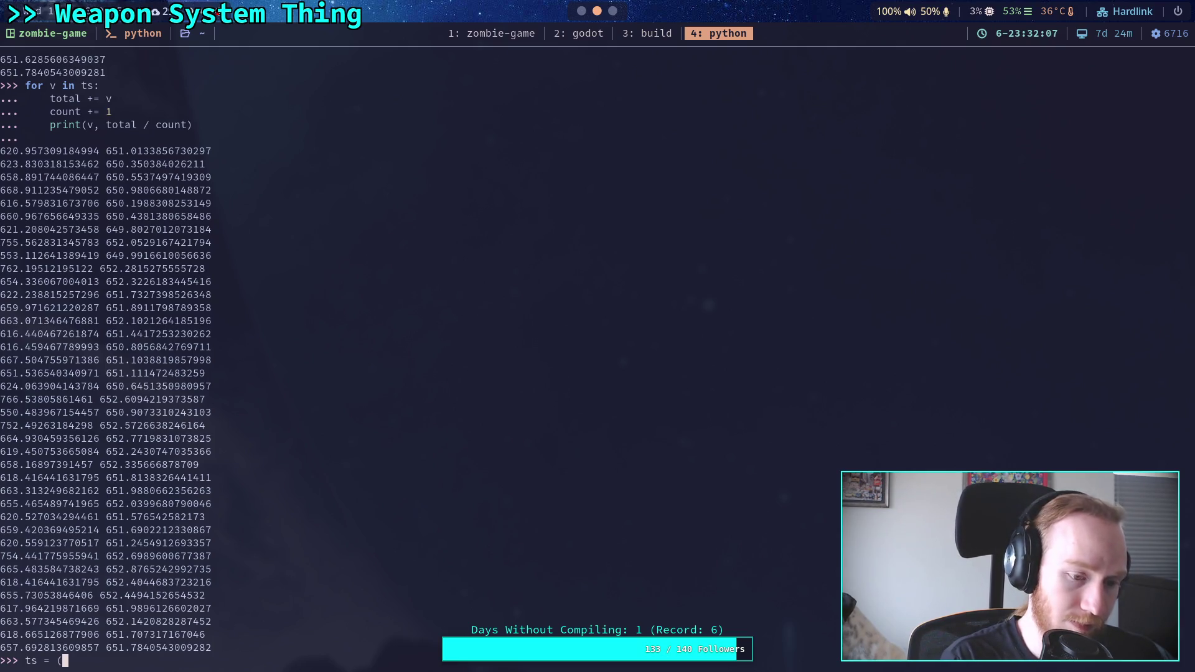
text(""")
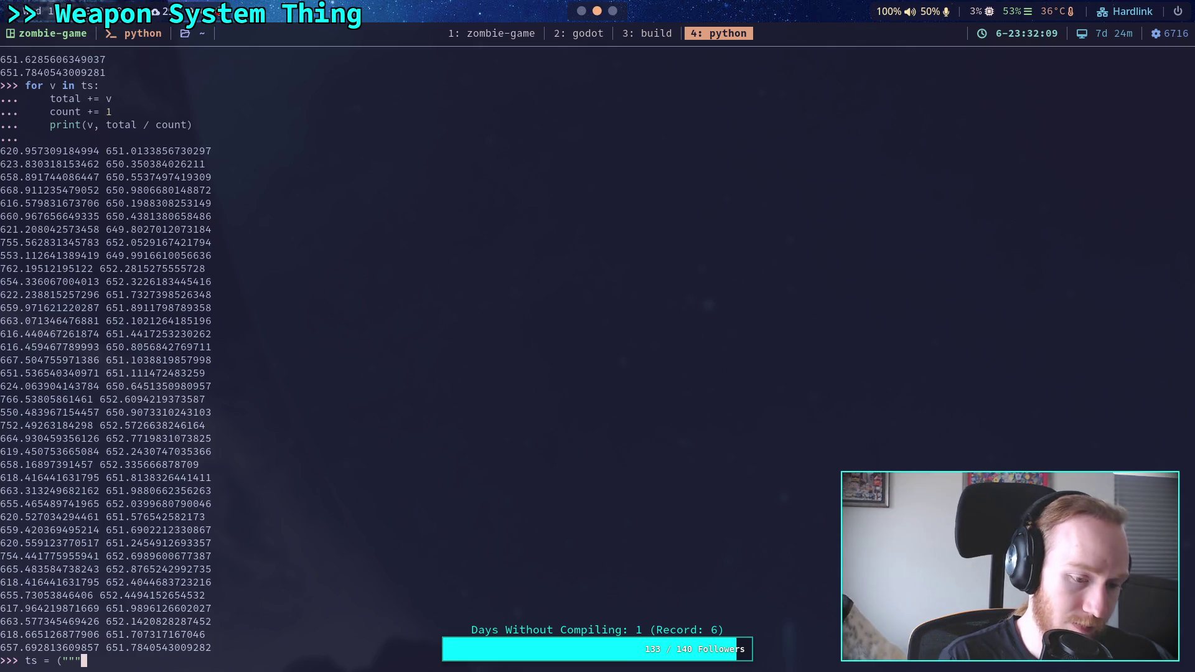
key(ctrl+shift+v)
text("")
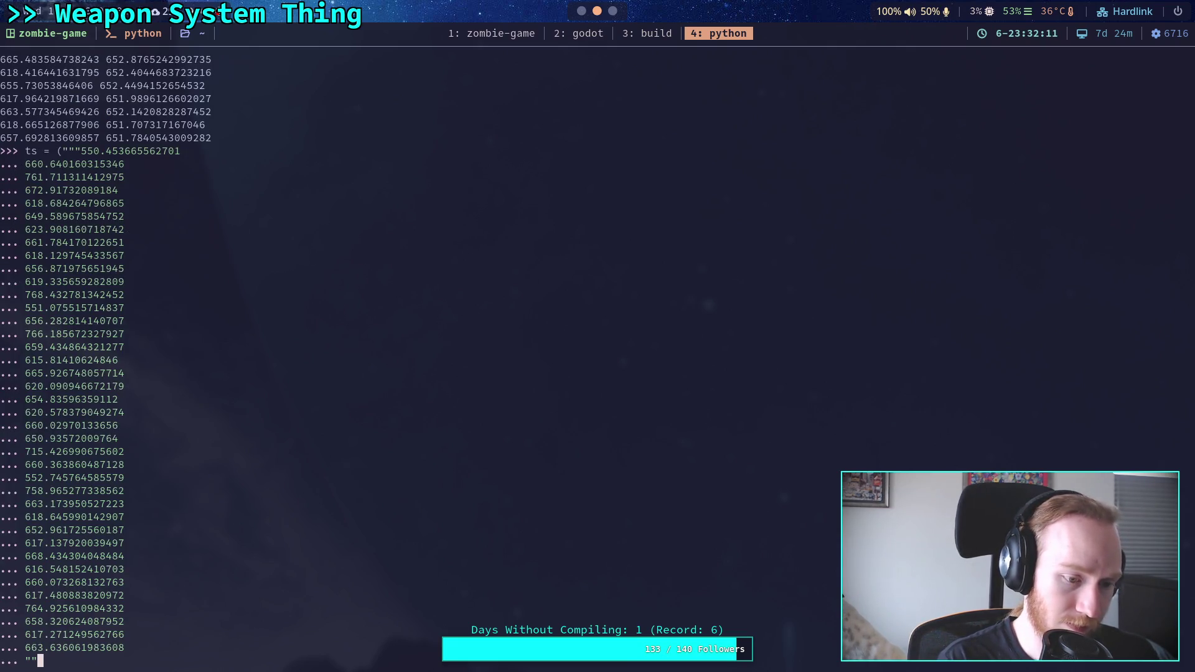
text(".spli)
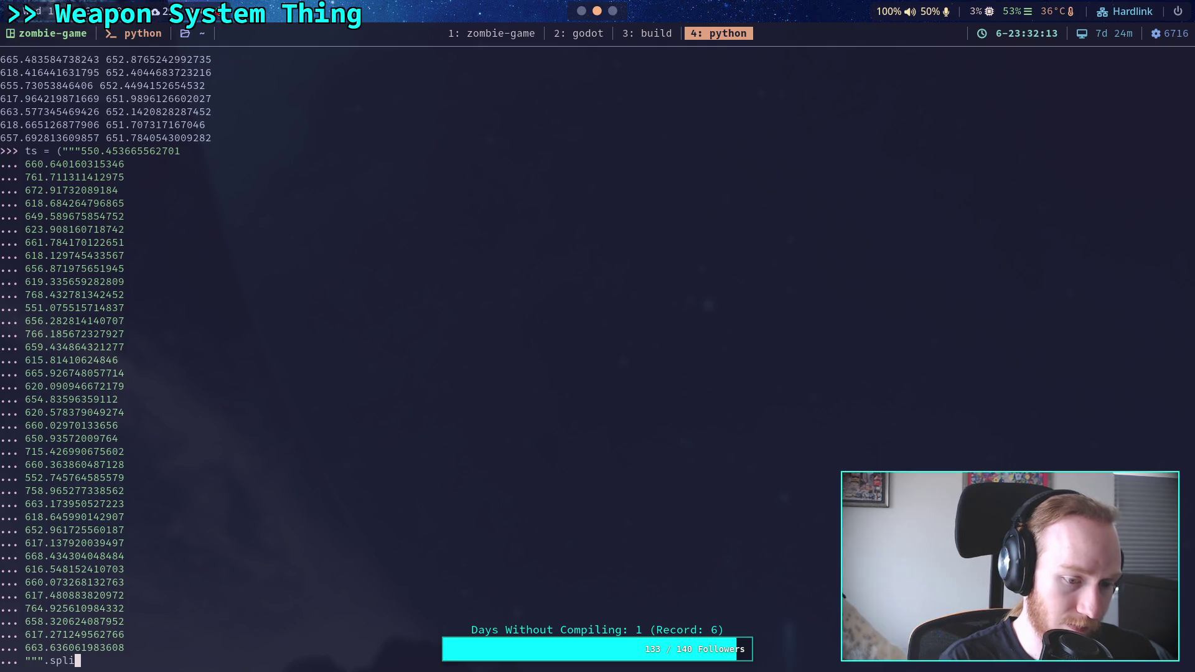
text(t("\n)
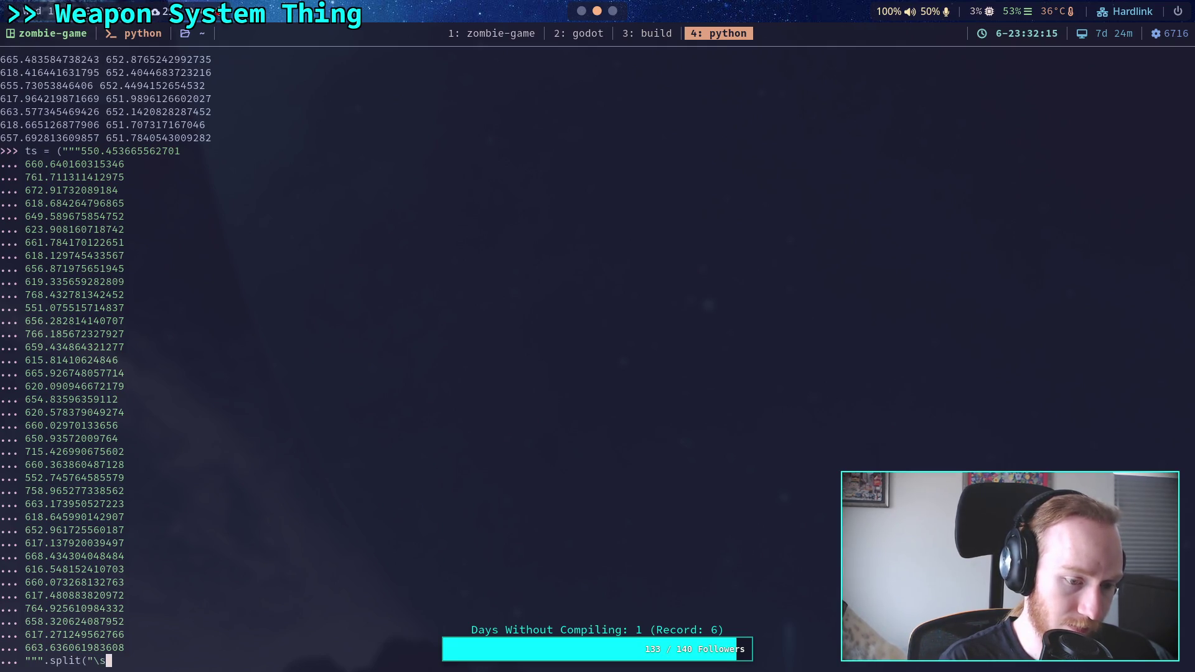
text("))[:-1])
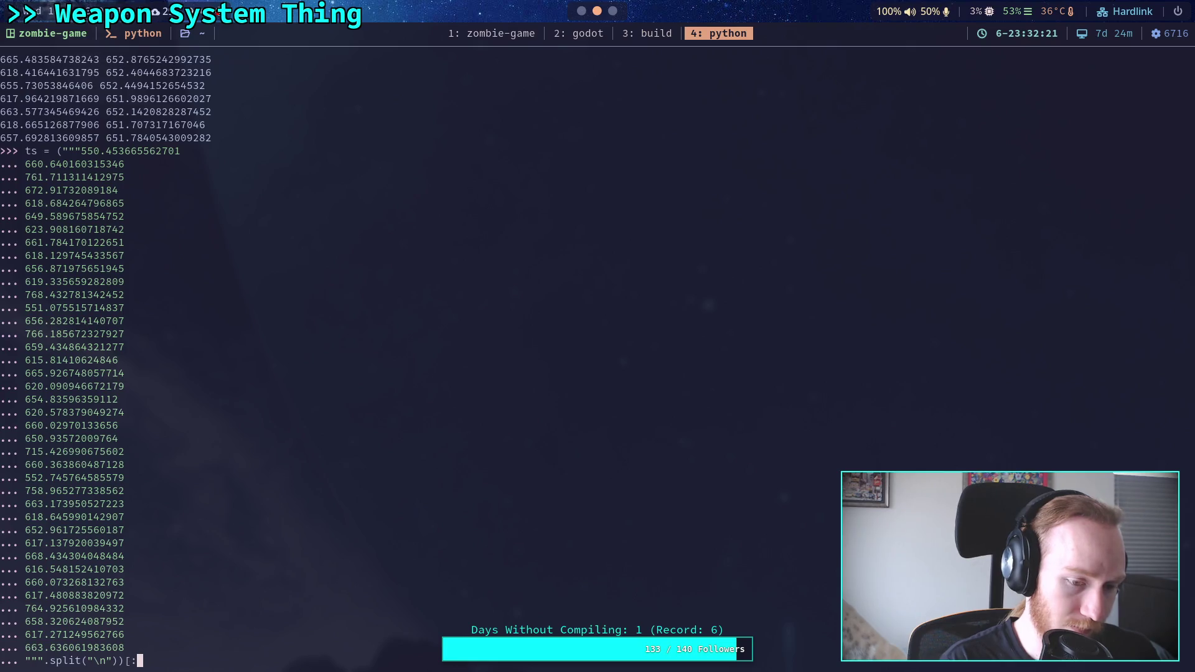
key(Return)
Step: Rerun ts = [float(v) for v in ts] from history to convert the samples
key(Up)
key(Up)
key(Down)
key(Down)
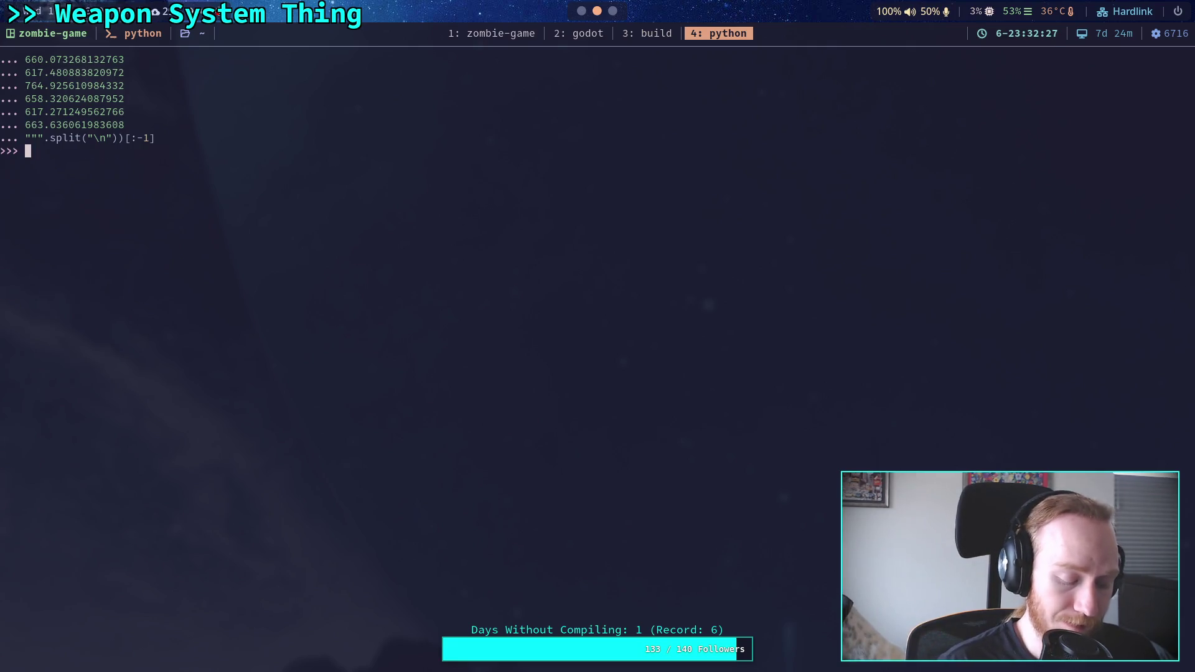
key(Up)
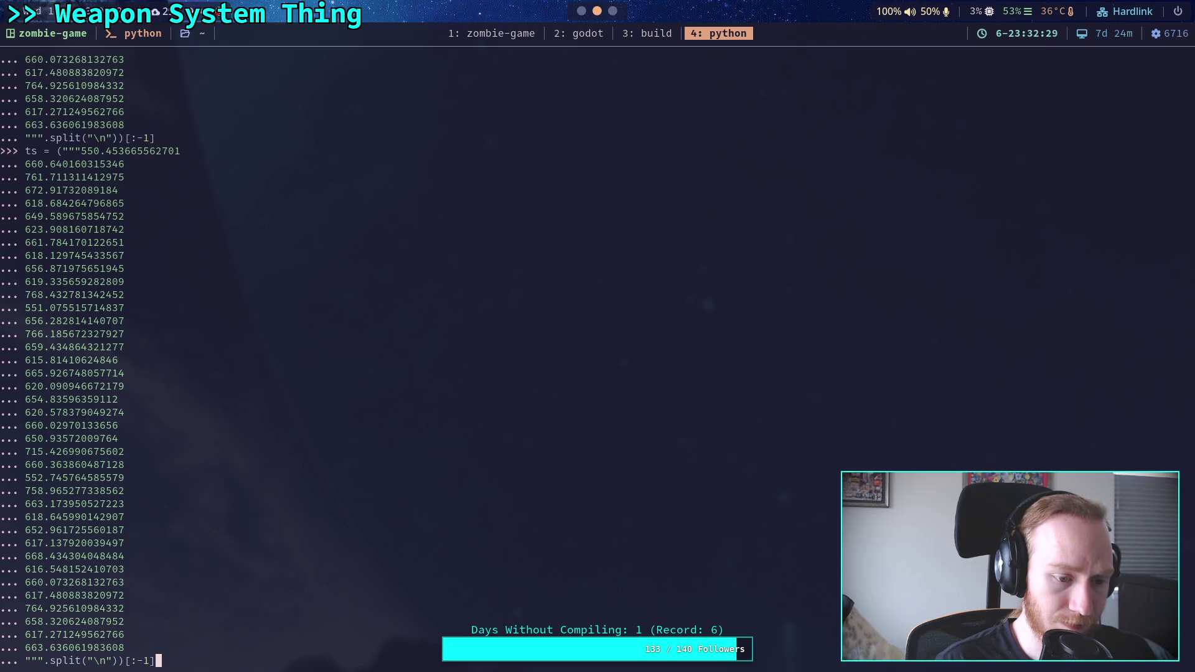
key(Up)
key(Up)
key(Up)
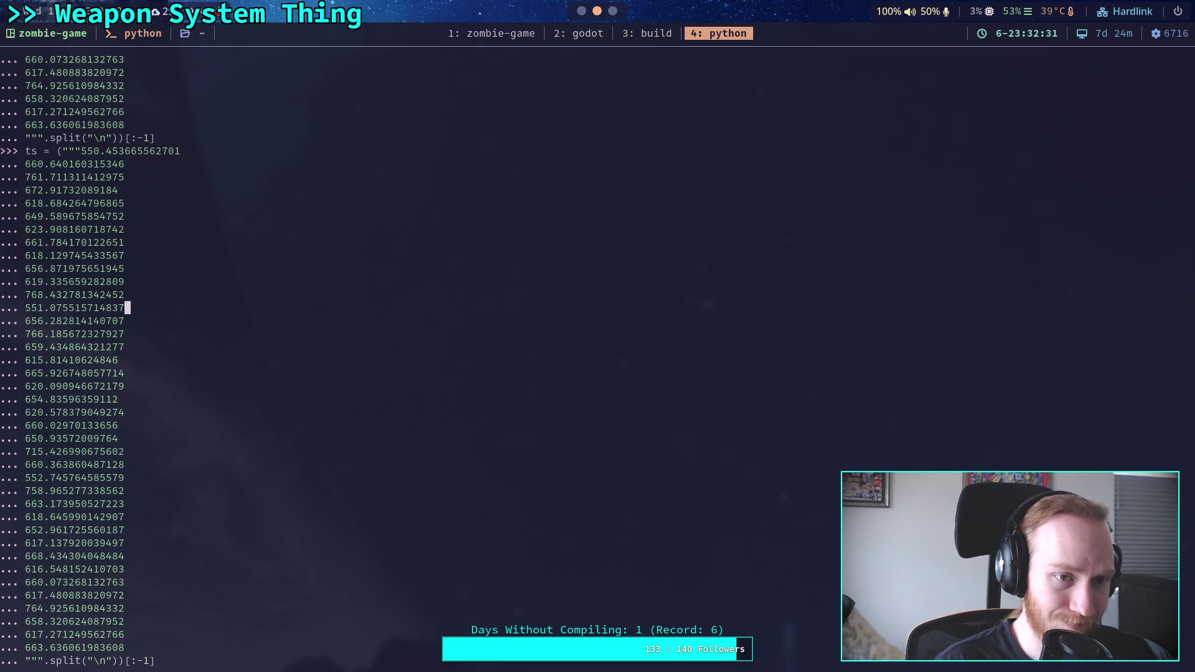
key(Up)
key(Up)
key(Up)
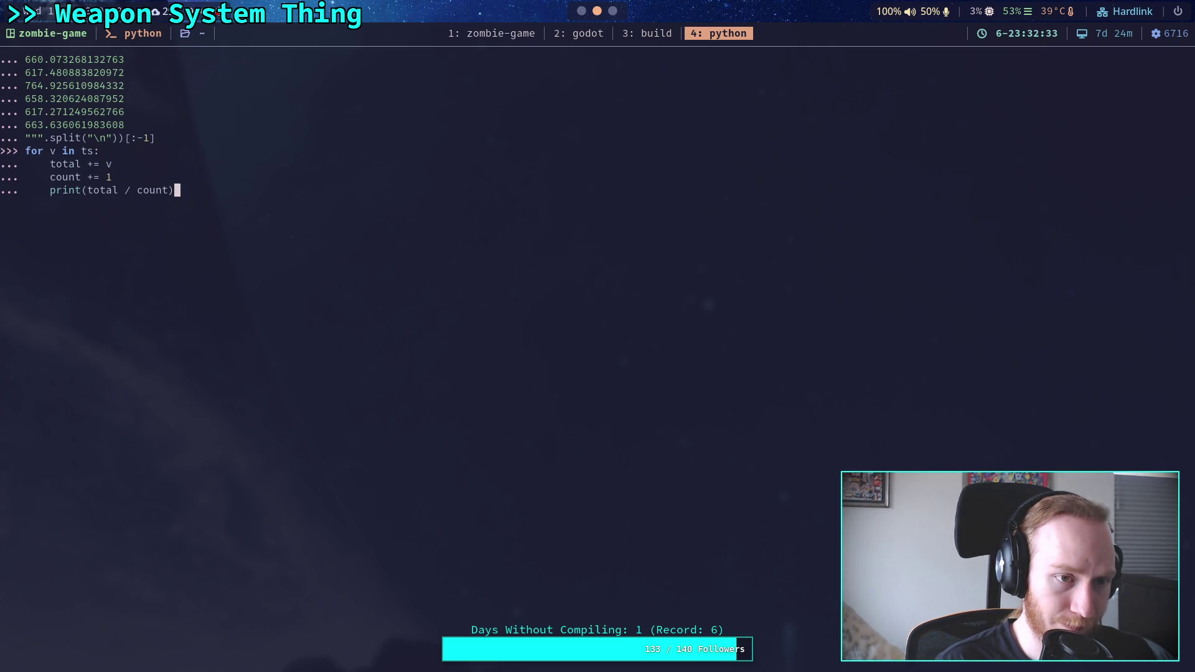
key(Up)
key(Up)
key(Up)
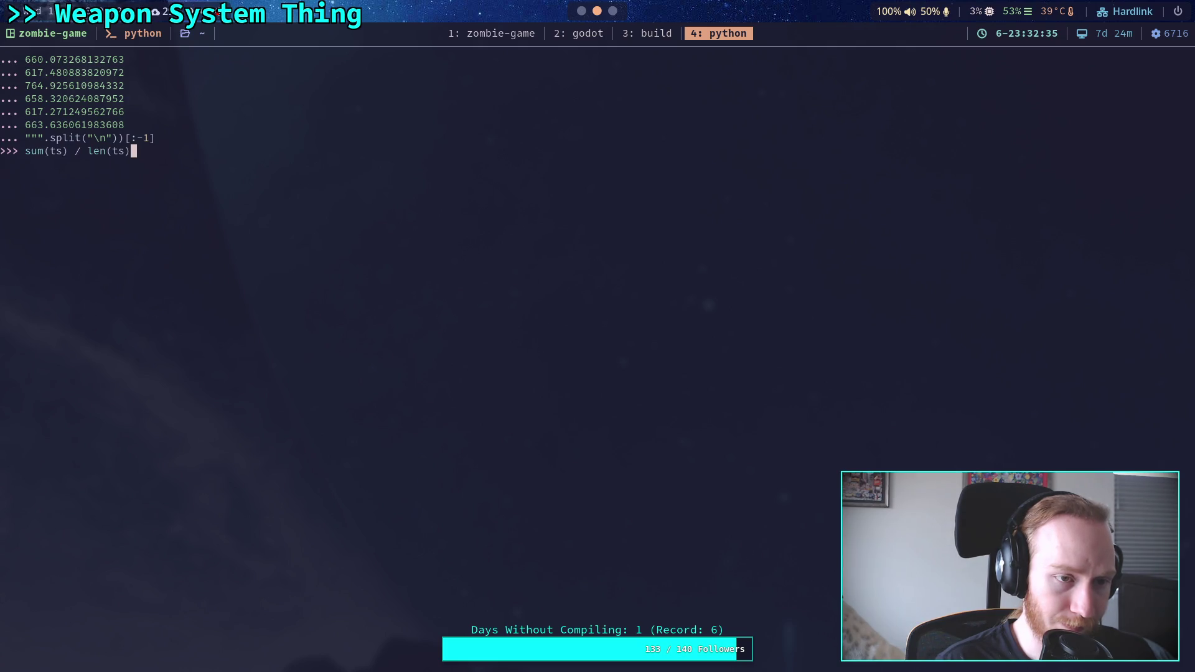
key(Up)
key(Up)
key(Return)
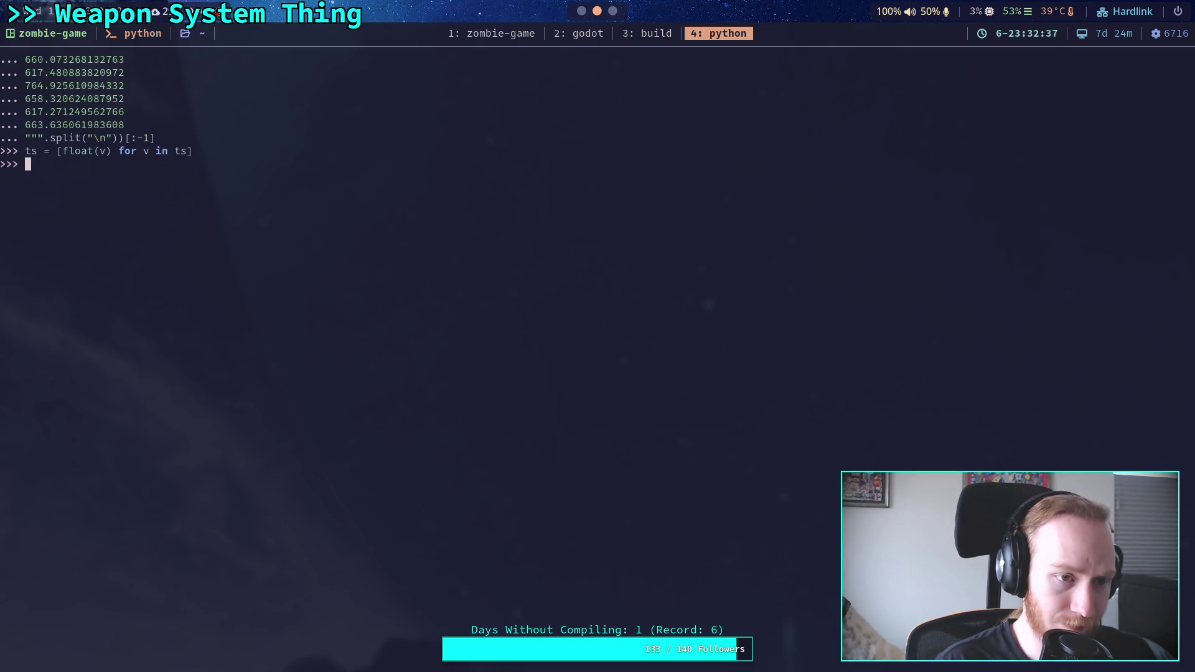
Step: Rerun the running-average loop on the new samples, ending near 652.38 rpm
key(Up)
key(Up)
key(Up)
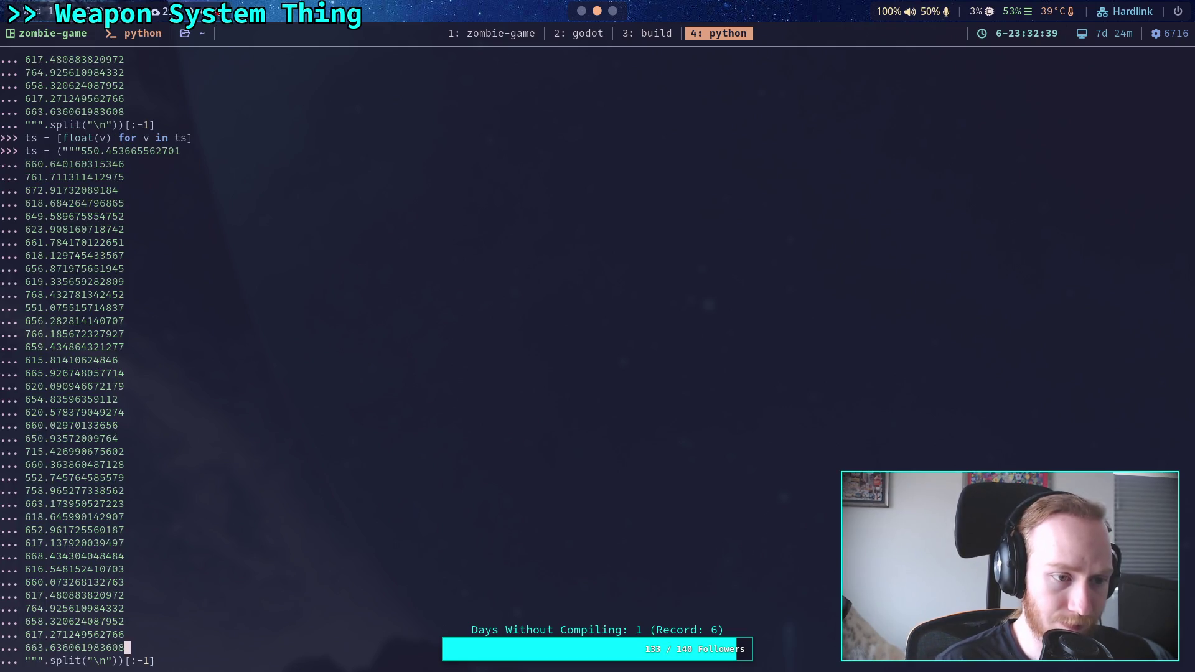
key(Up)
key(Up)
key(Up)
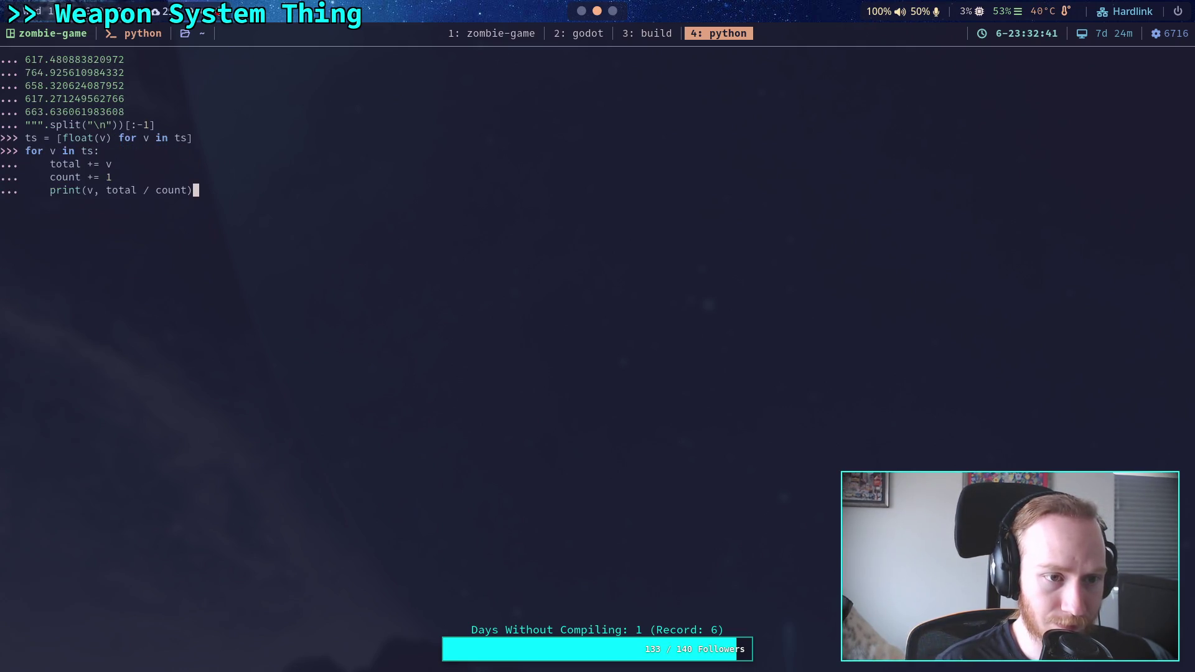
key(Return)
key(Return)
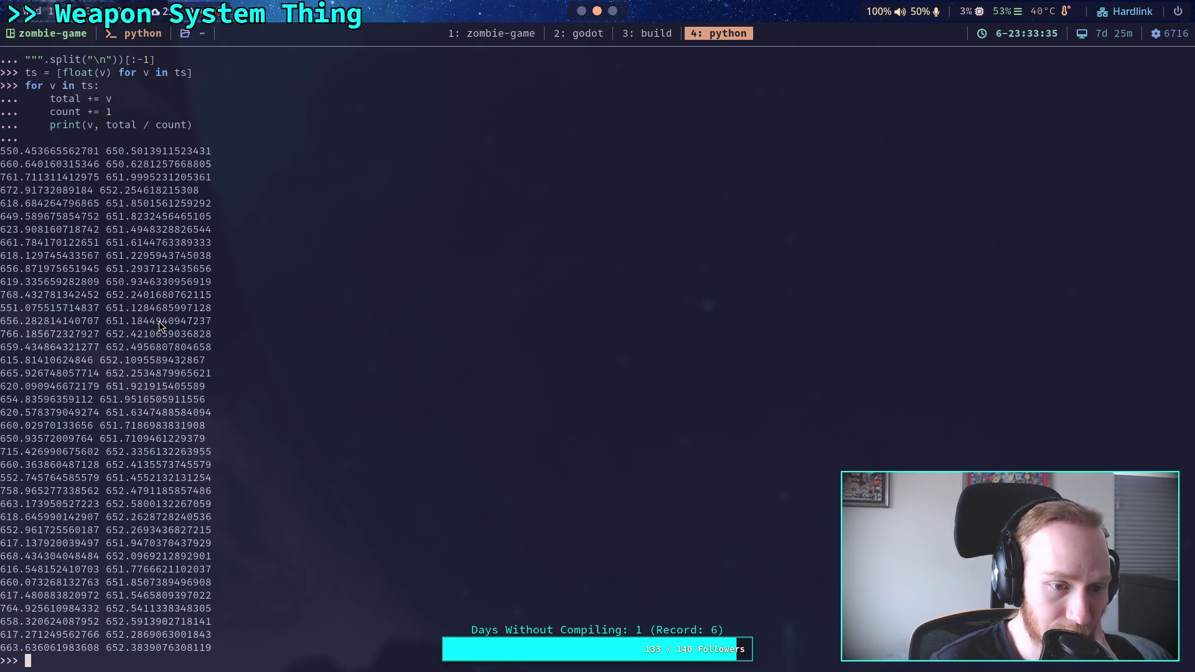
Step: Change the rifle's Reset Delay from 37 to 38.0 ms in the Inspector, for 645.2 rpm
key(super+2)
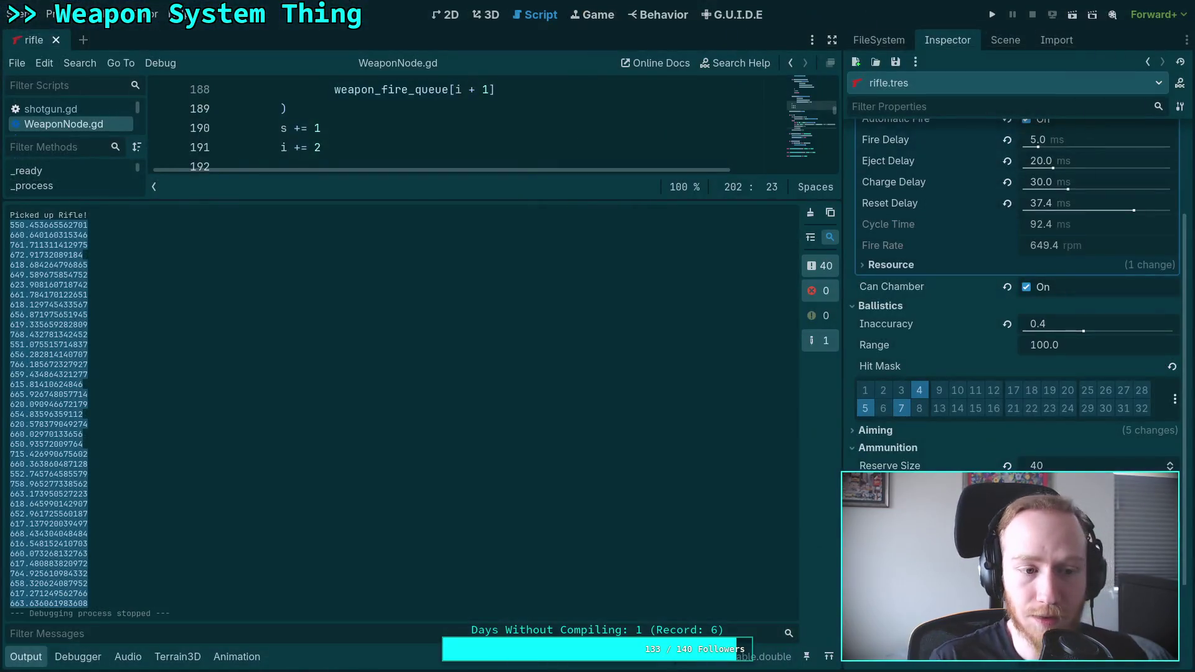
click(1071, 203)
text(37.)
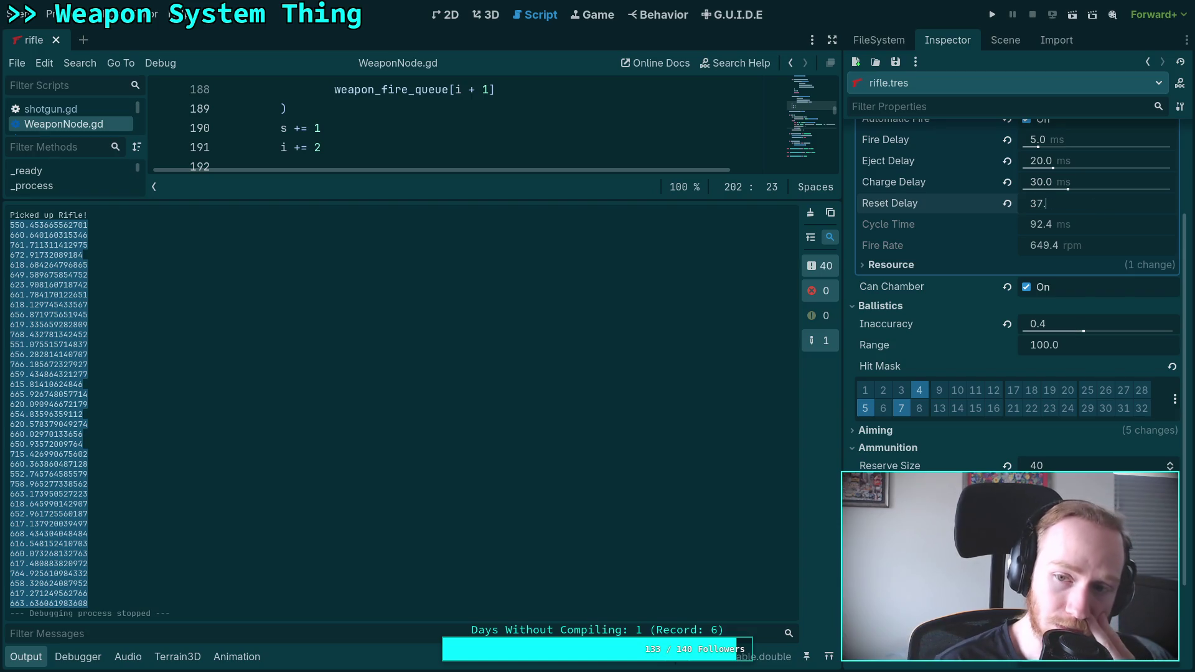
key(Return)
click(1071, 204)
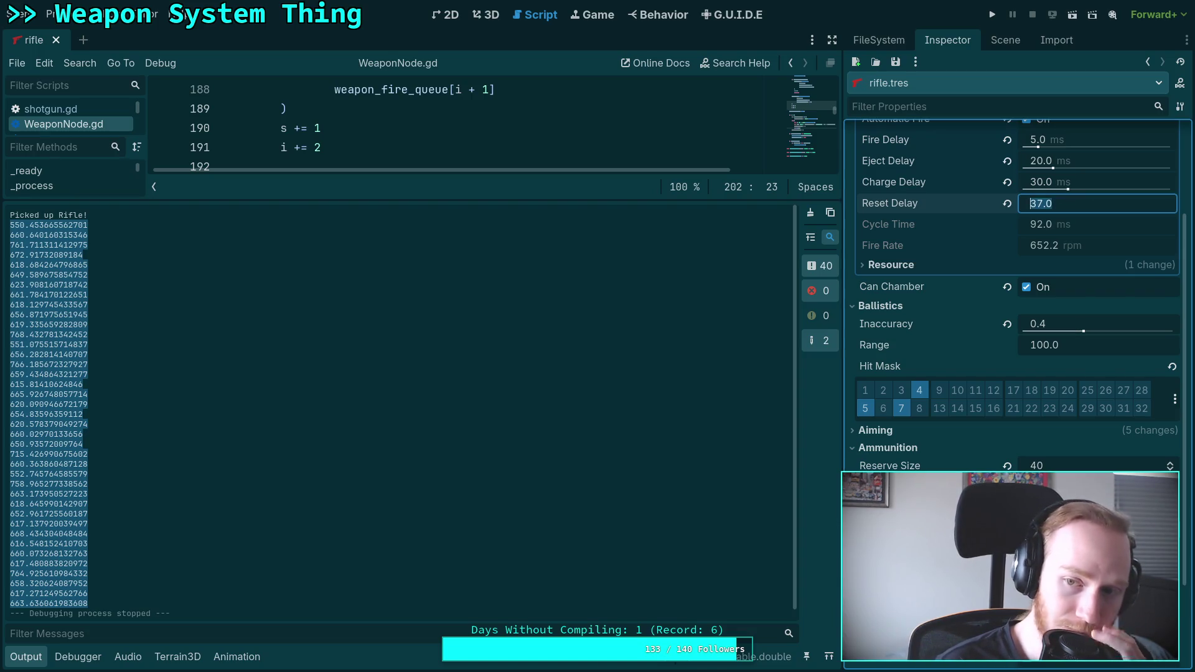
click(1053, 204)
text(8)
key(Return)
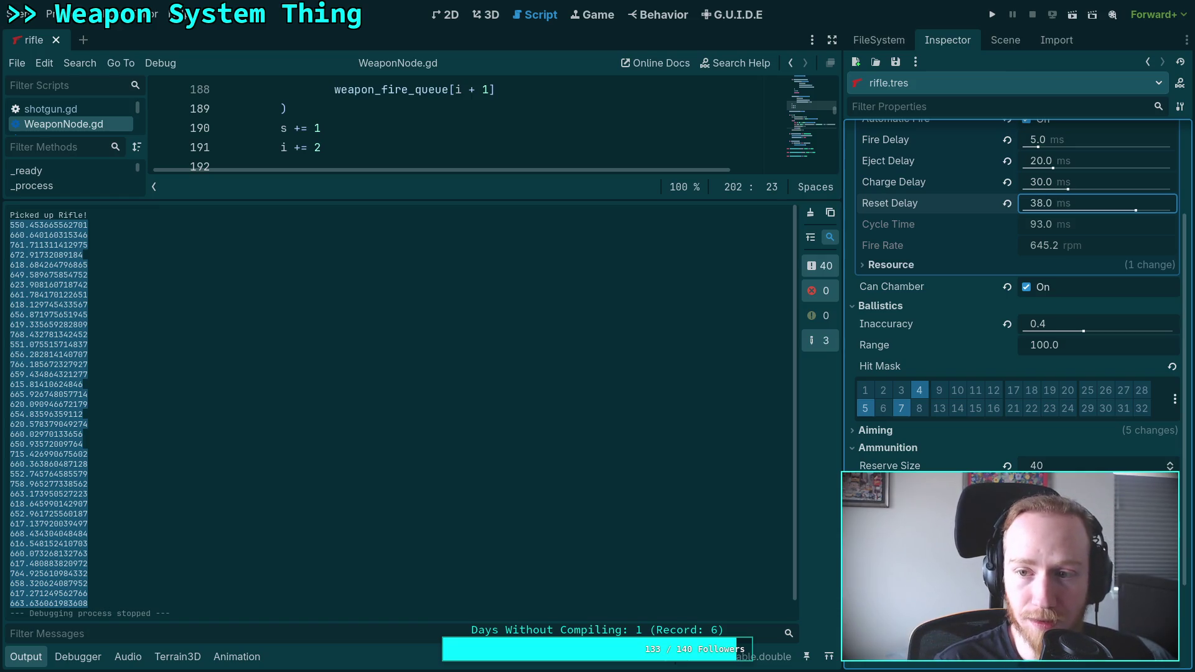
click(1052, 203)
click(1053, 204)
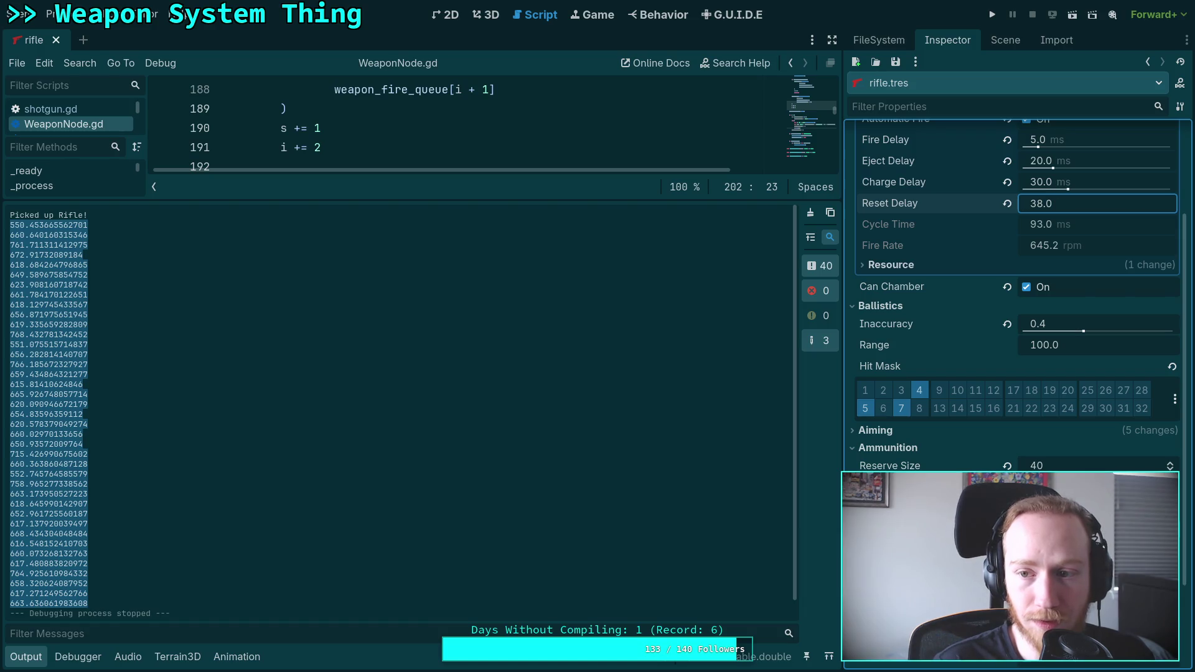
key(Return)
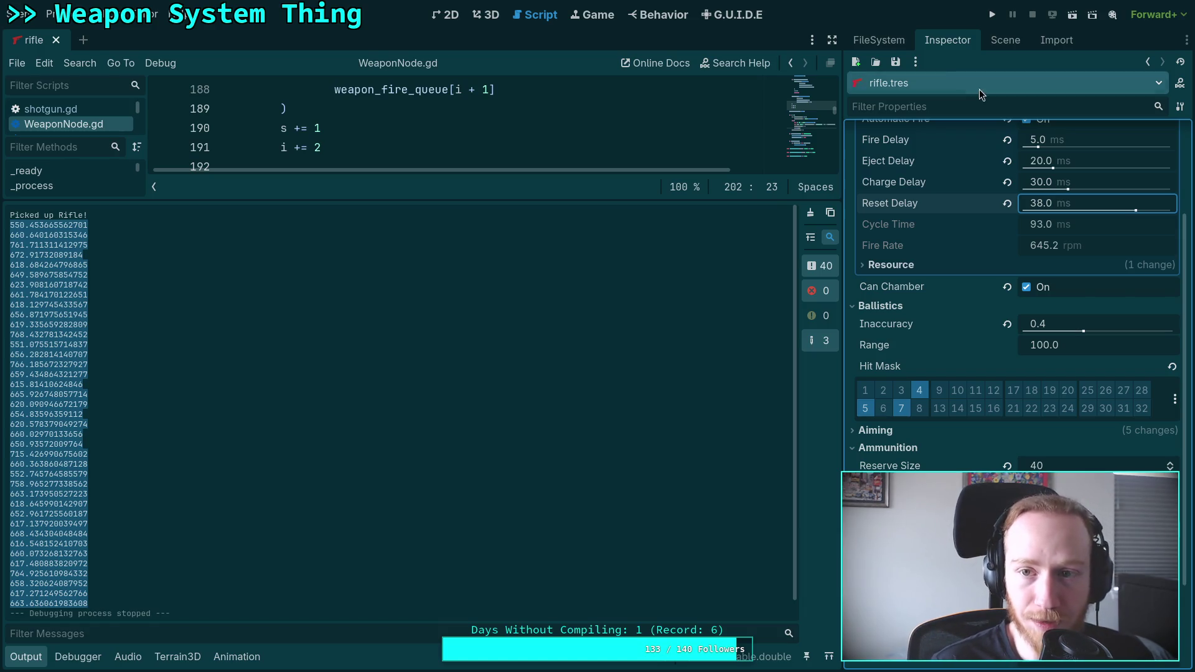
Step: Save rifle.tres and launch the game
click(895, 62)
click(912, 83)
click(996, 18)
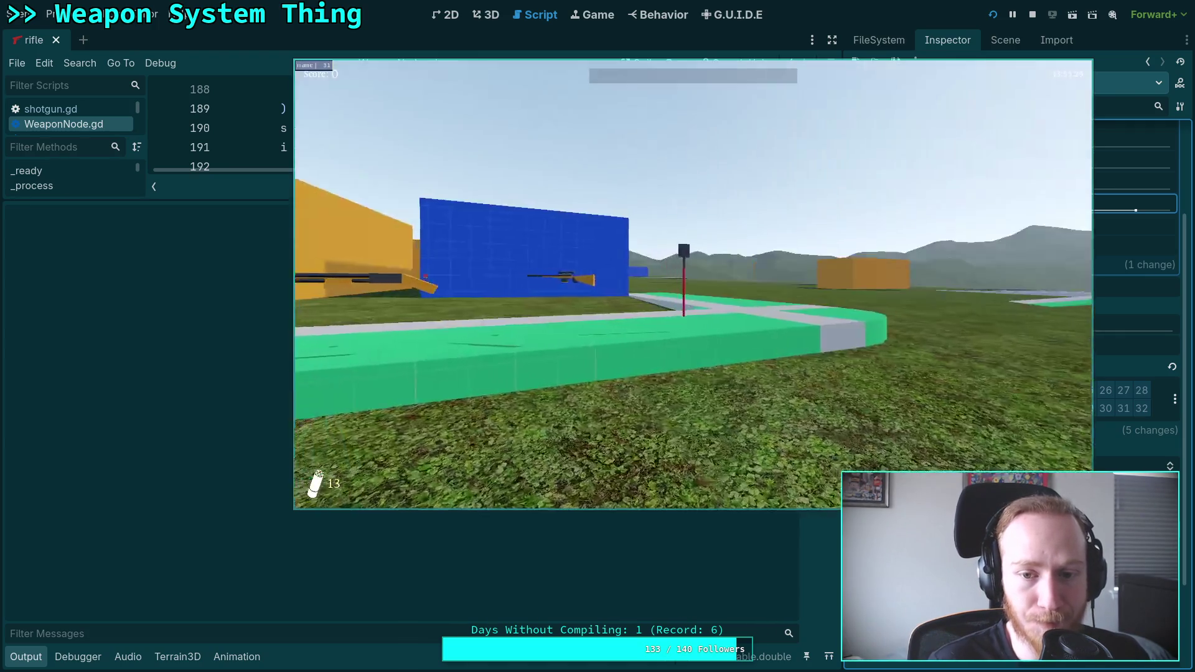
Step: Pick up and reload the rifle, then fire it on the road to log RPM samples
key(w)
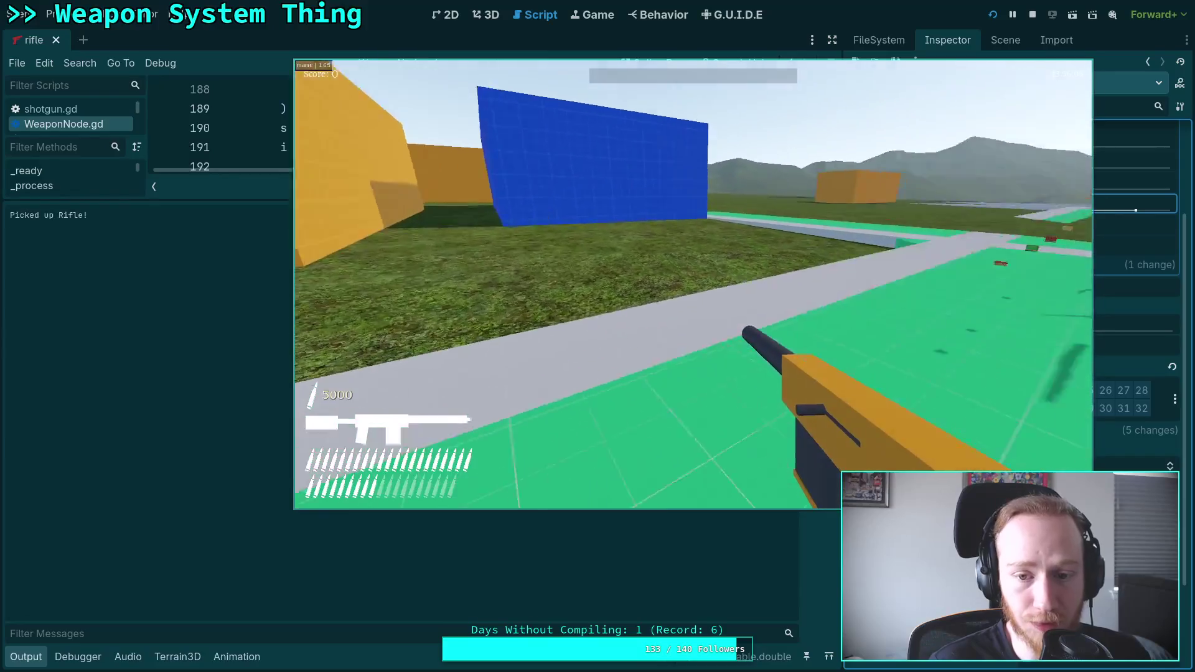
key(r)
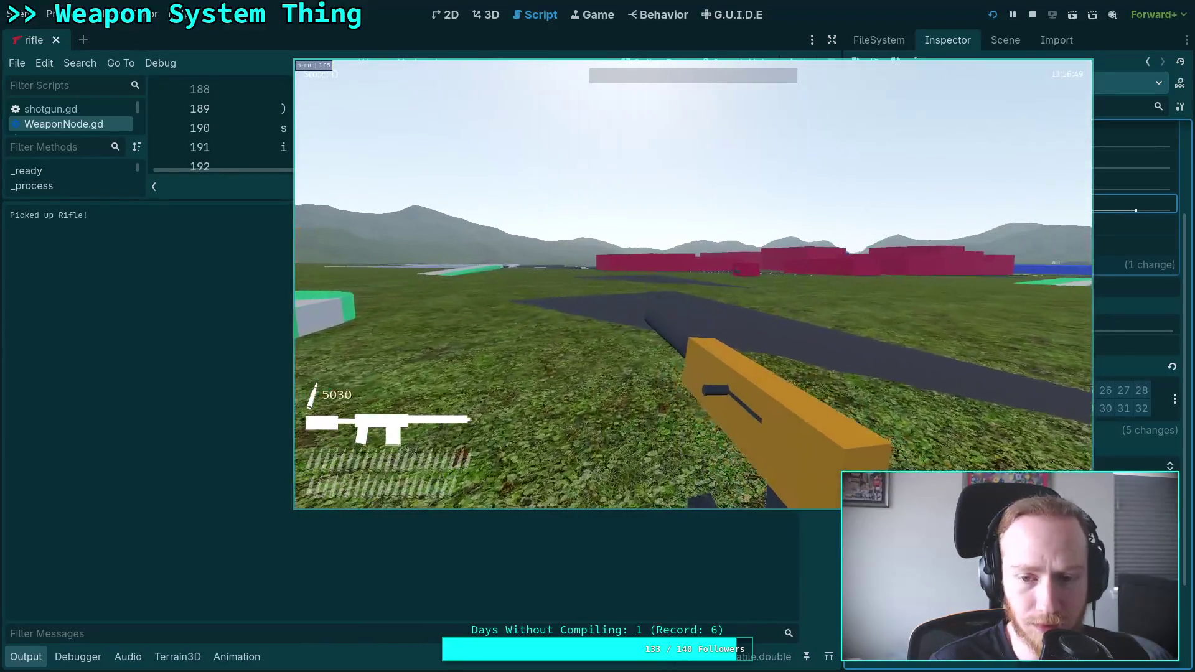
key(w)
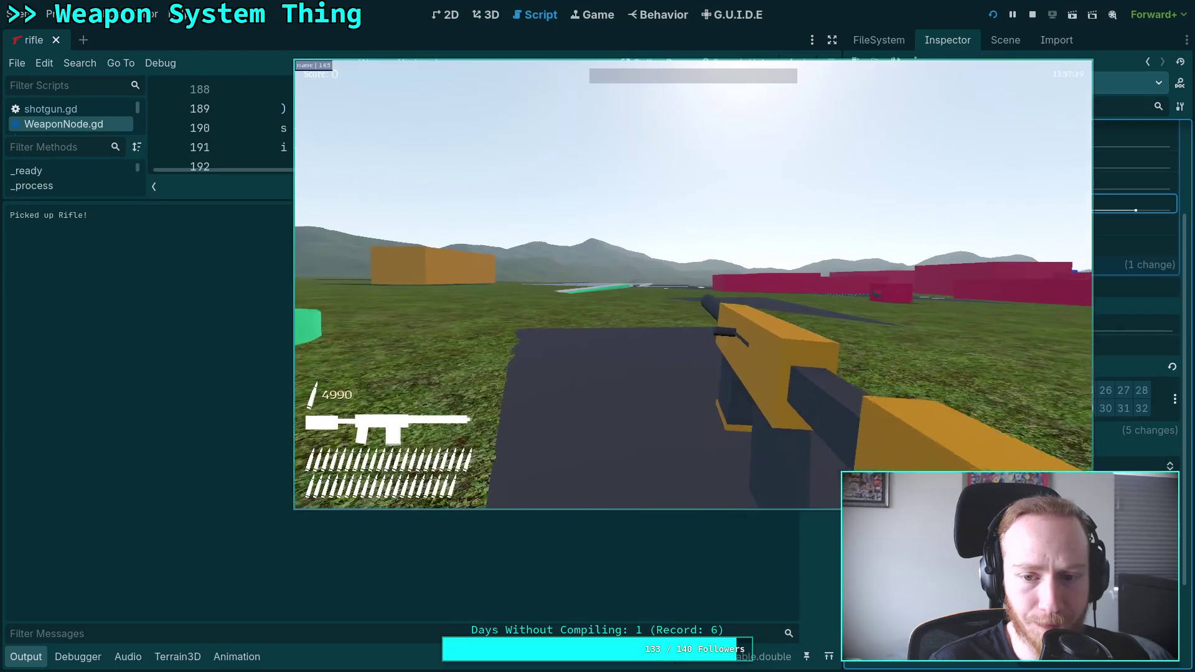
click(693, 285)
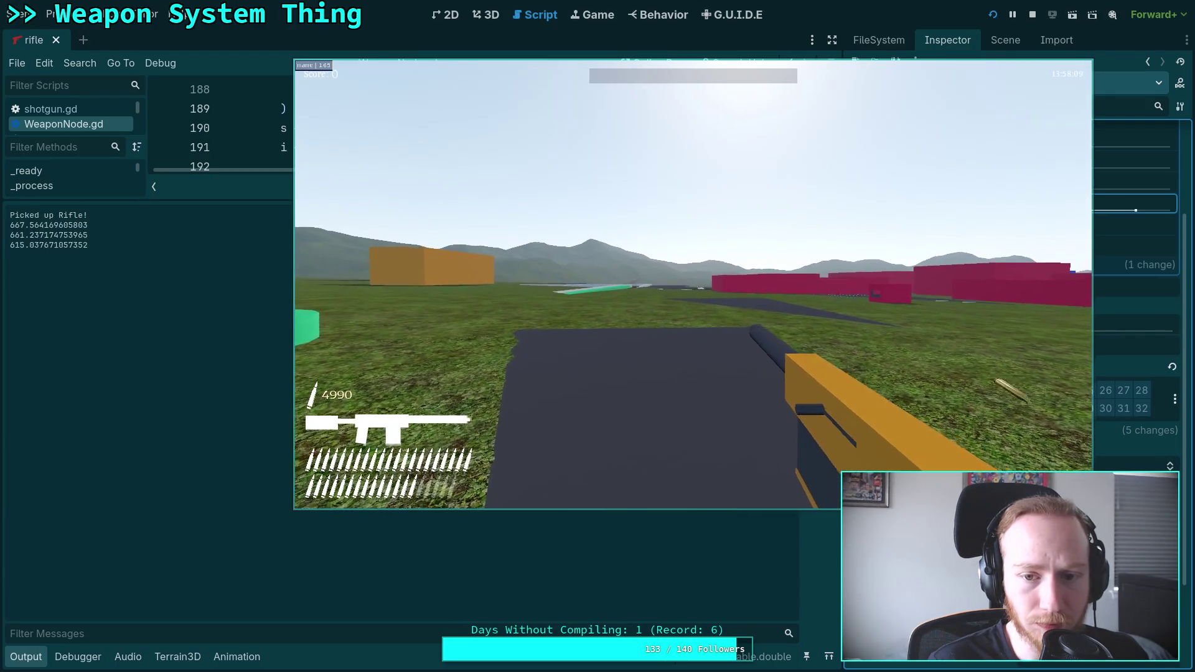
click(694, 285)
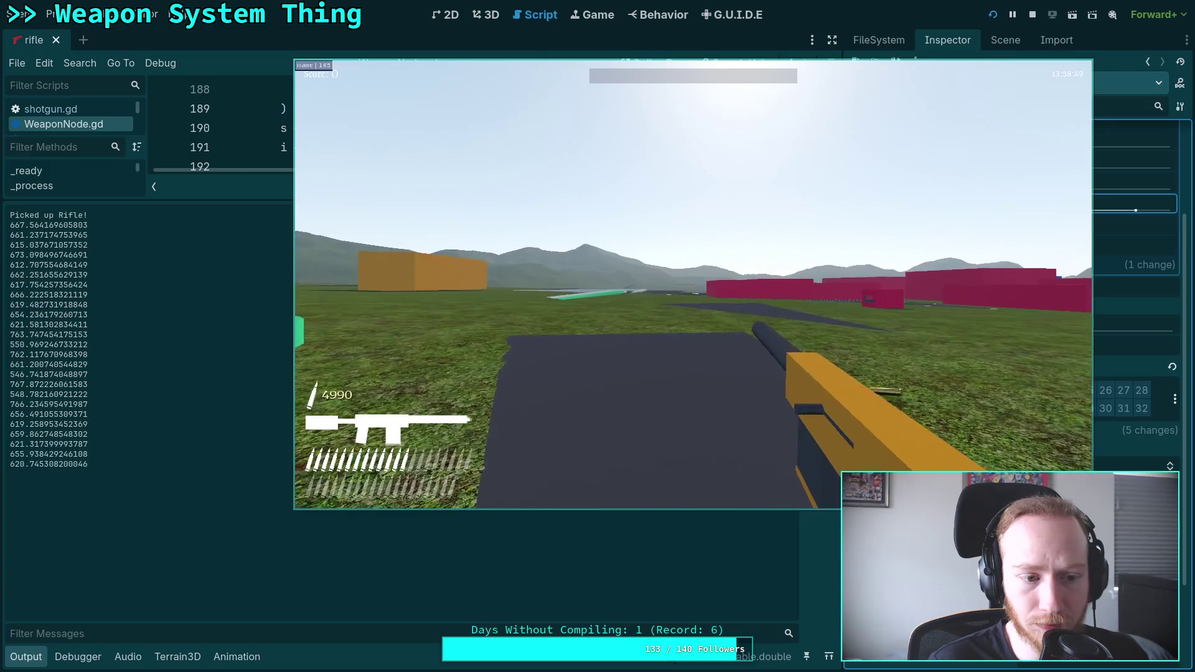
Step: Exit the game to the editor and copy the logged RPM samples from the Output
key(Escape)
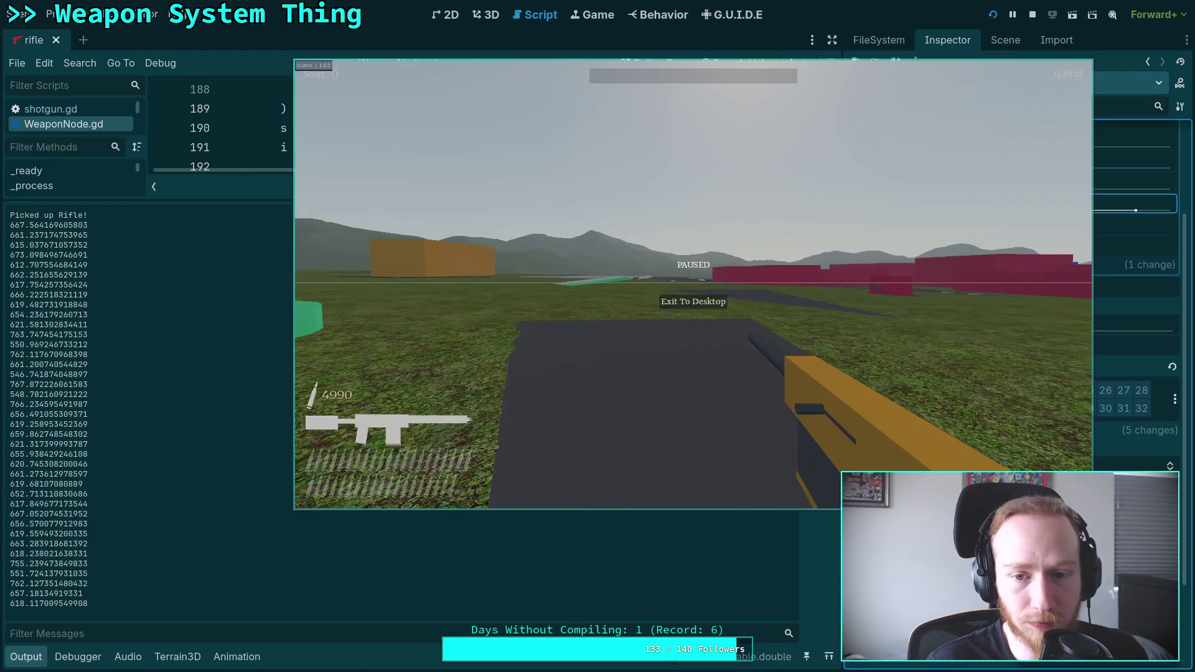
click(693, 307)
mouse_move(90, 583)
mouse_down()
mouse_move(10, 212)
mouse_move(10, 229)
mouse_up()
key(ctrl+c)
right_click(35, 227)
click(62, 238)
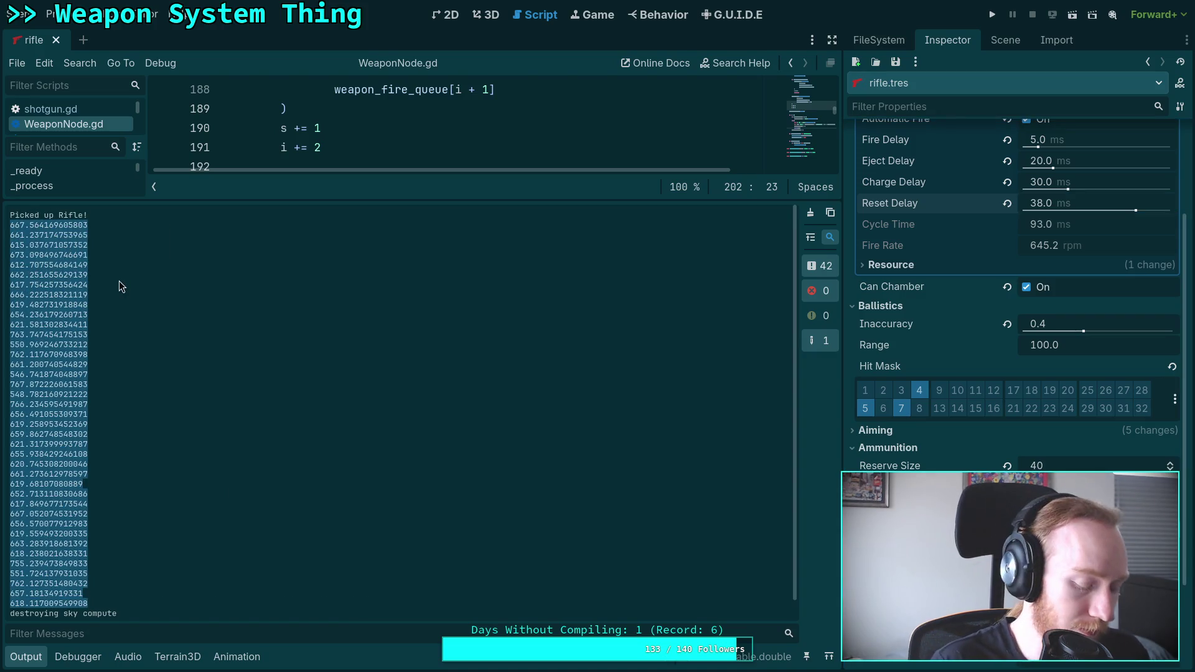
Step: Replace the old values in the recalled ts = """ statement with the pasted new RPM readings
key(super+4)
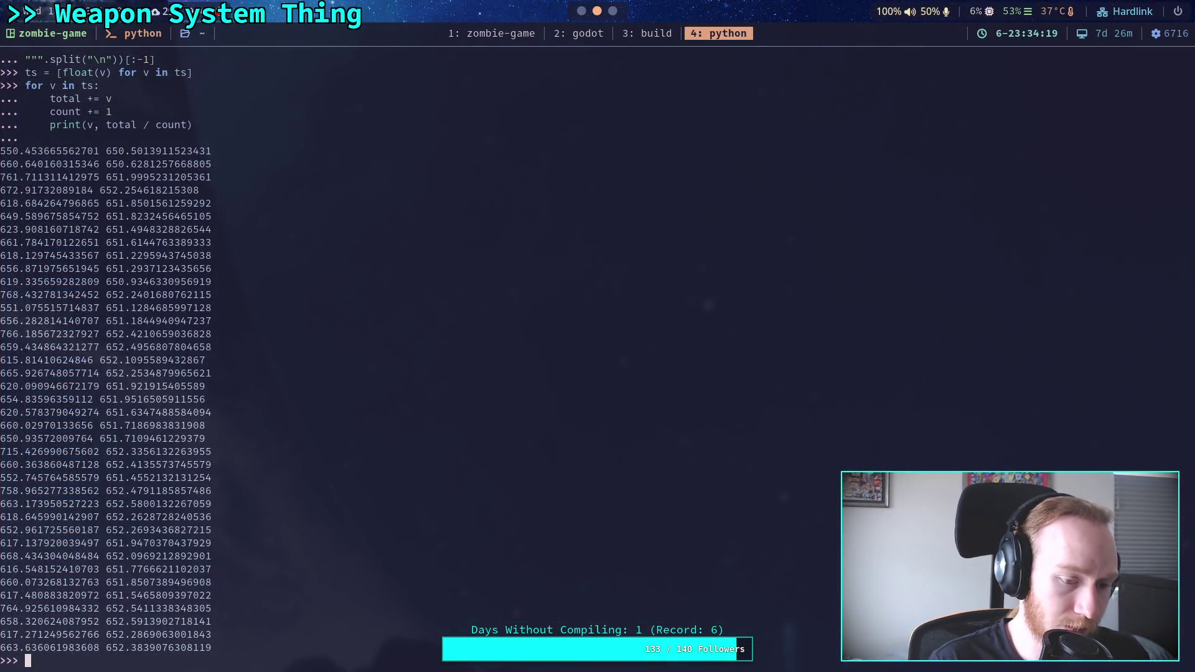
key(Up)
key(Up)
key(Up)
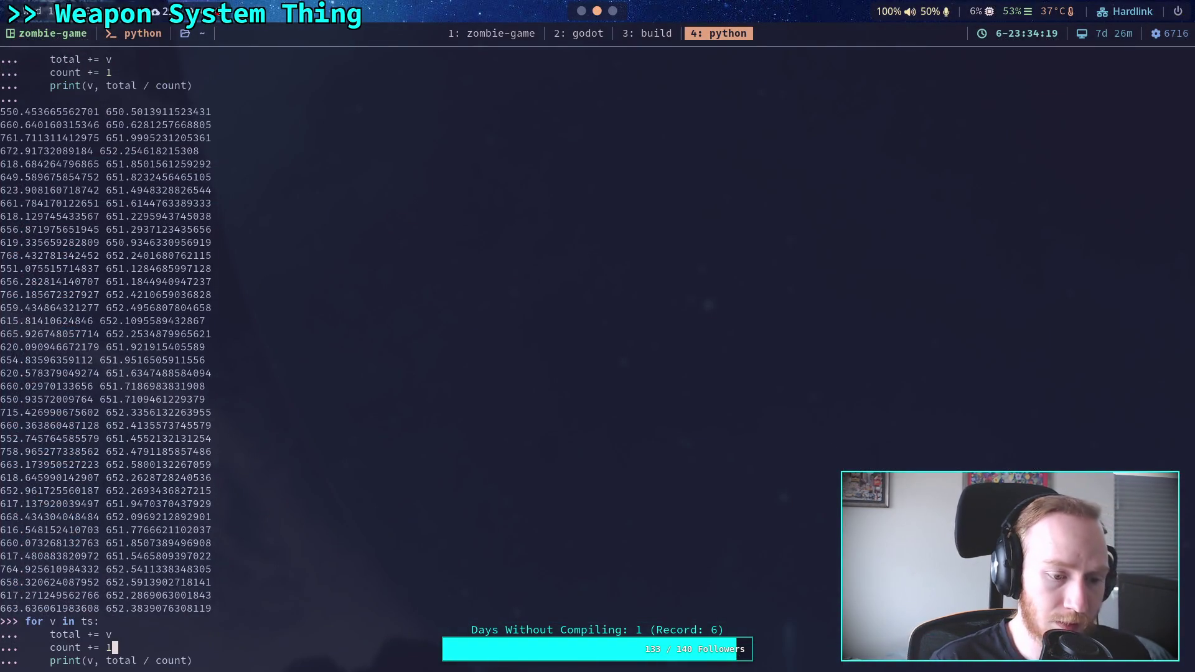
key(Up)
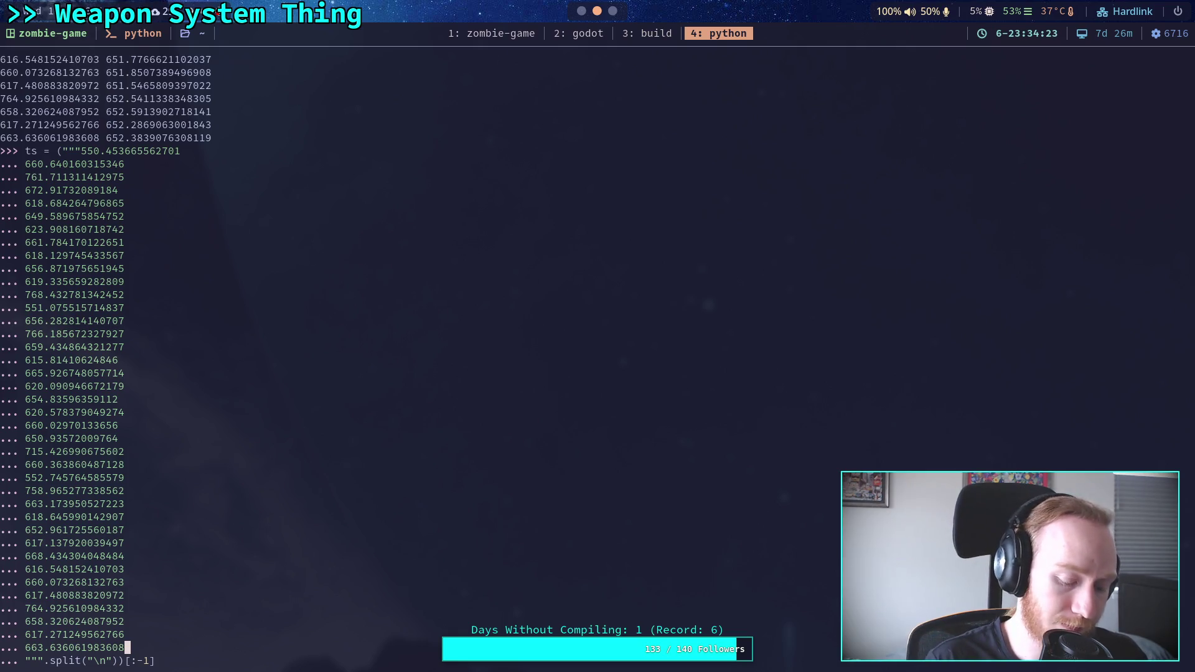
key(BackSpace)
key(BackSpace)
key(BackSpace)
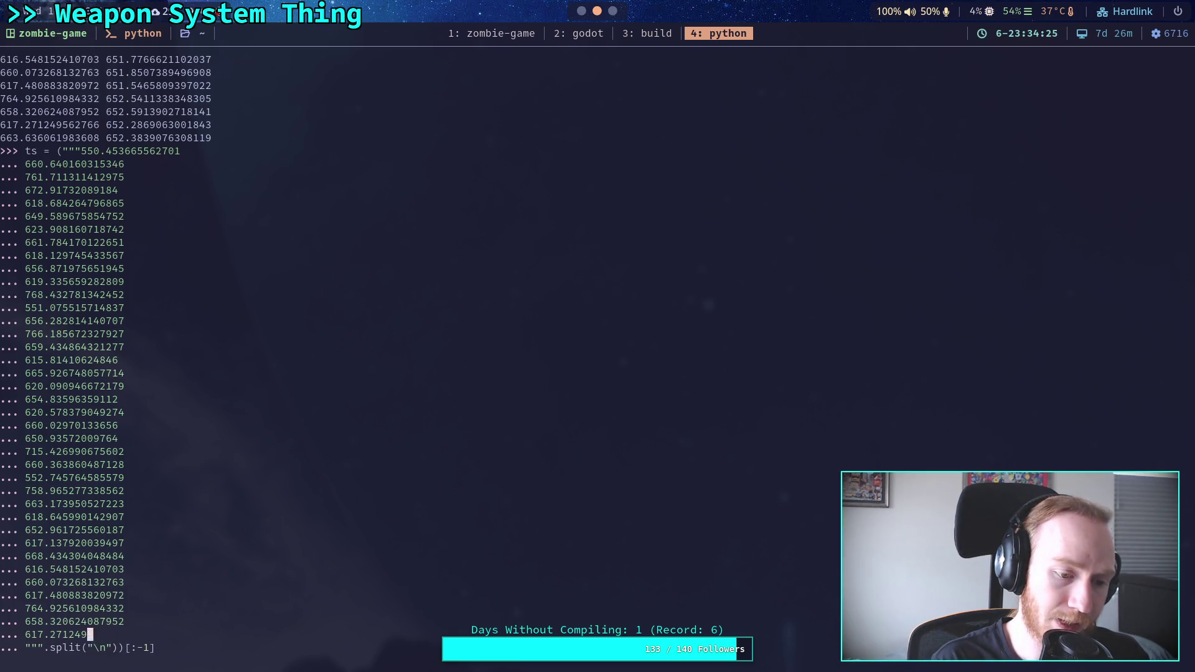
key(BackSpace)
key(BackSpace)
key(BackSpace)
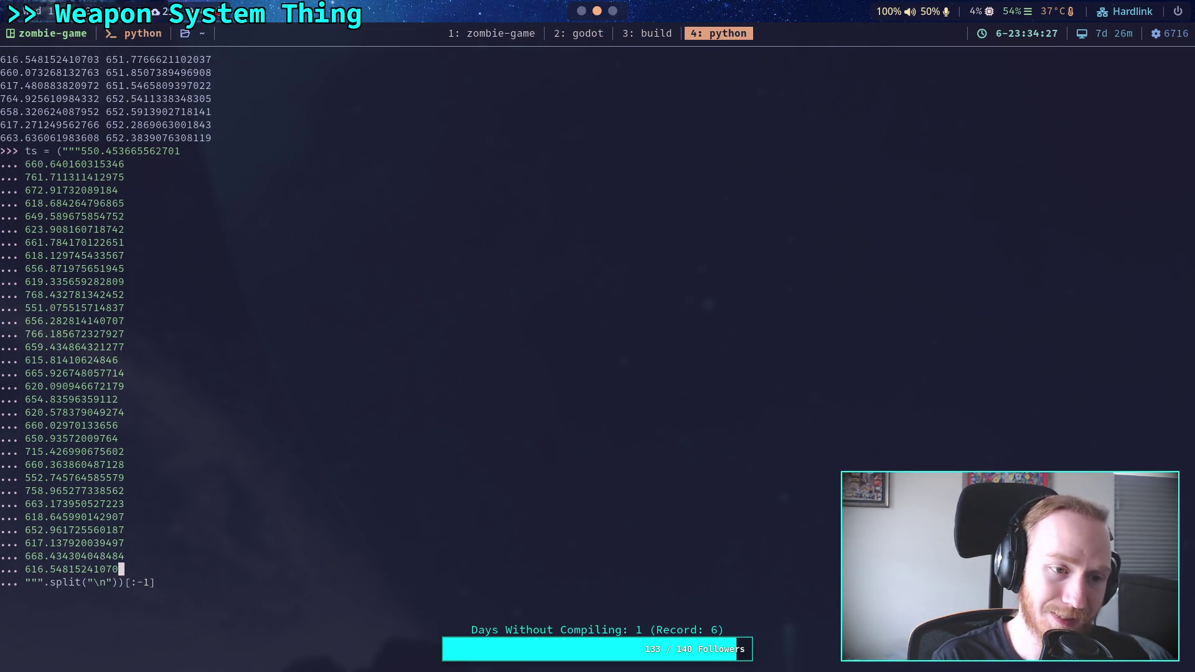
key(BackSpace)
key(BackSpace)
key(BackSpace)
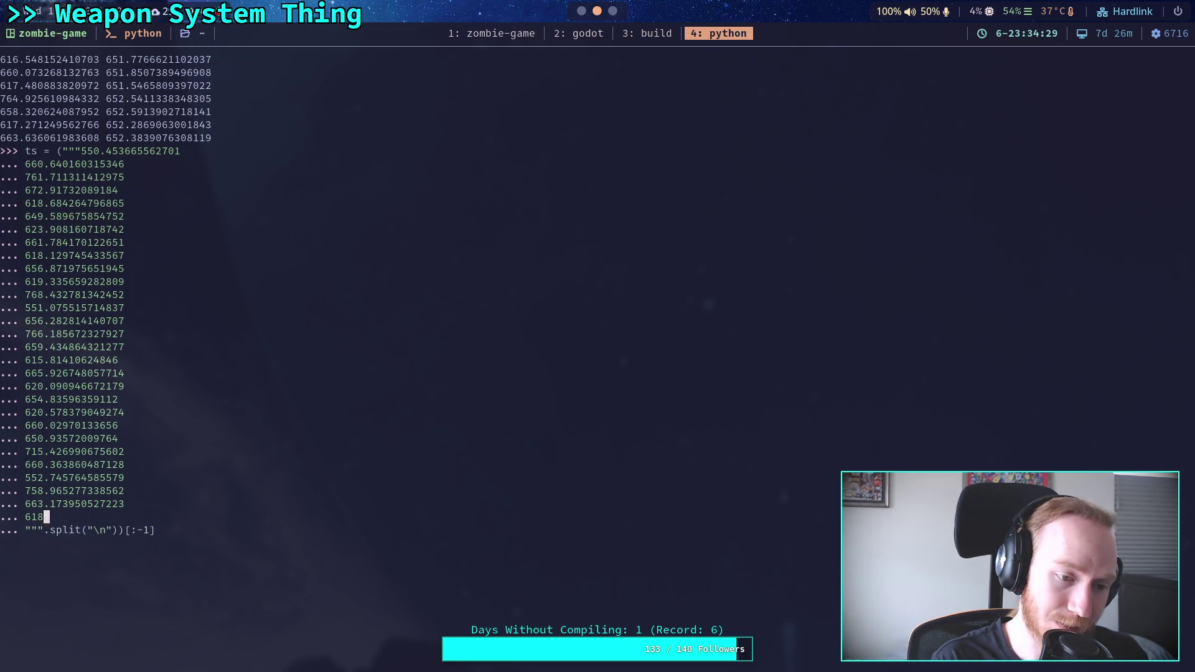
key(BackSpace)
key(BackSpace)
key(BackSpace)
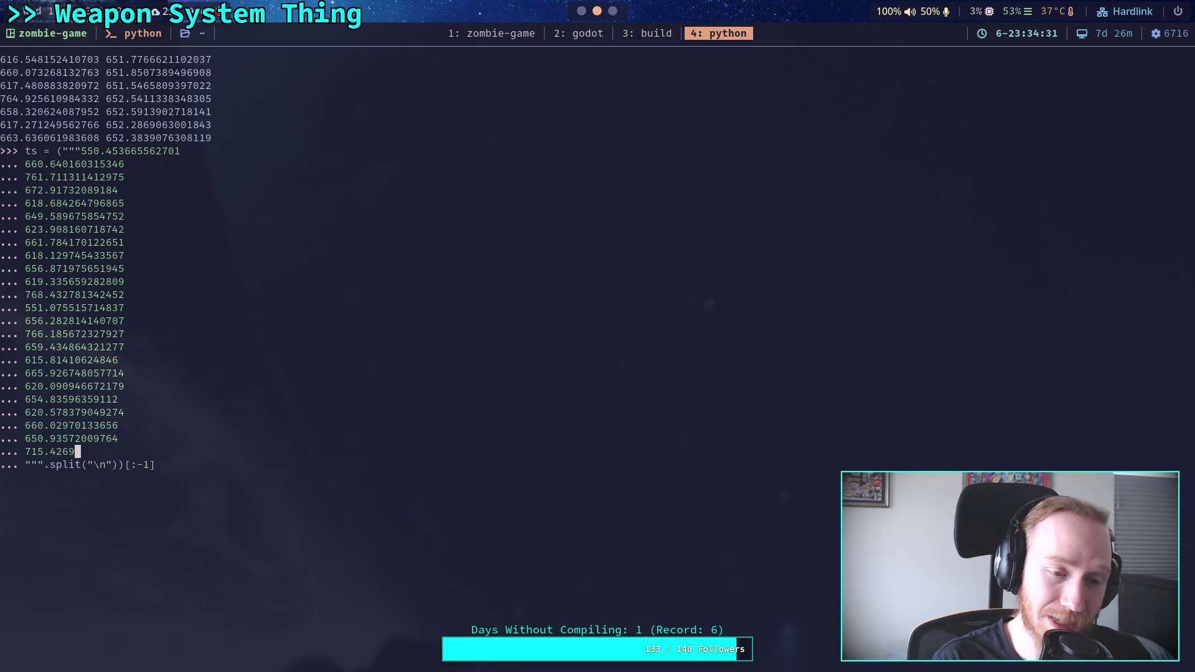
key(BackSpace)
key(BackSpace)
key(BackSpace)
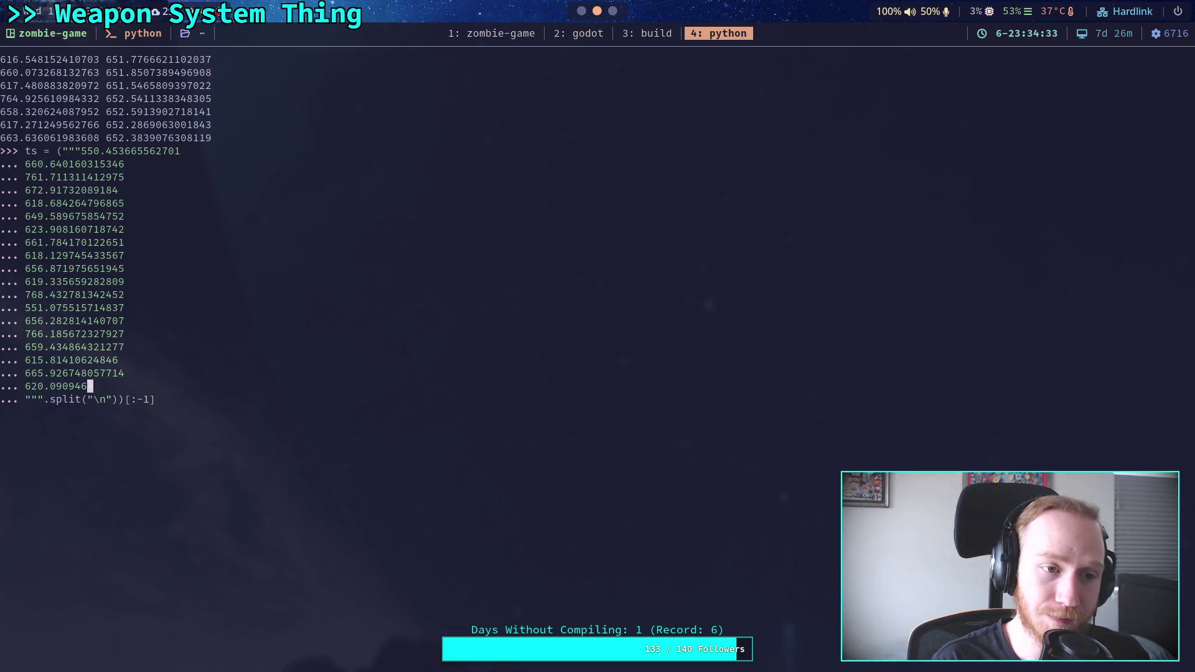
key(BackSpace)
key(BackSpace)
key(BackSpace)
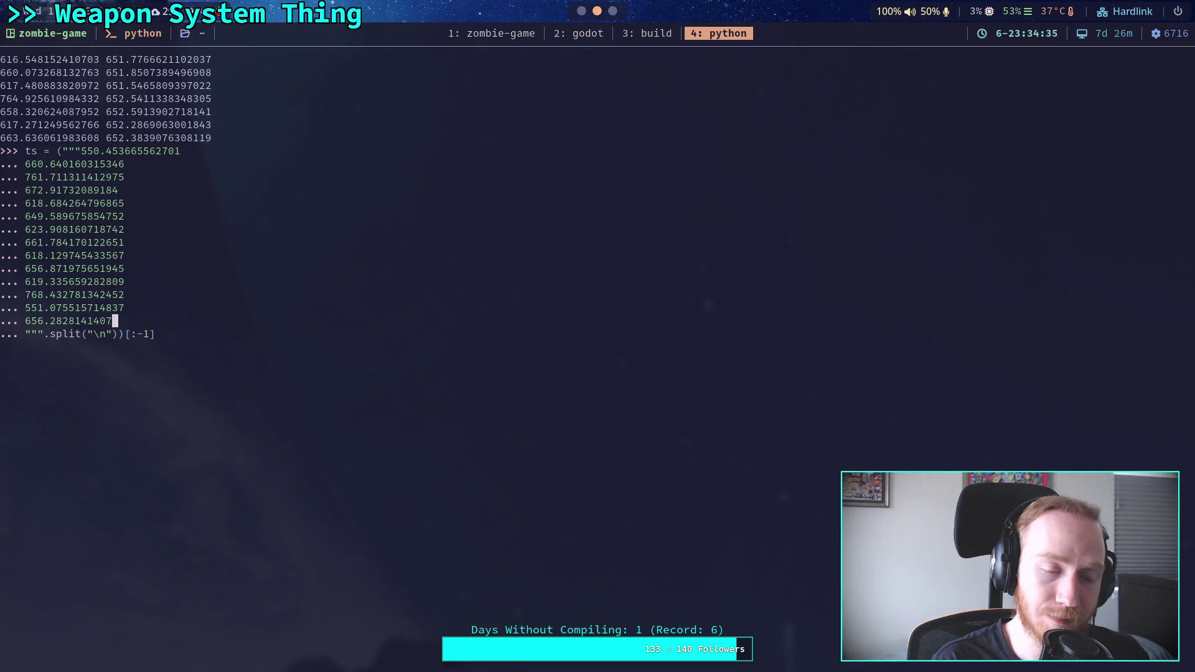
key(BackSpace)
key(BackSpace)
key(BackSpace)
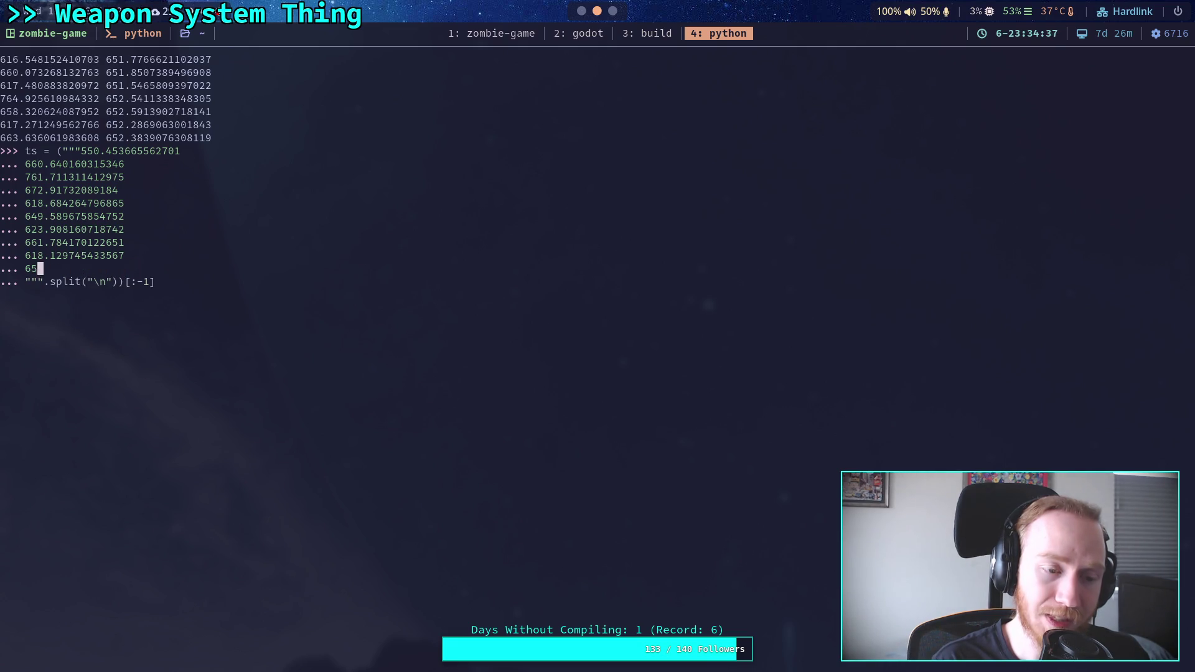
key(BackSpace)
key(BackSpace)
key(BackSpace)
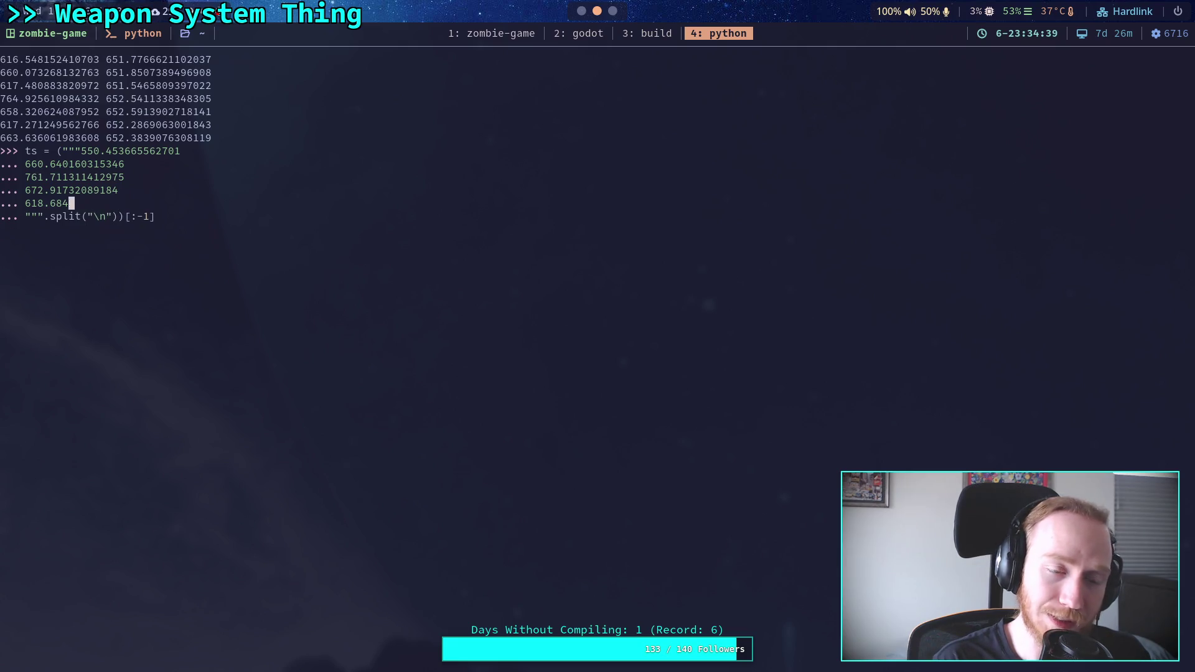
key(BackSpace)
key(BackSpace)
key(BackSpace)
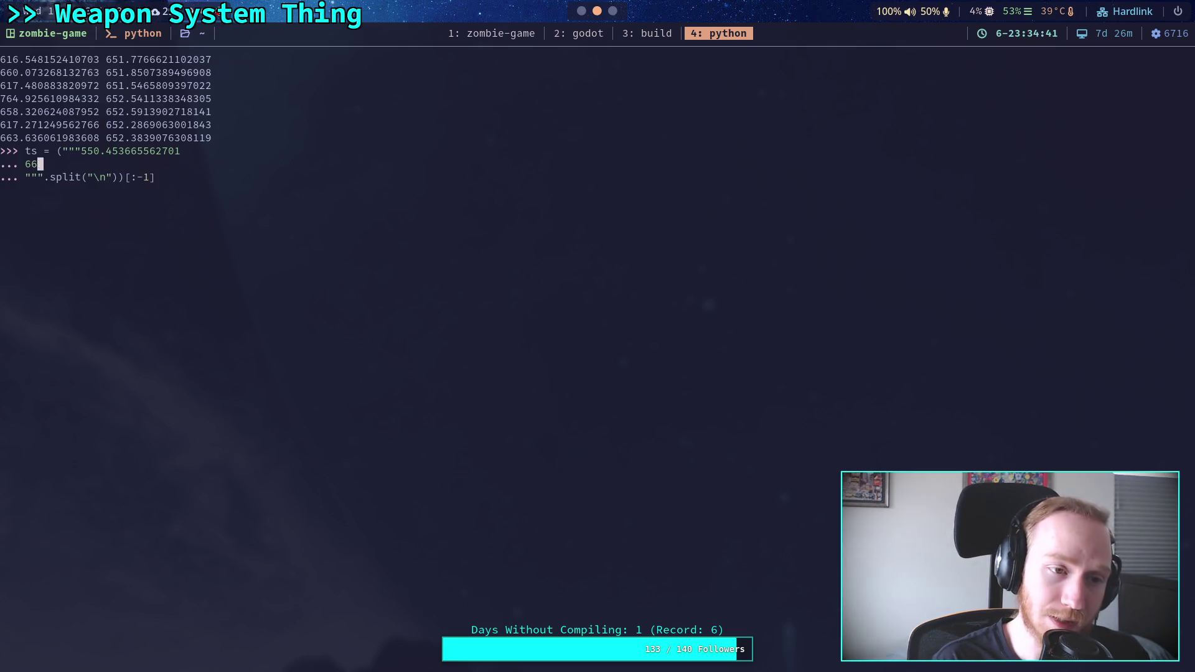
key(BackSpace)
key(BackSpace)
key(BackSpace)
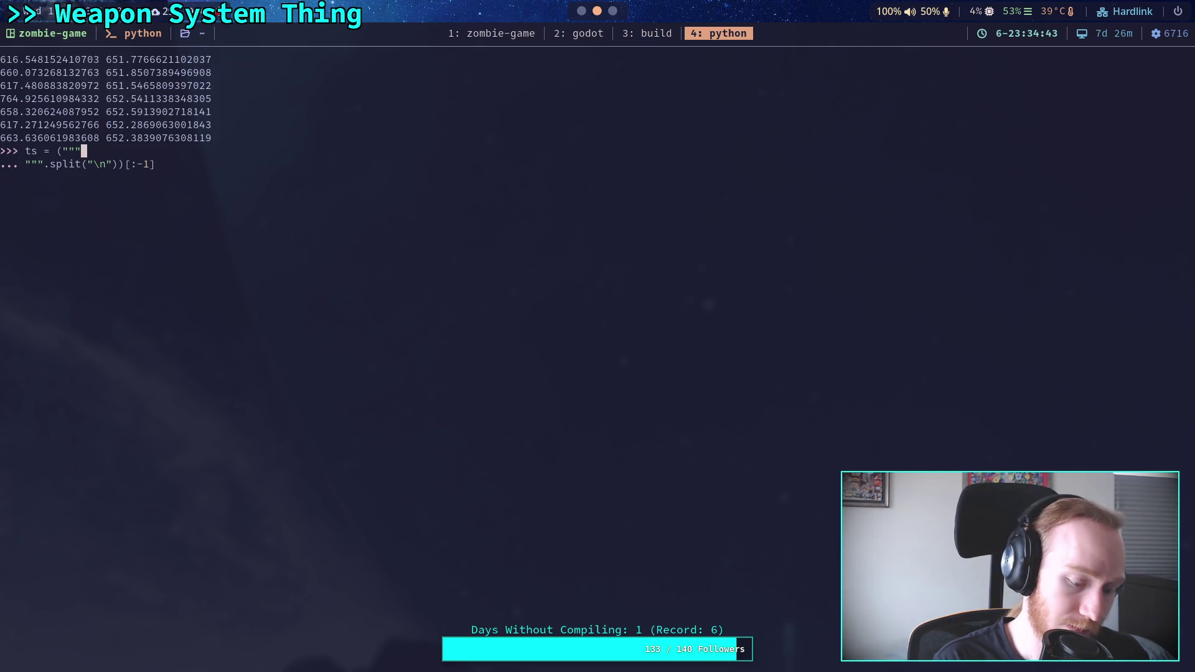
key(ctrl+shift+v)
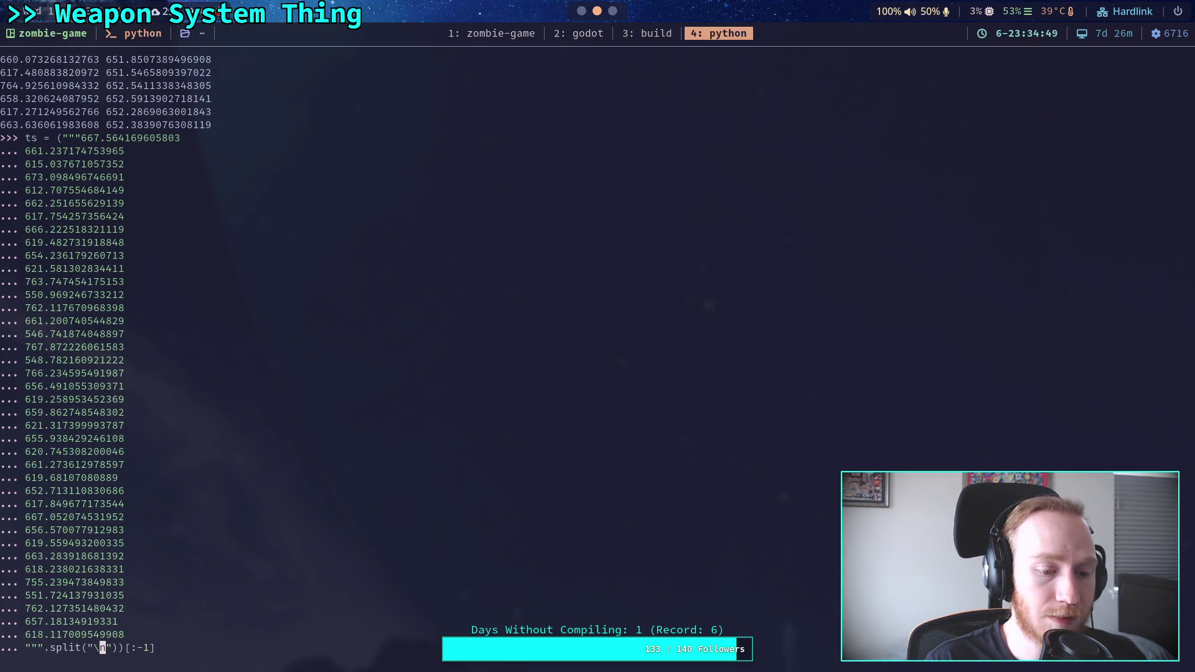
Step: Store the readings, convert them to floats, and rerun the averaging loop, settling near 652 rpm
key(Up)
key(Up)
key(Up)
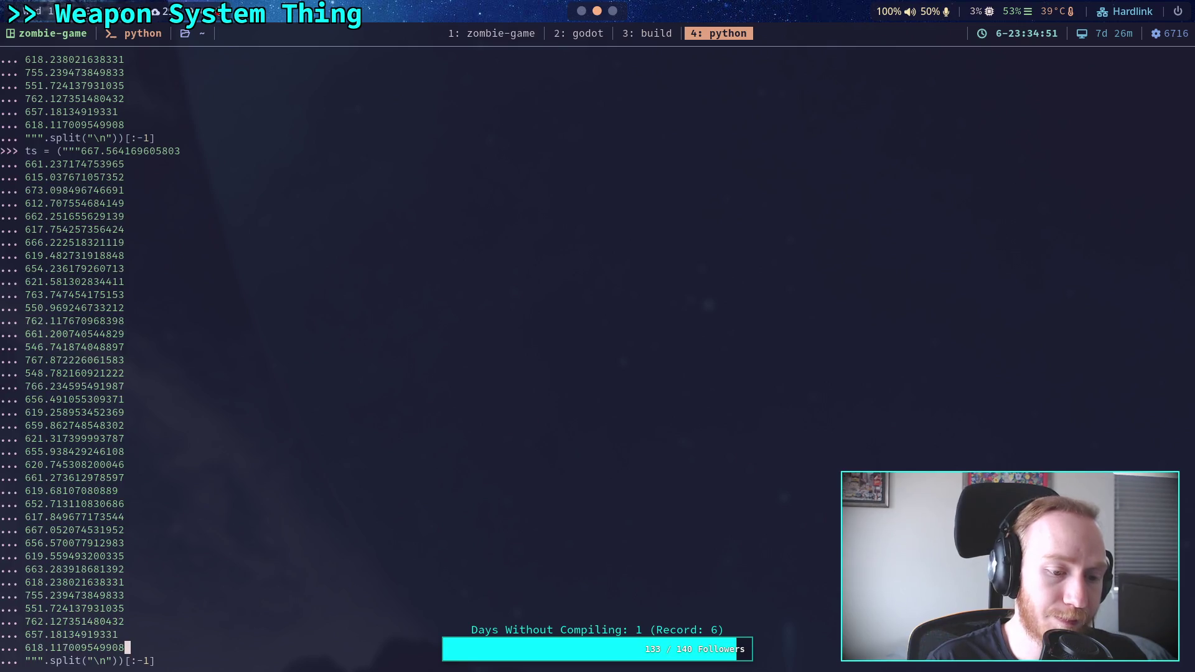
key(Up)
key(Up)
key(Up)
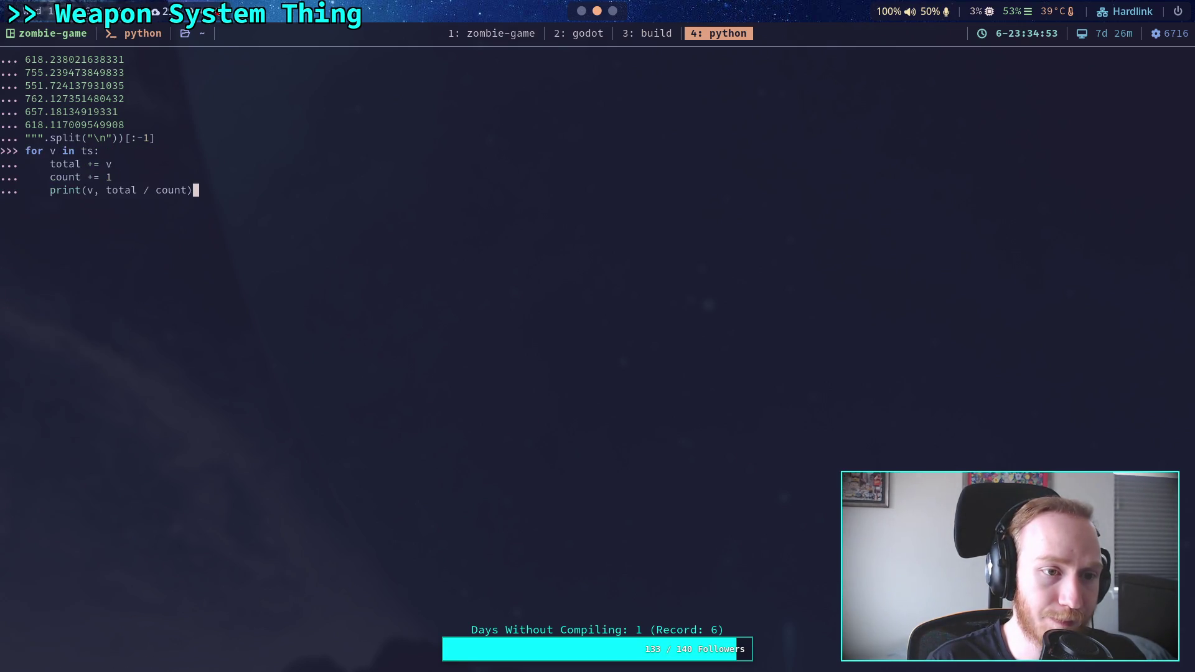
key(Return)
key(Up)
key(Up)
key(Up)
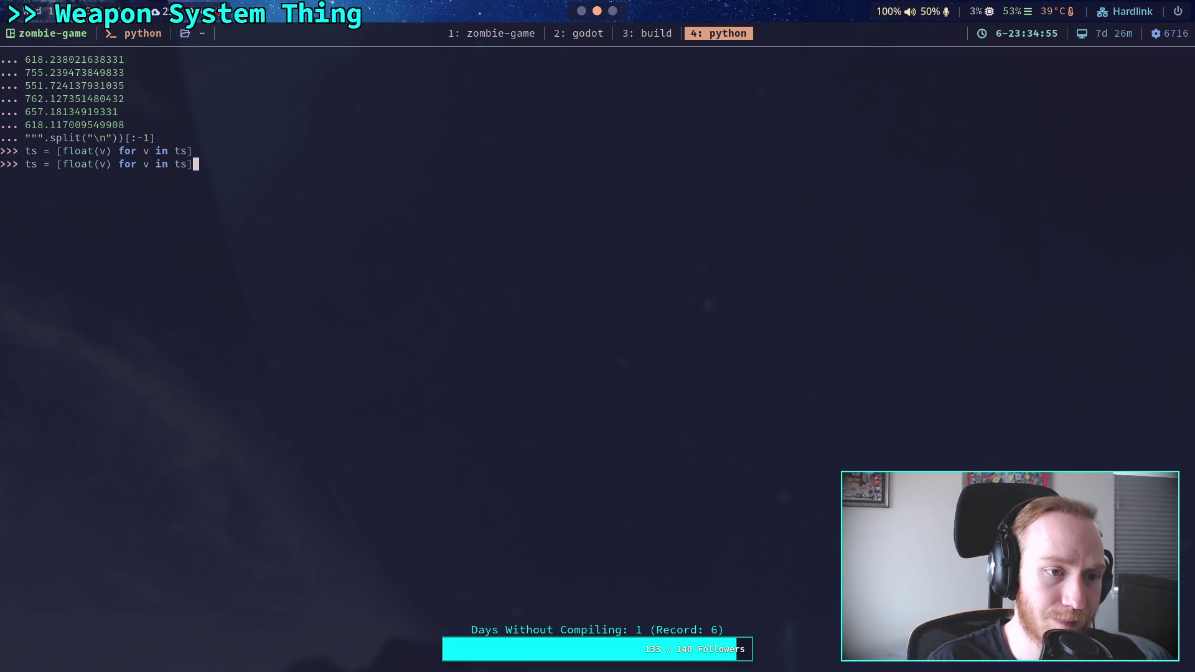
key(Up)
key(Up)
key(Up)
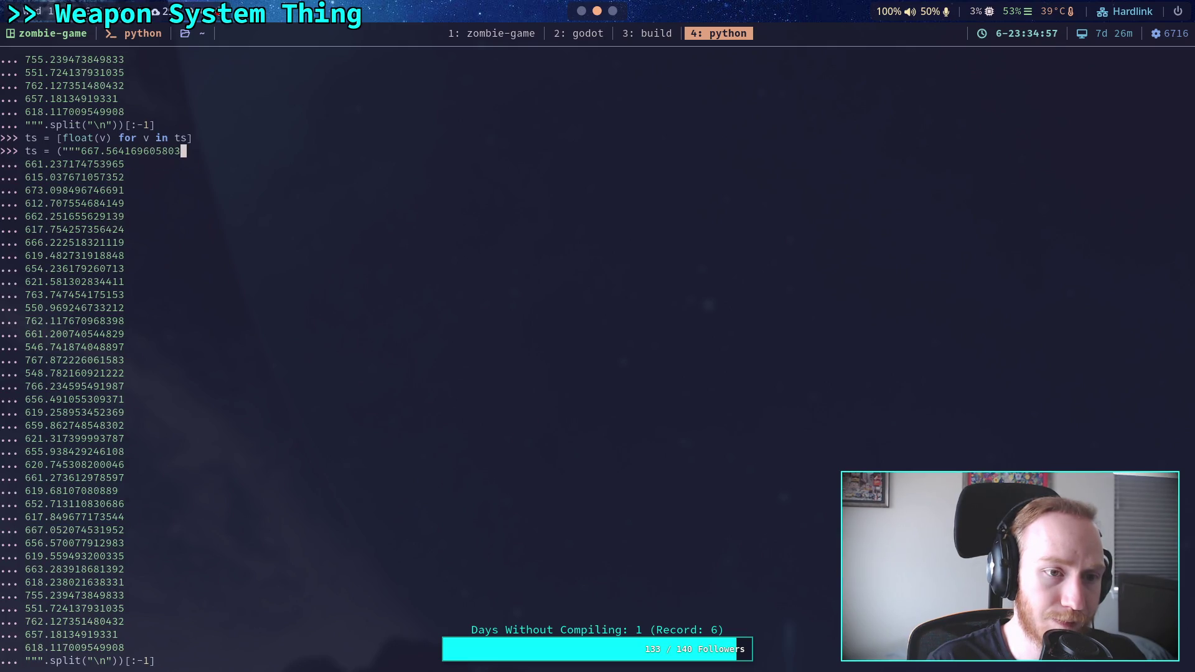
key(Return)
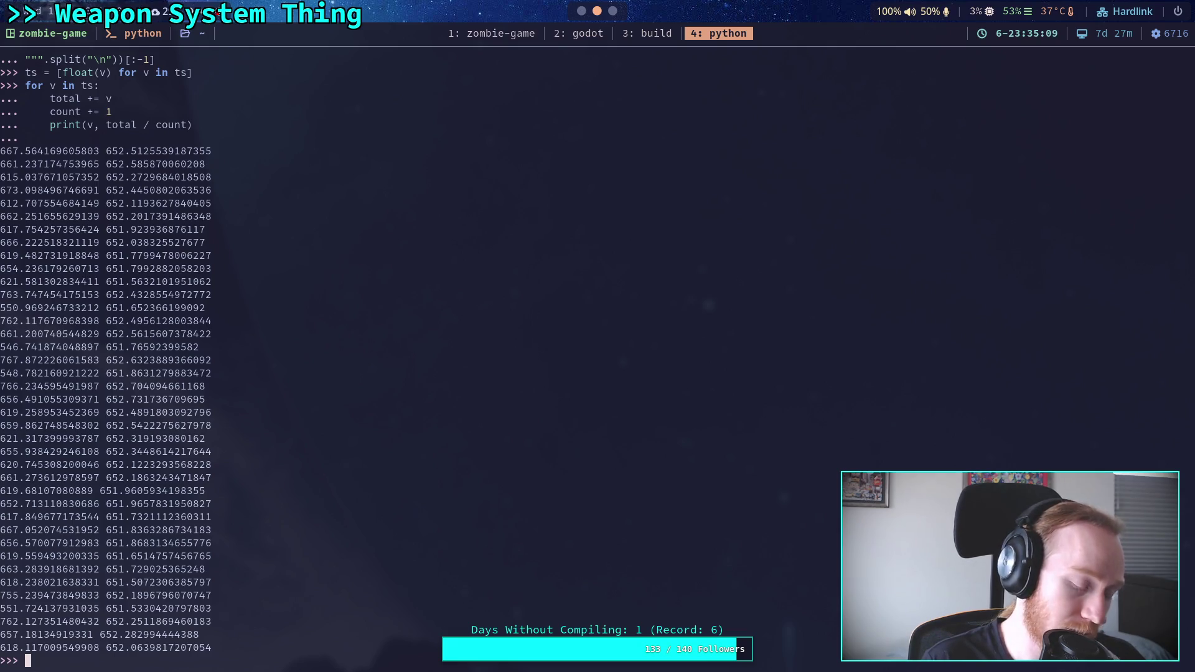
Step: In Godot, clear the Output log selection and begin editing the Reset Delay value
key(super+2)
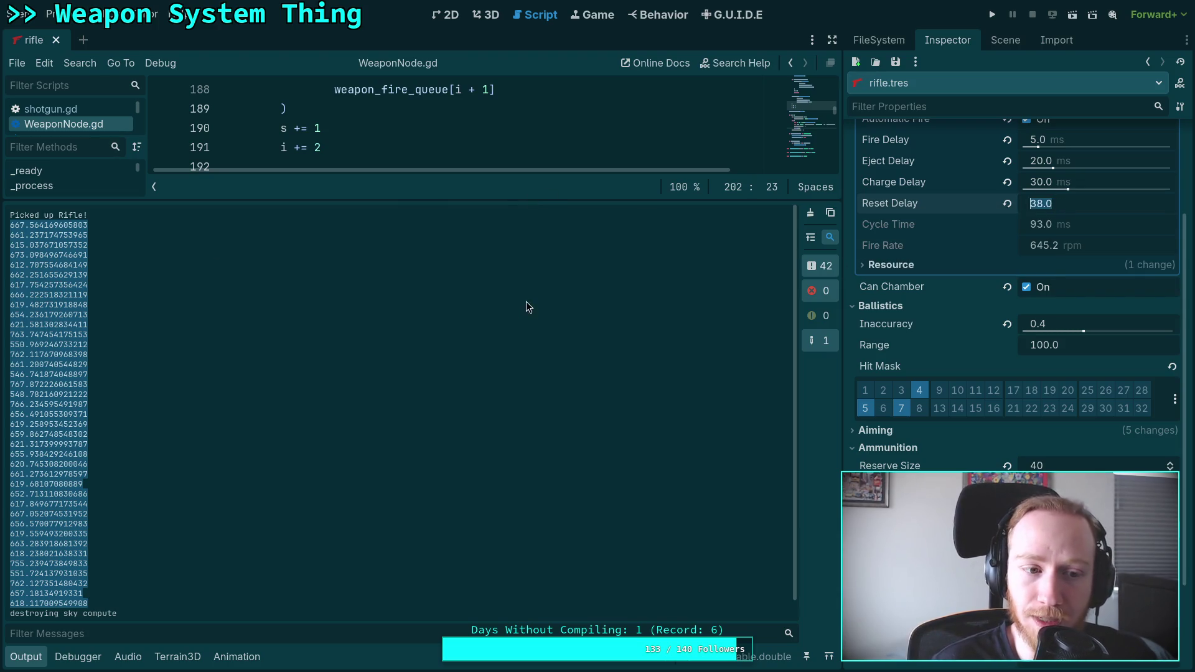
click(504, 305)
click(1045, 200)
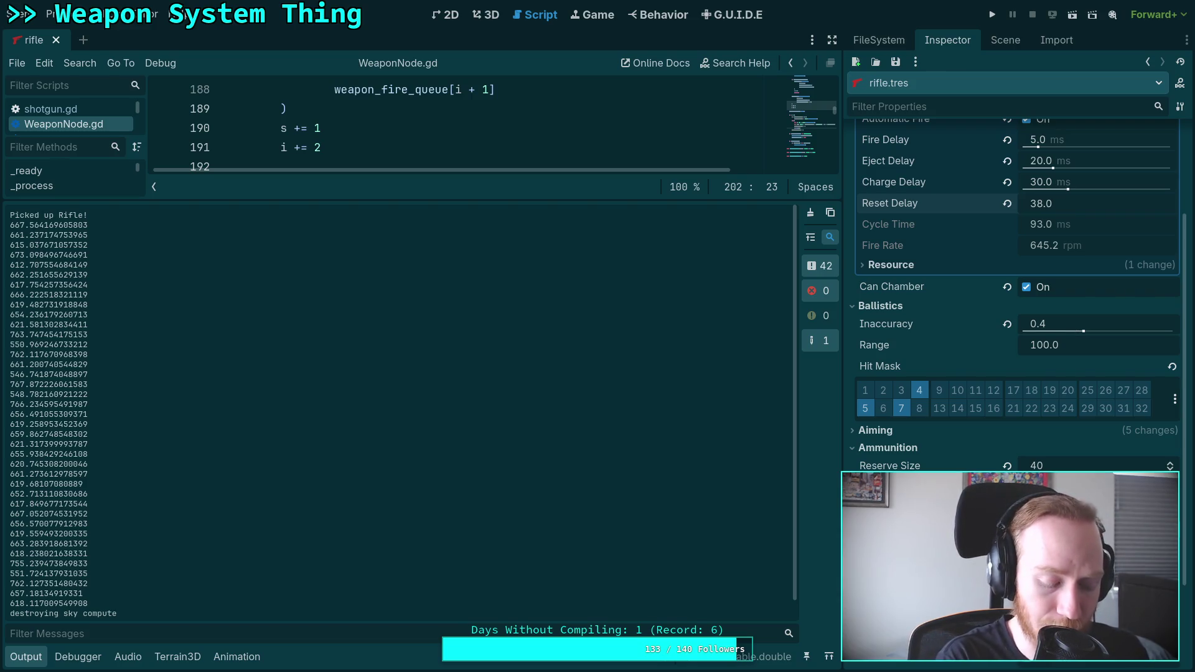
Step: Scroll through the running-average output in the Python REPL
key(super+4)
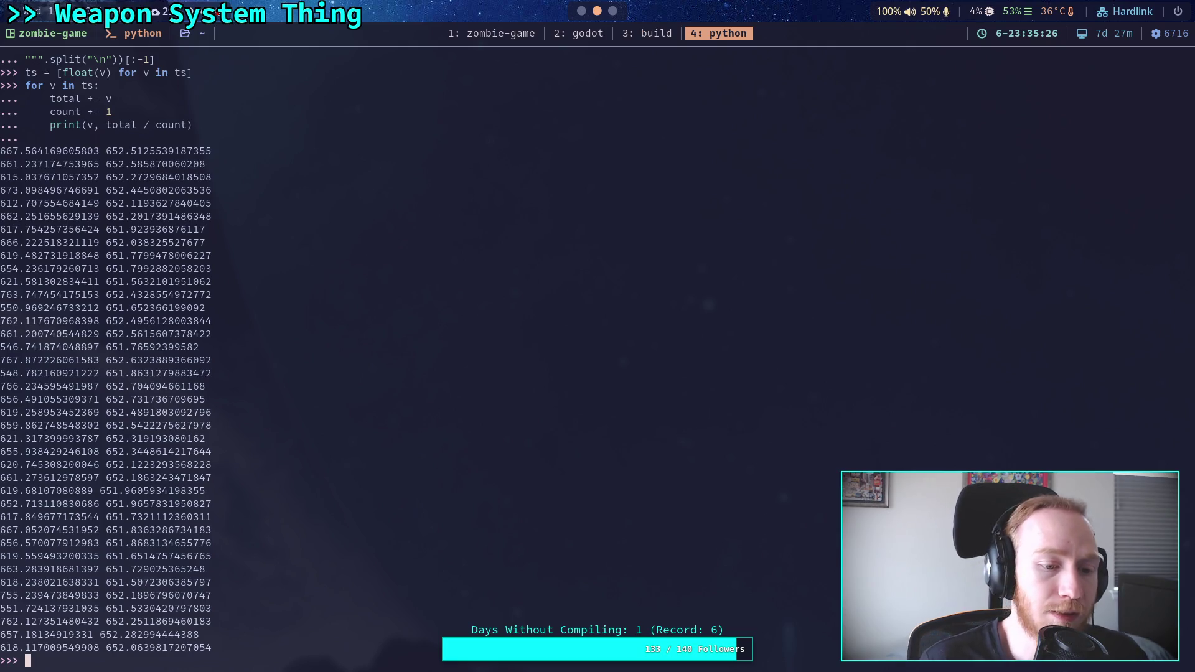
scroll(391, 290, up, 18)
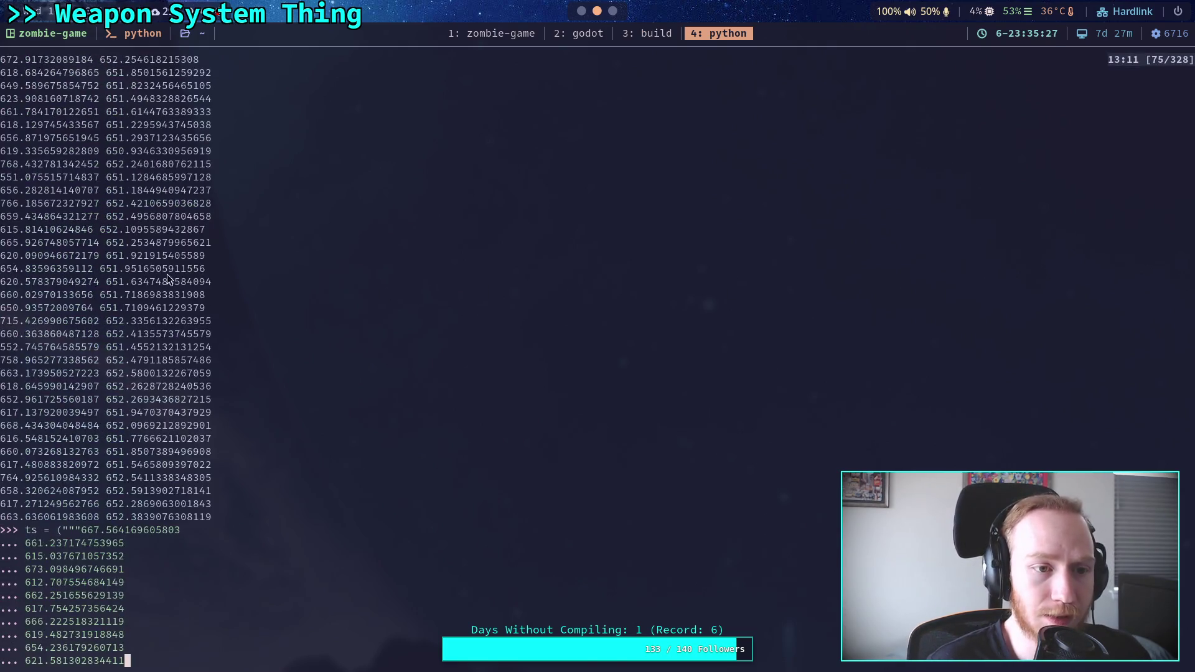
scroll(162, 271, down, 1)
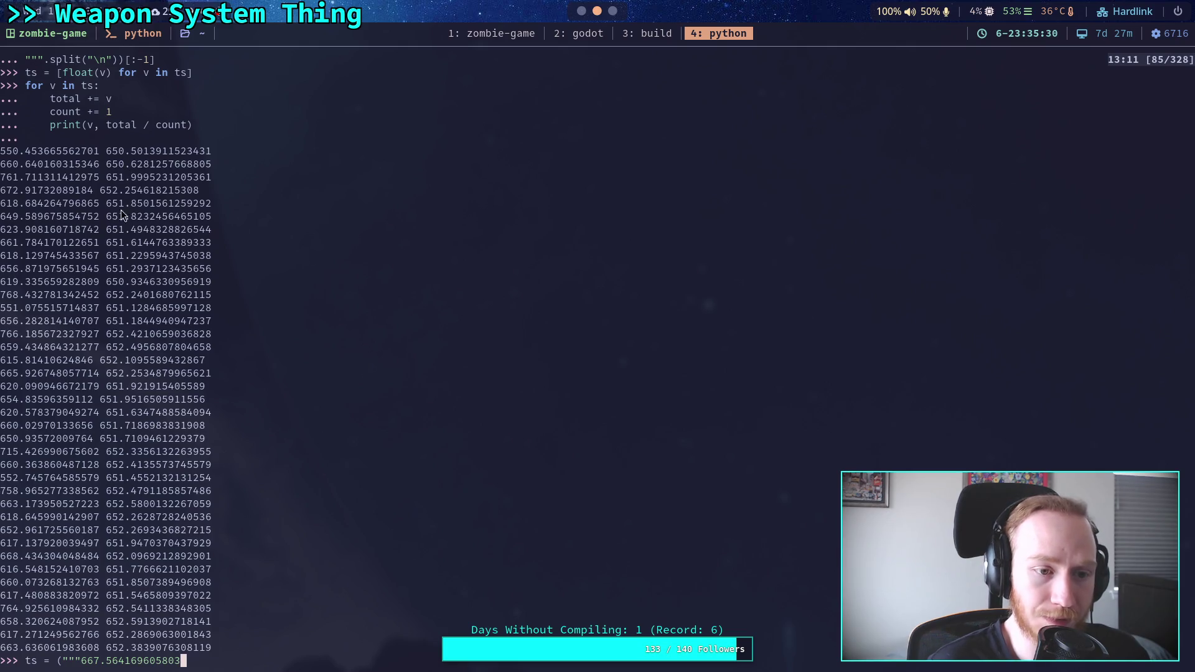
scroll(127, 336, down, 1)
scroll(131, 351, up, 13)
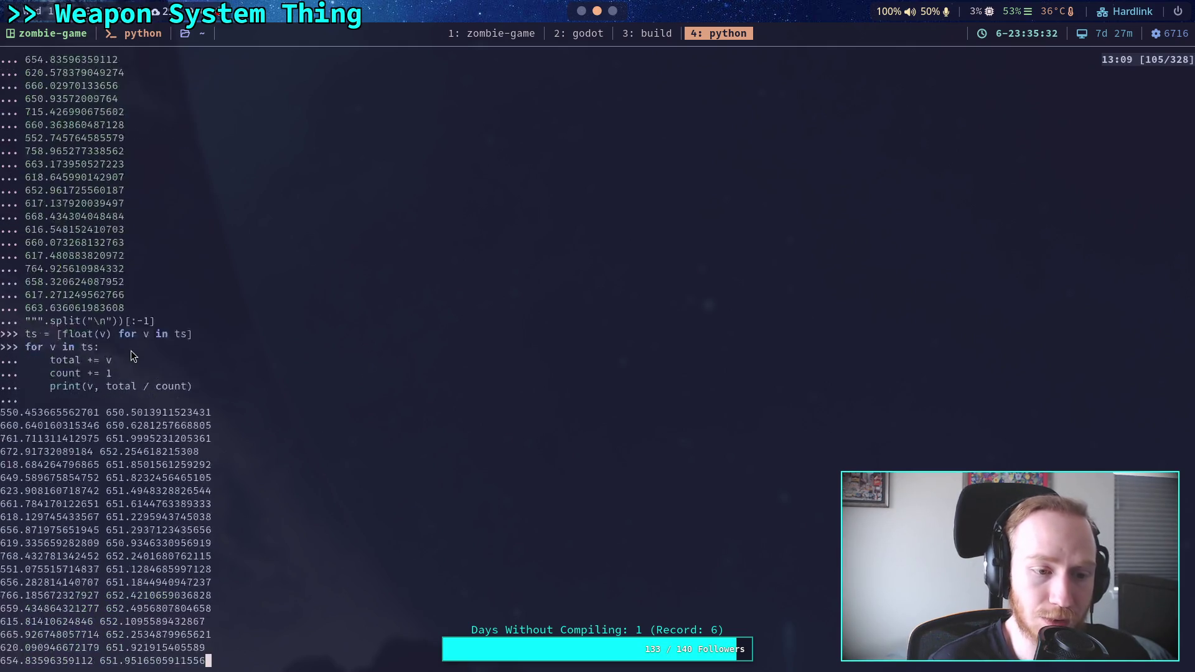
scroll(132, 348, up, 5)
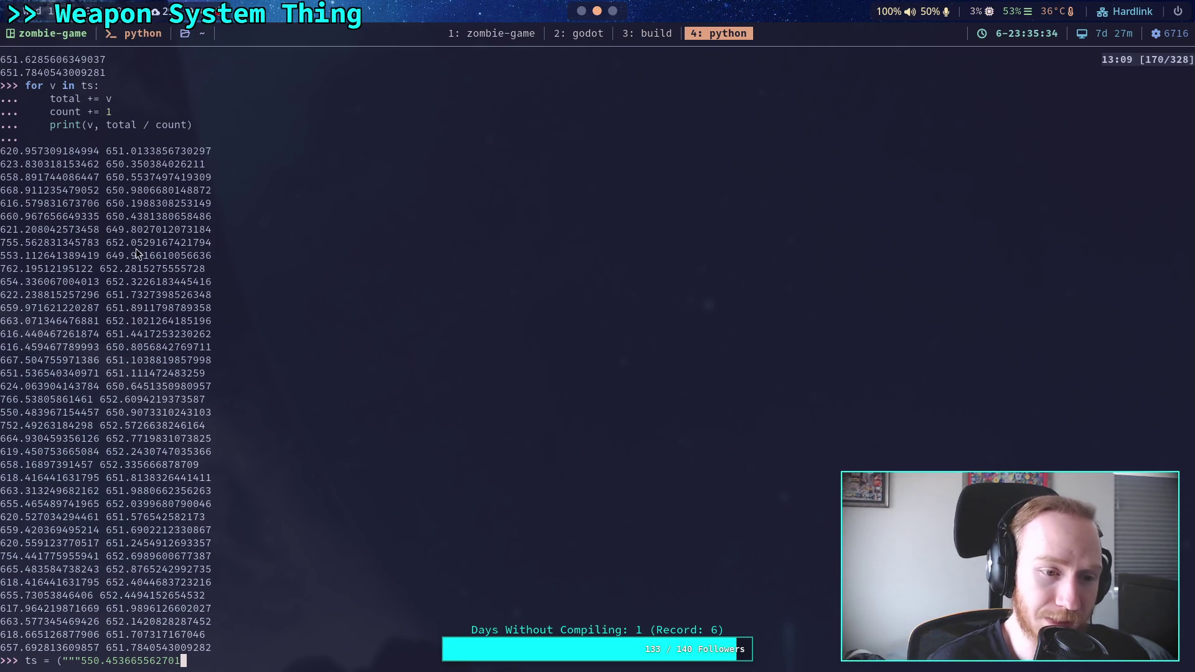
scroll(128, 292, down, 1)
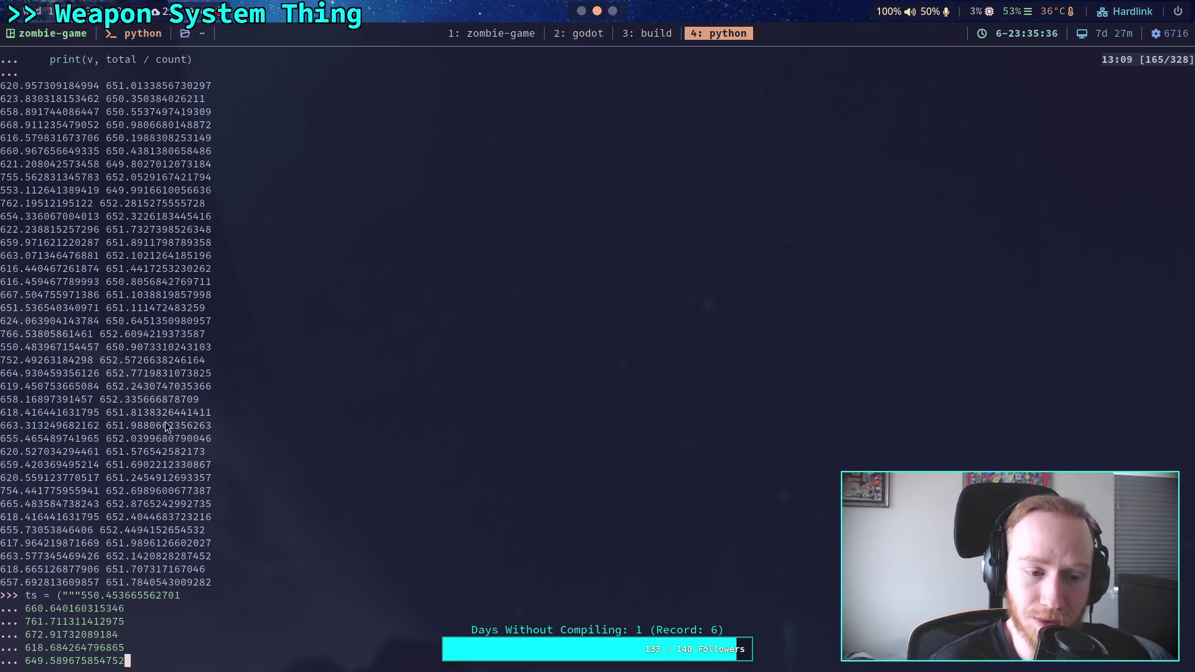
scroll(156, 405, down, 20)
scroll(158, 421, down, 1)
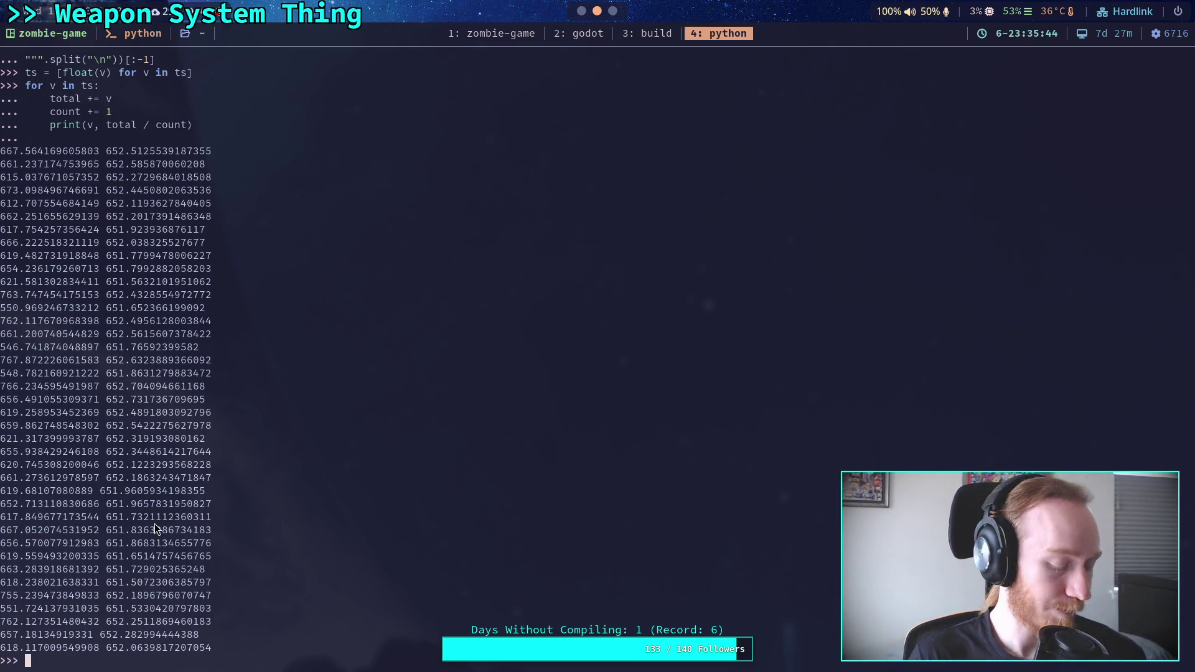
key(alt+Tab)
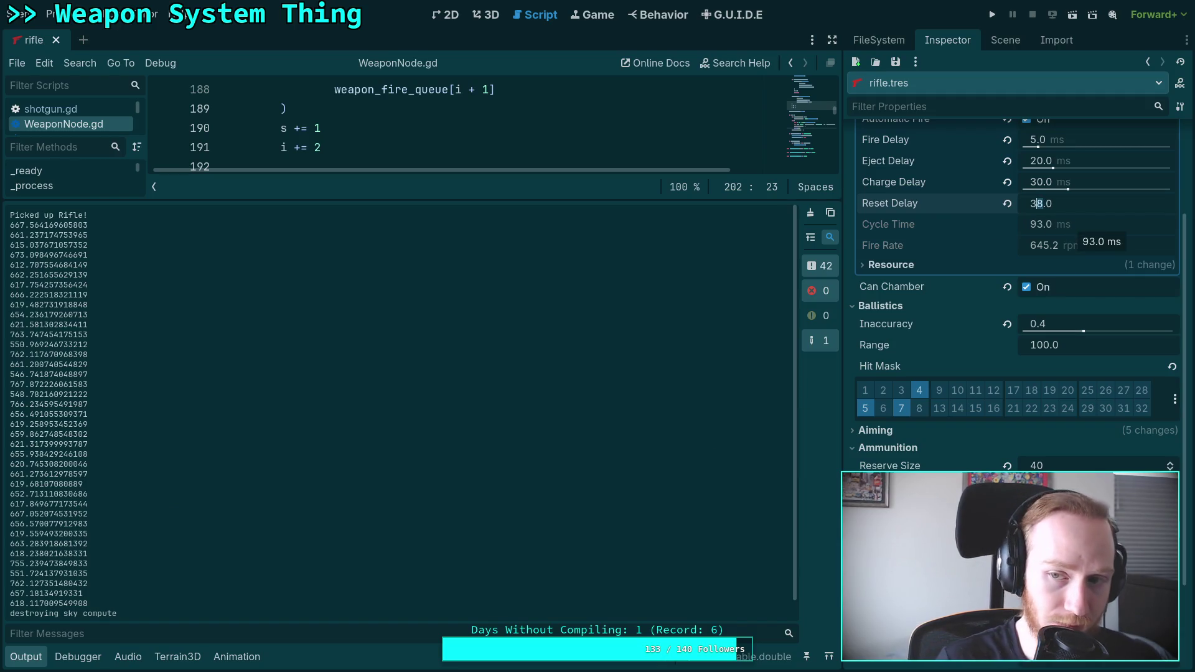
Step: Set the rifle's Reset Delay to 40 ms, save rifle.tres, and run the game
text(40)
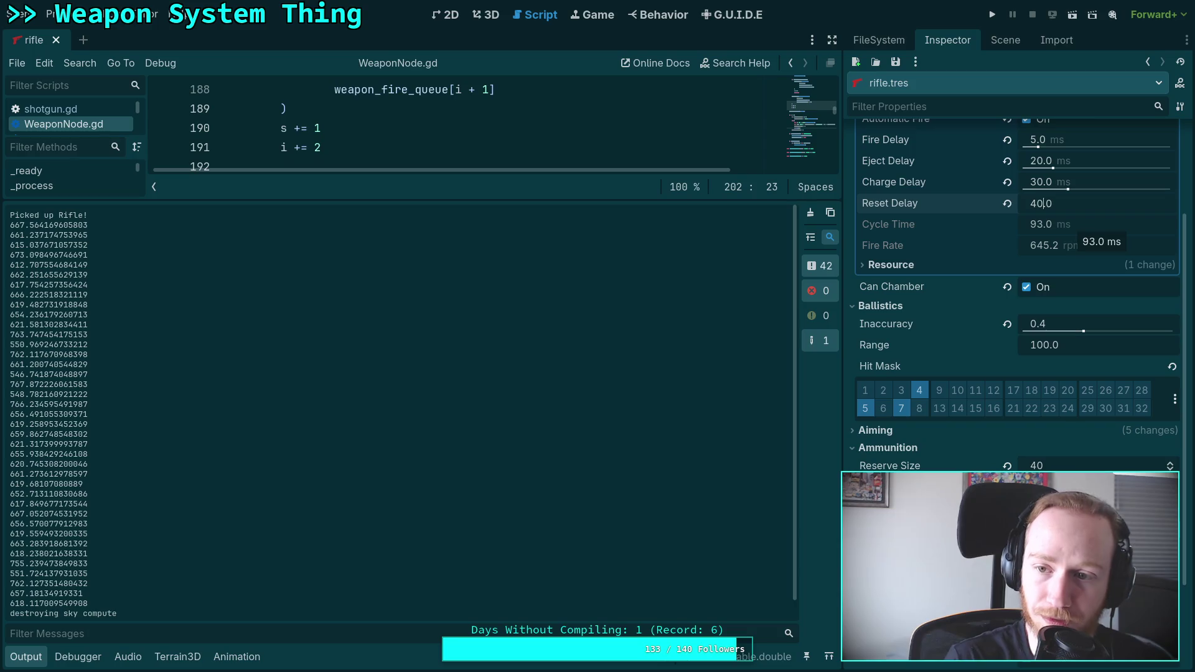
click(1114, 183)
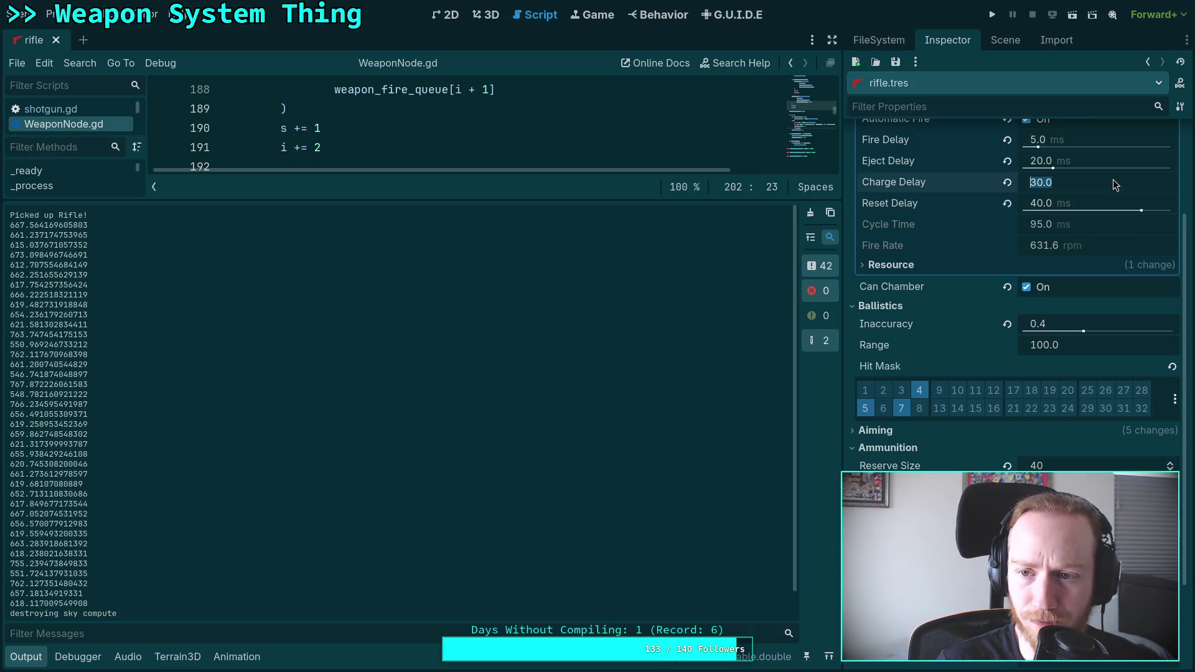
click(896, 61)
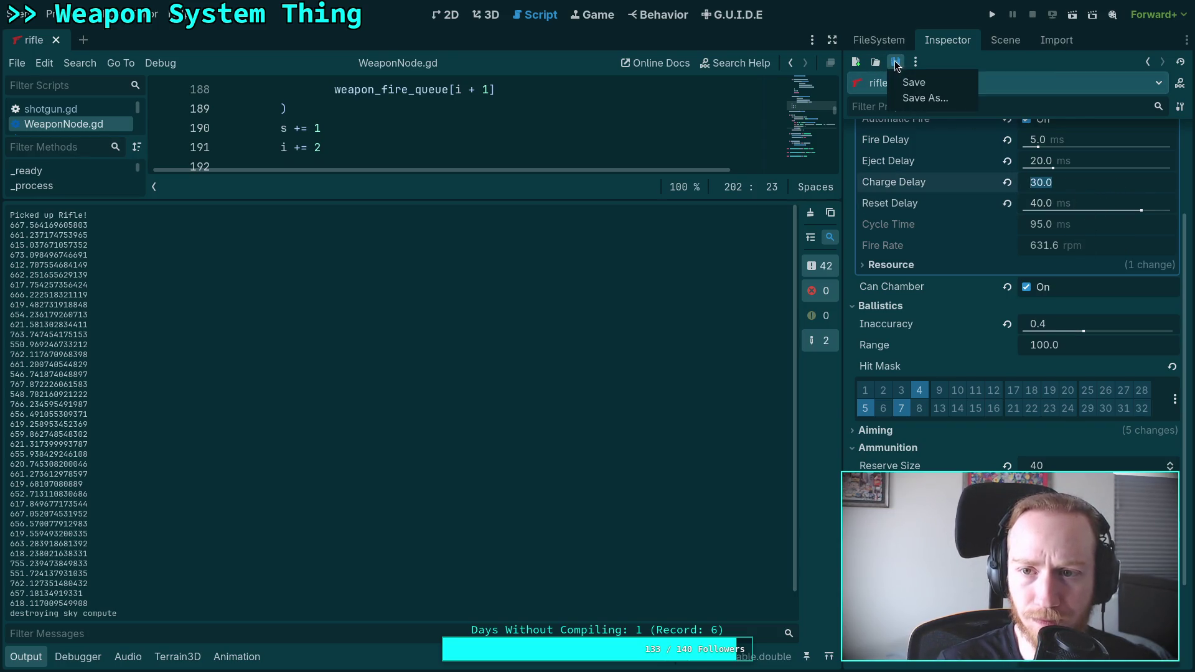
click(909, 83)
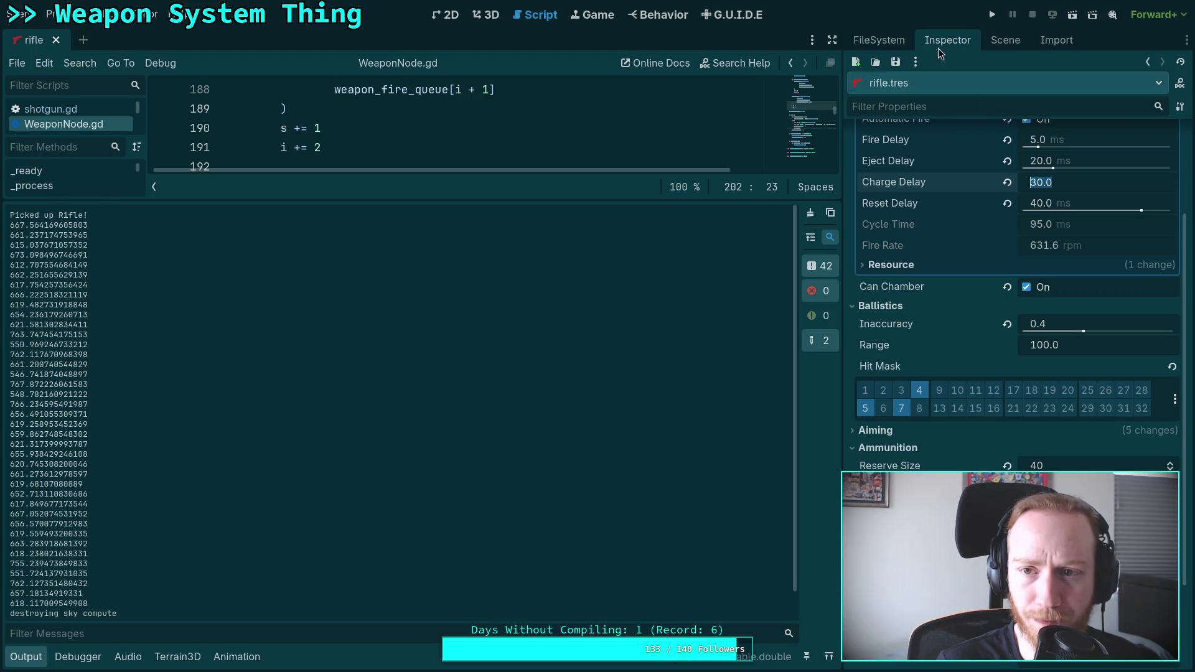
click(995, 14)
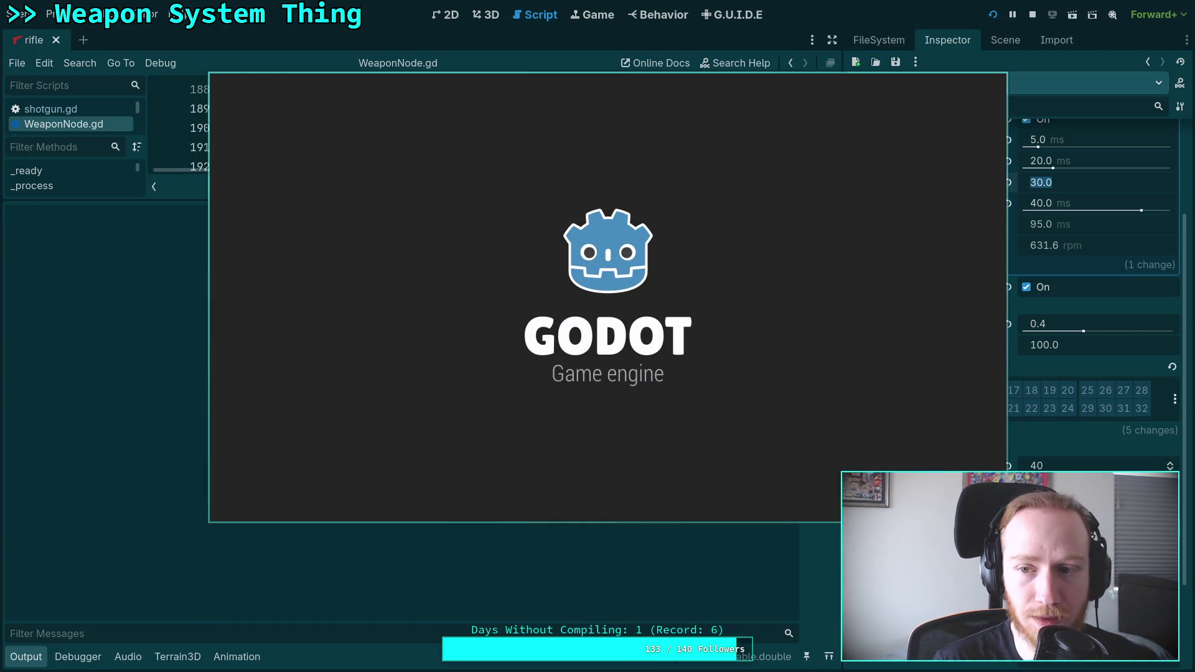
Step: Pick up the rifle, fire it in full-auto to log RPM readings, then stop the game
key(w)
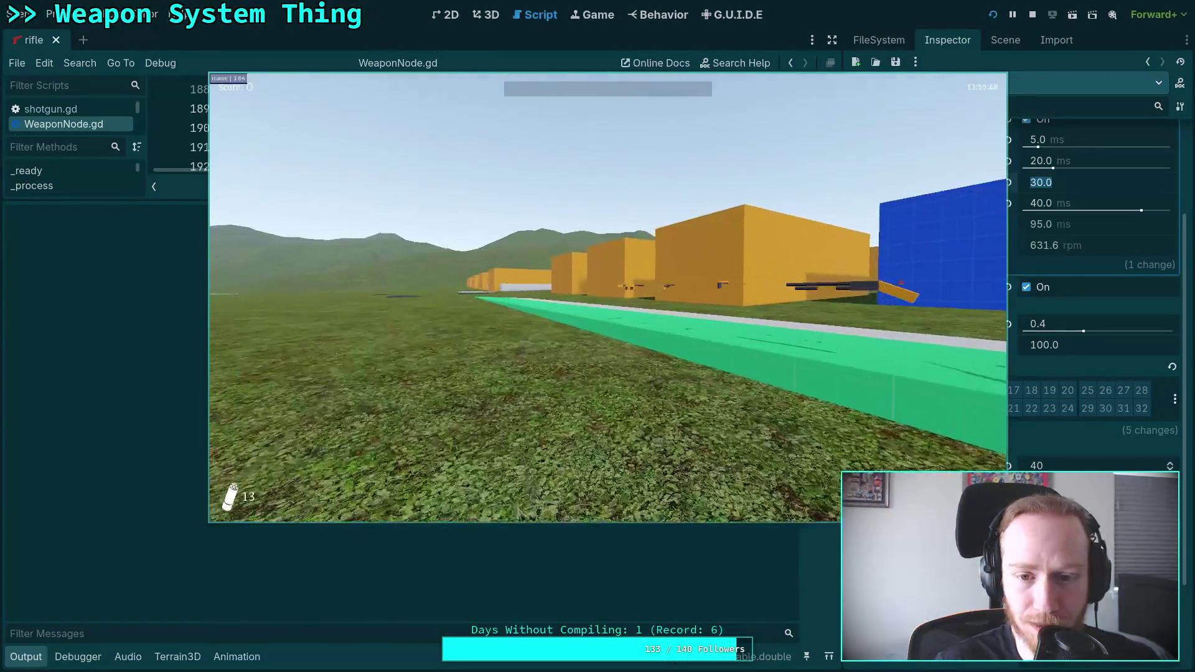
key(w)
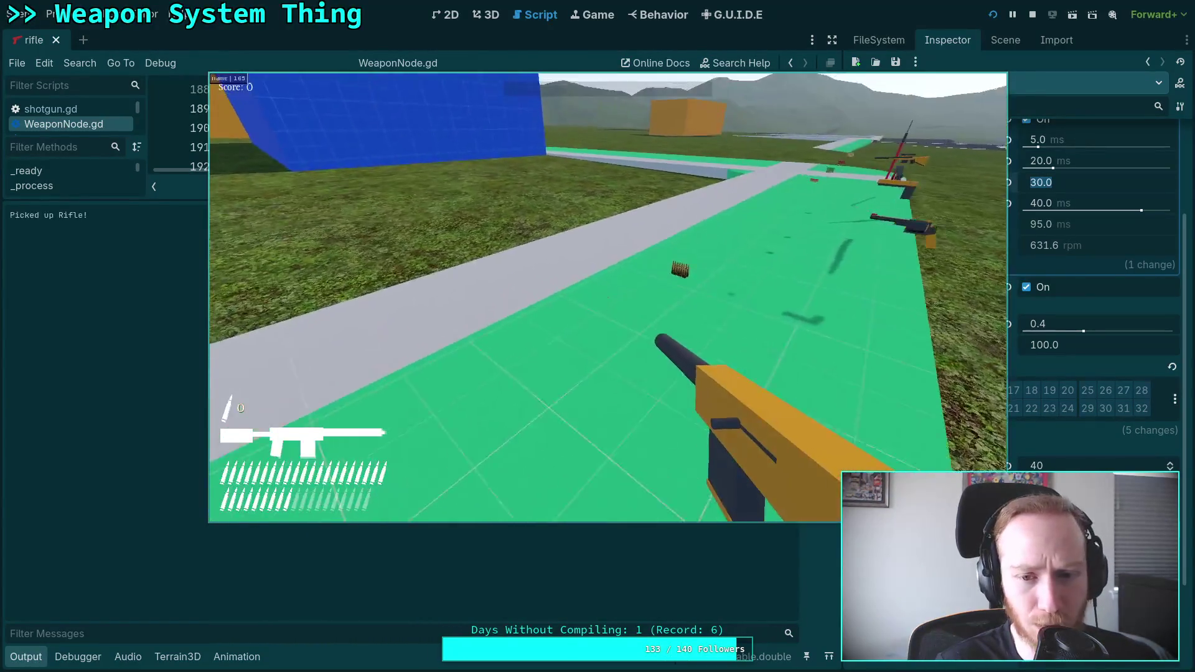
click(608, 297)
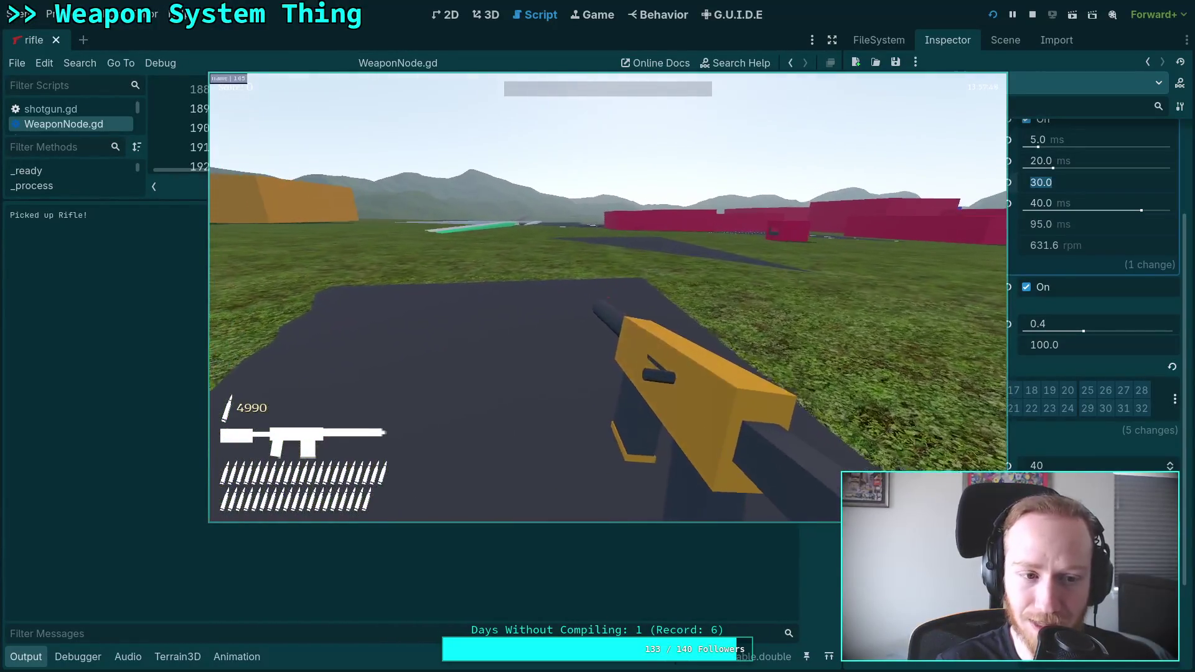
mouse_move(598, 336)
drag(608, 298, 607, 298)
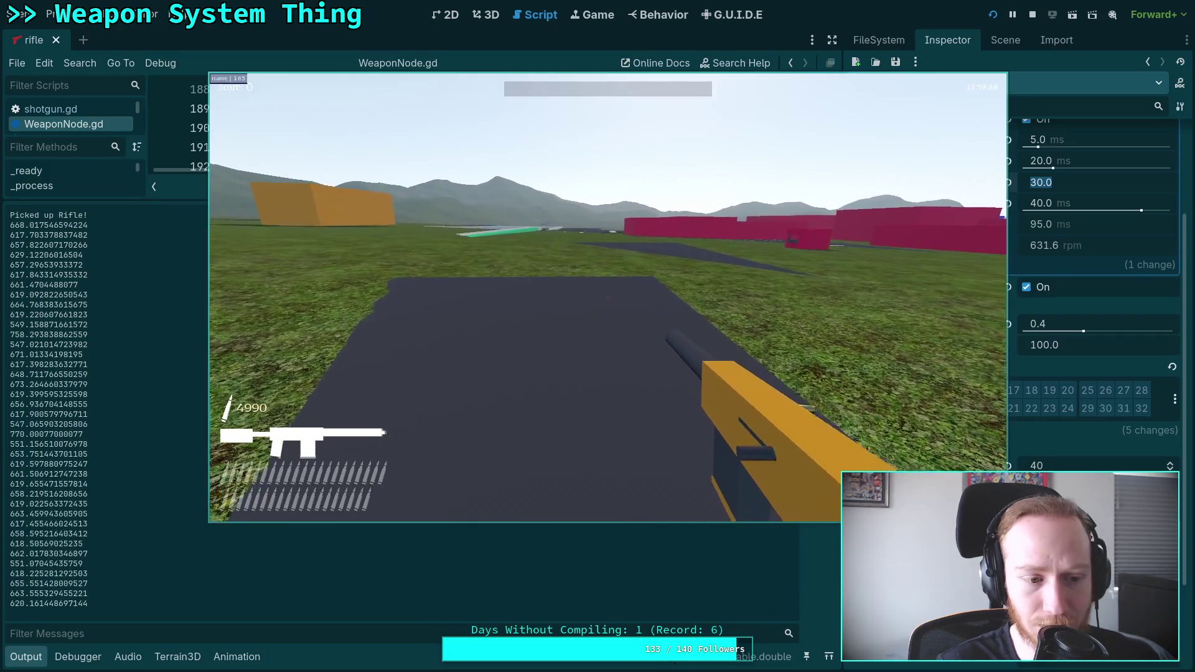
key(Escape)
click(548, 320)
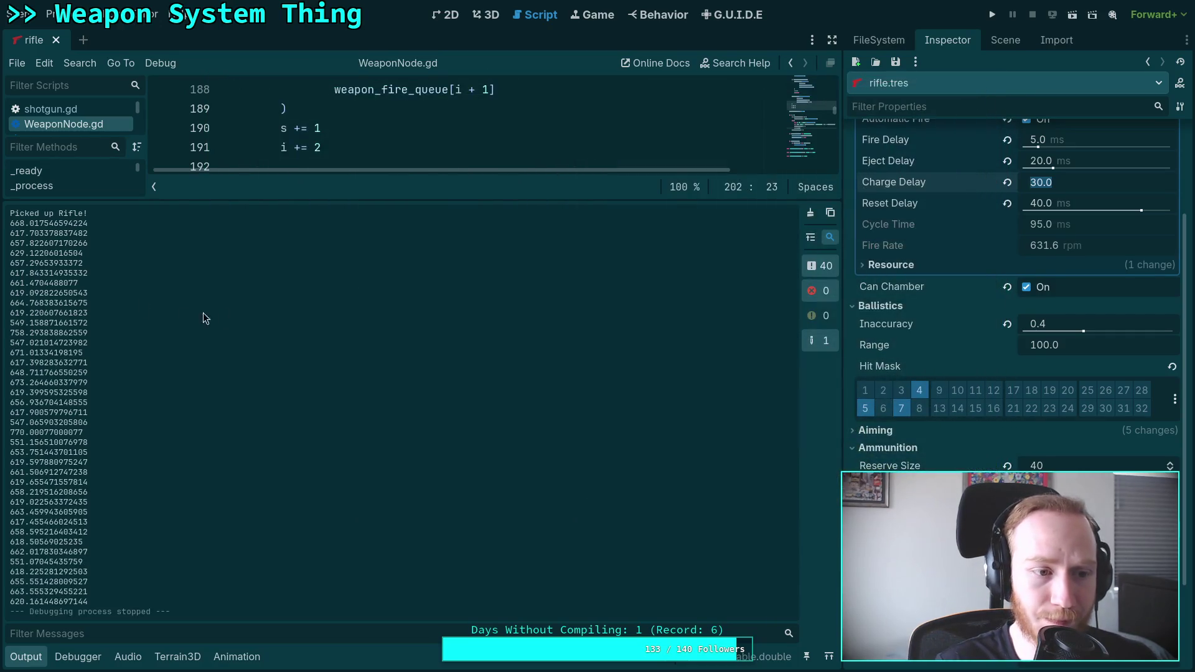
Step: Copy the new RPM readings from the Output log and start a ts = """ string in Python
mouse_move(11, 223)
mouse_down()
mouse_move(81, 401)
mouse_move(84, 601)
mouse_up()
right_click(78, 567)
click(107, 574)
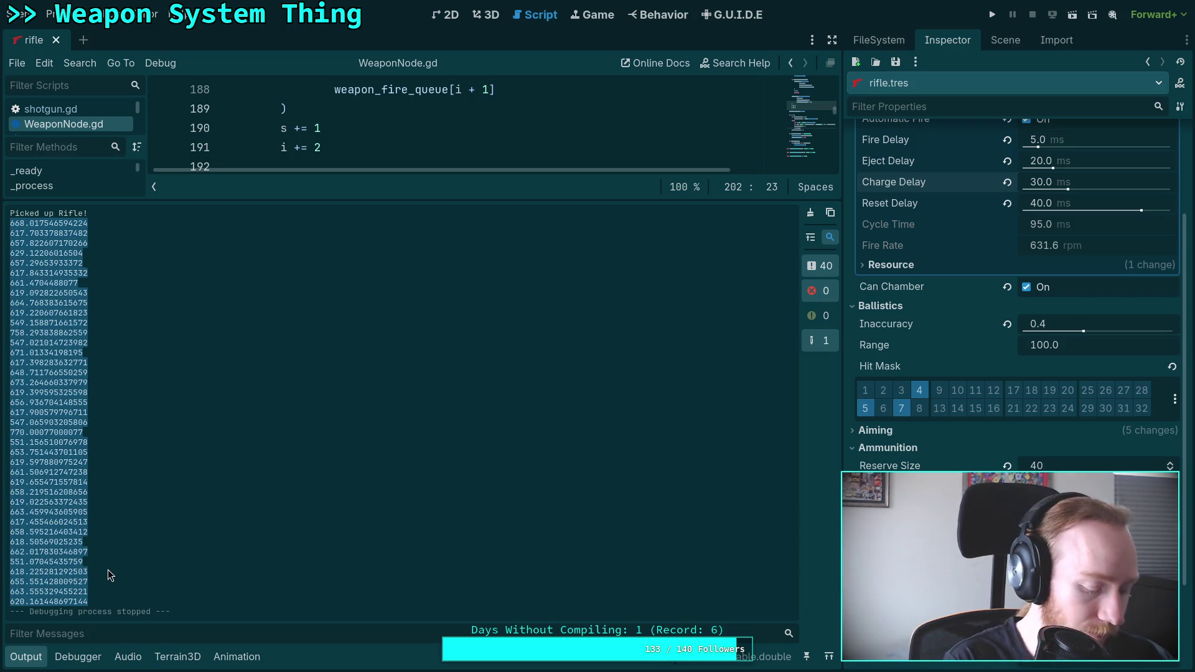
key(super+4)
text(ts = """)
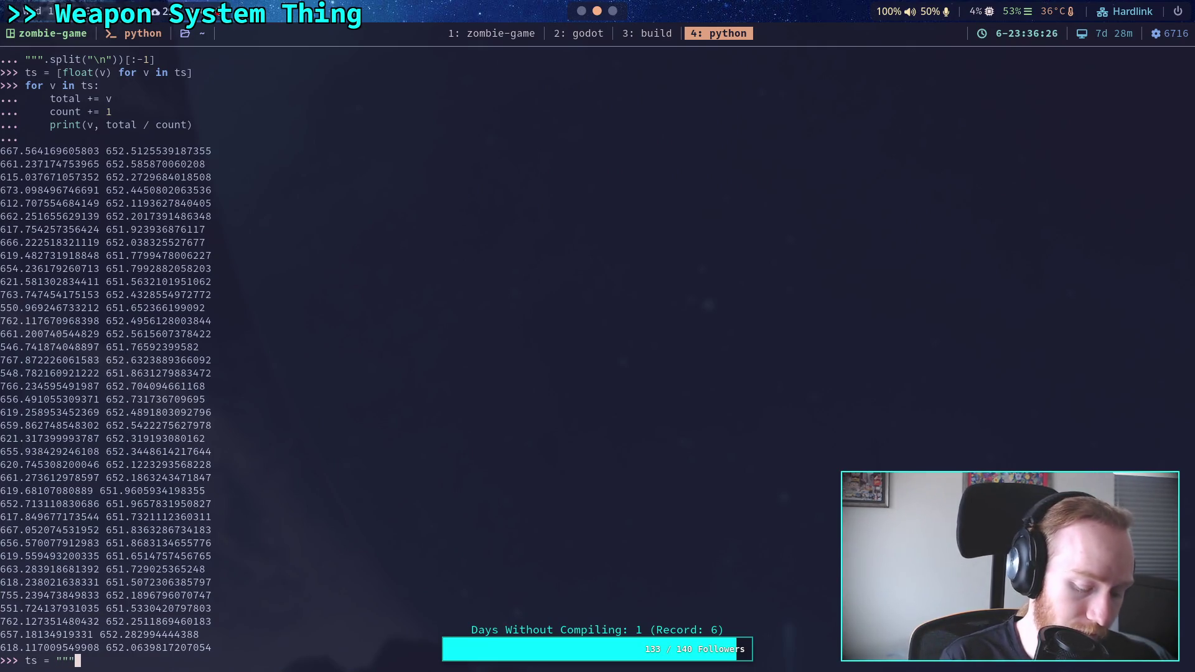
Step: Finish the ts = """...""".split("\n") statement with the pasted samples and run it
text(""".split("\n"))
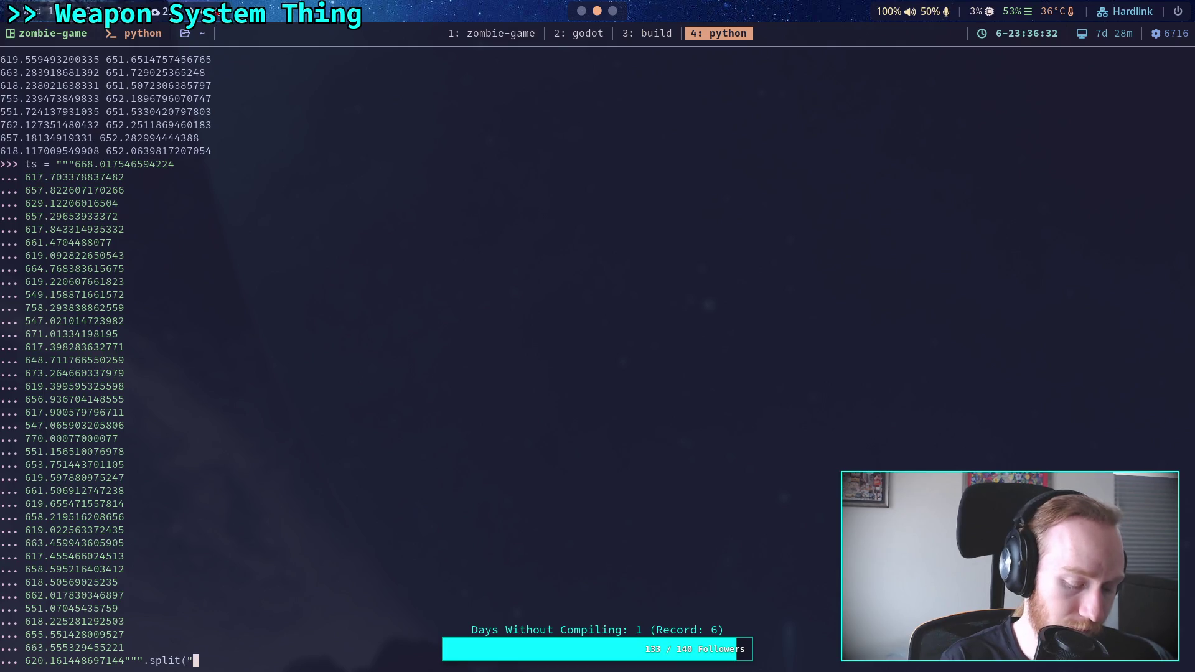
key(Return)
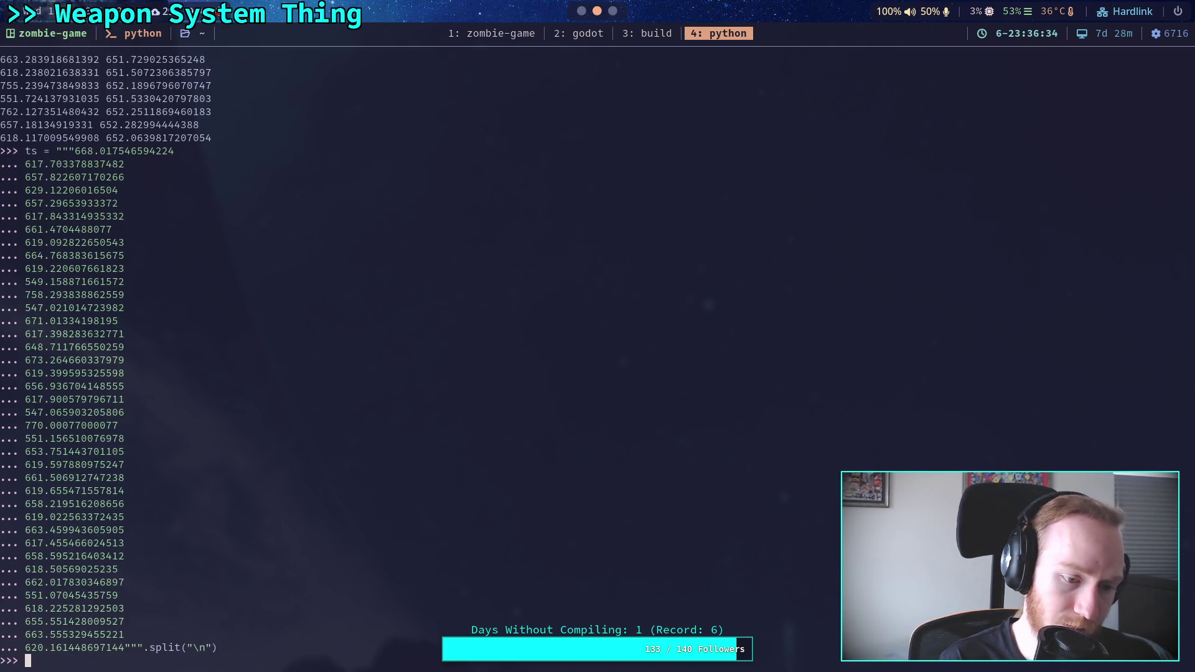
text(ts =)
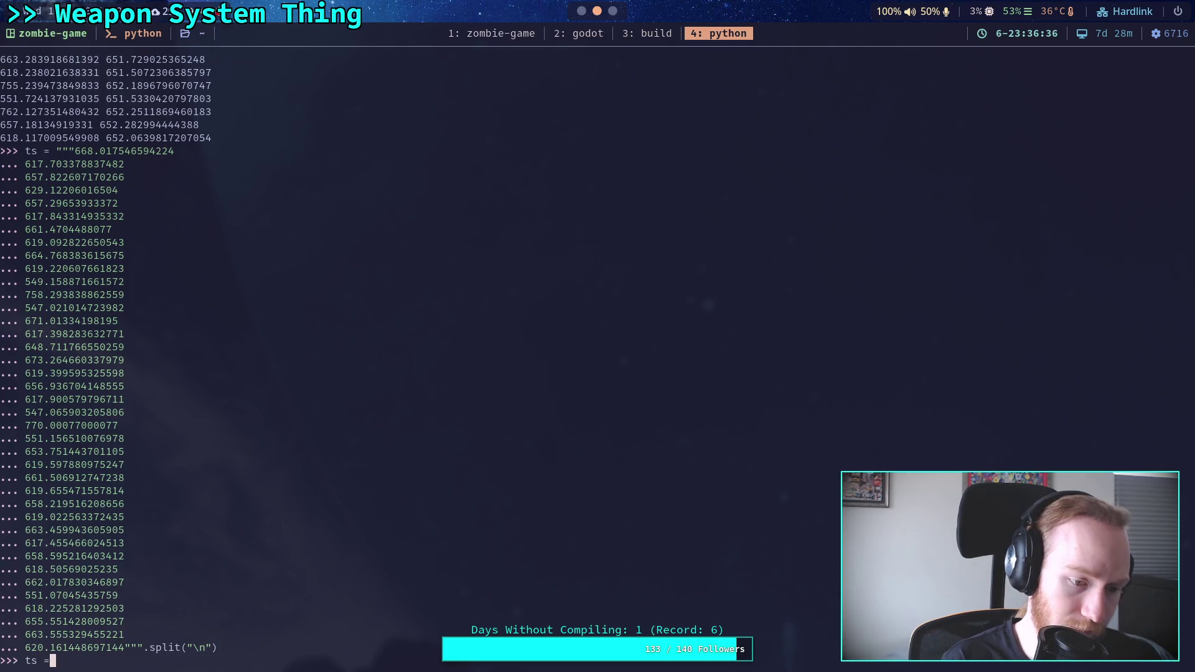
key(Up)
key(Up)
key(Down)
key(Down)
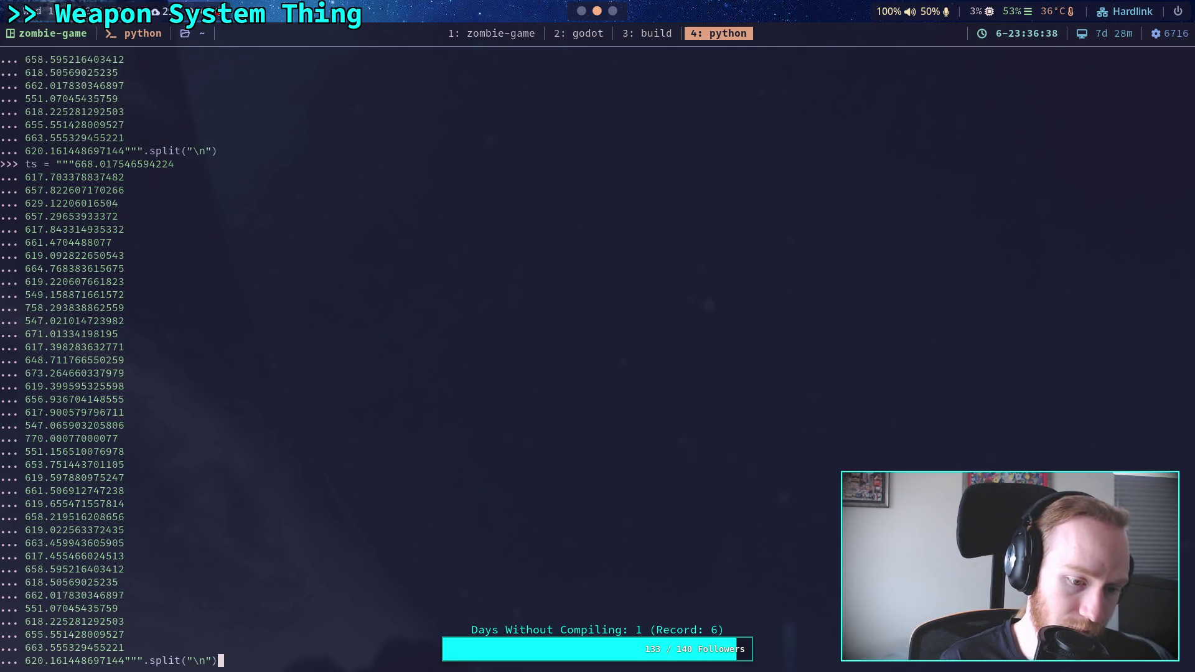
Step: Convert the samples to floats with the recalled ts = [float(v) for v in ts] statement
text(= [)
key(Up)
key(Up)
key(Up)
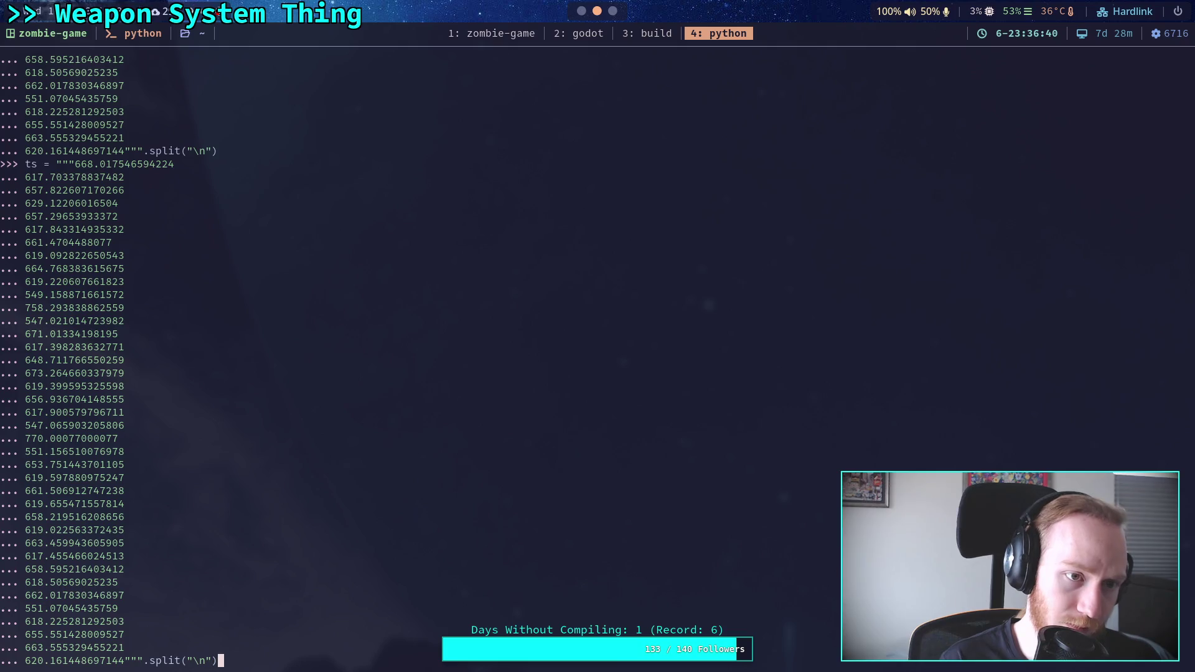
key(Up)
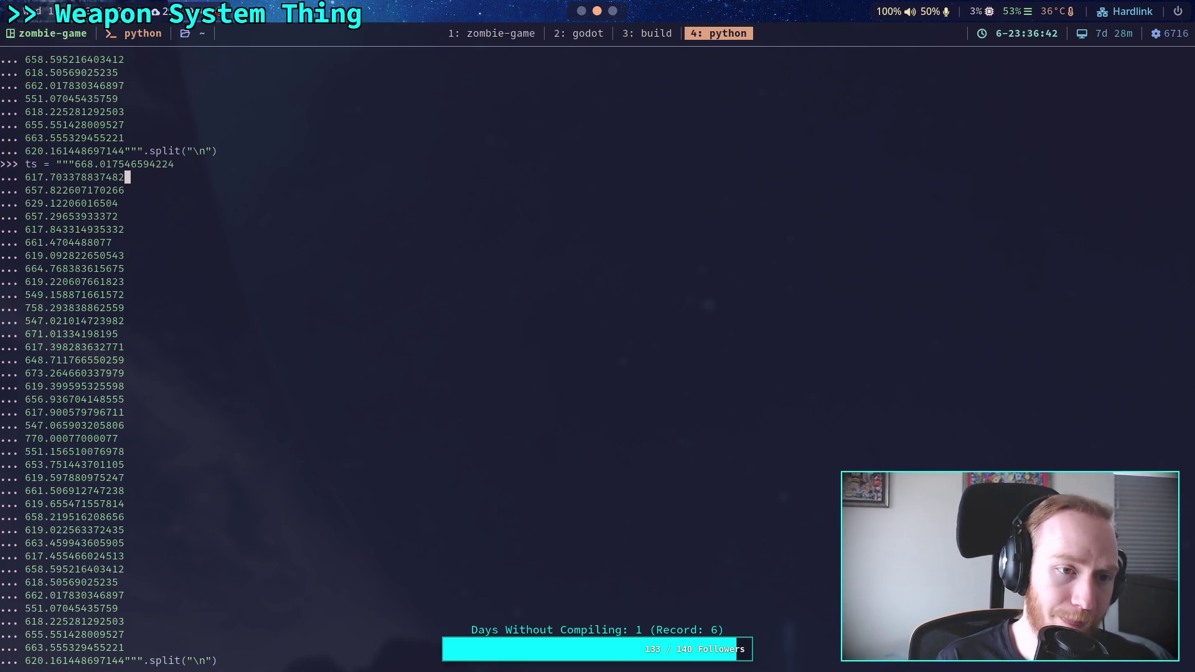
key(Up)
key(Up)
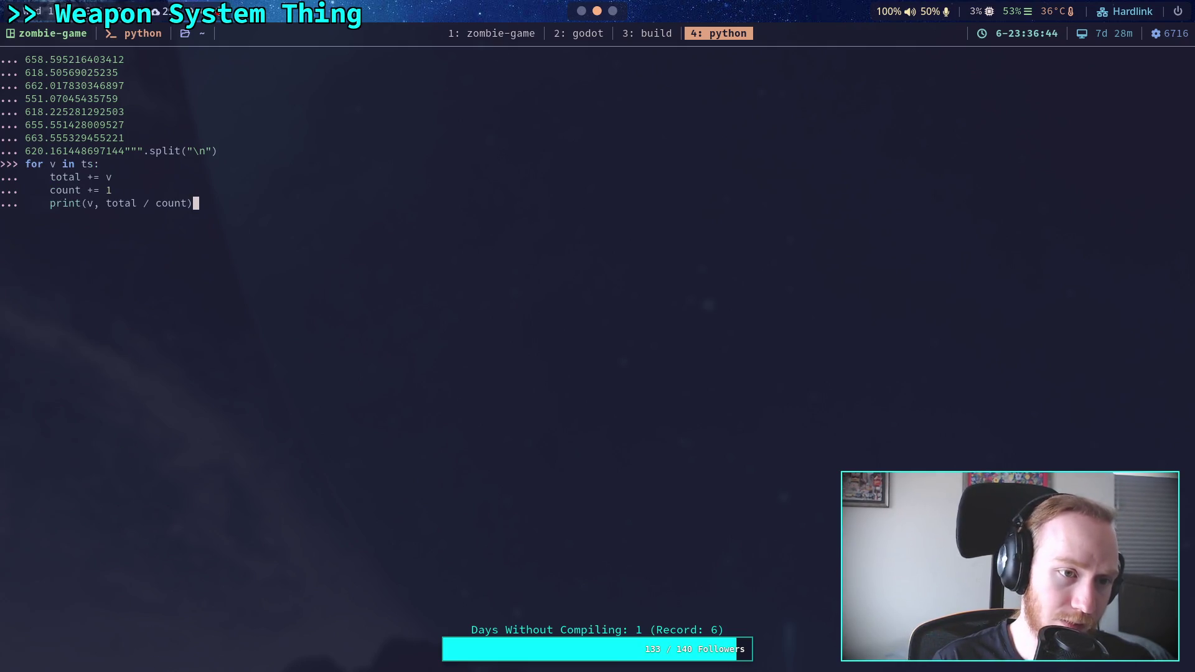
key(Up)
key(Up)
key(Up)
key(Return)
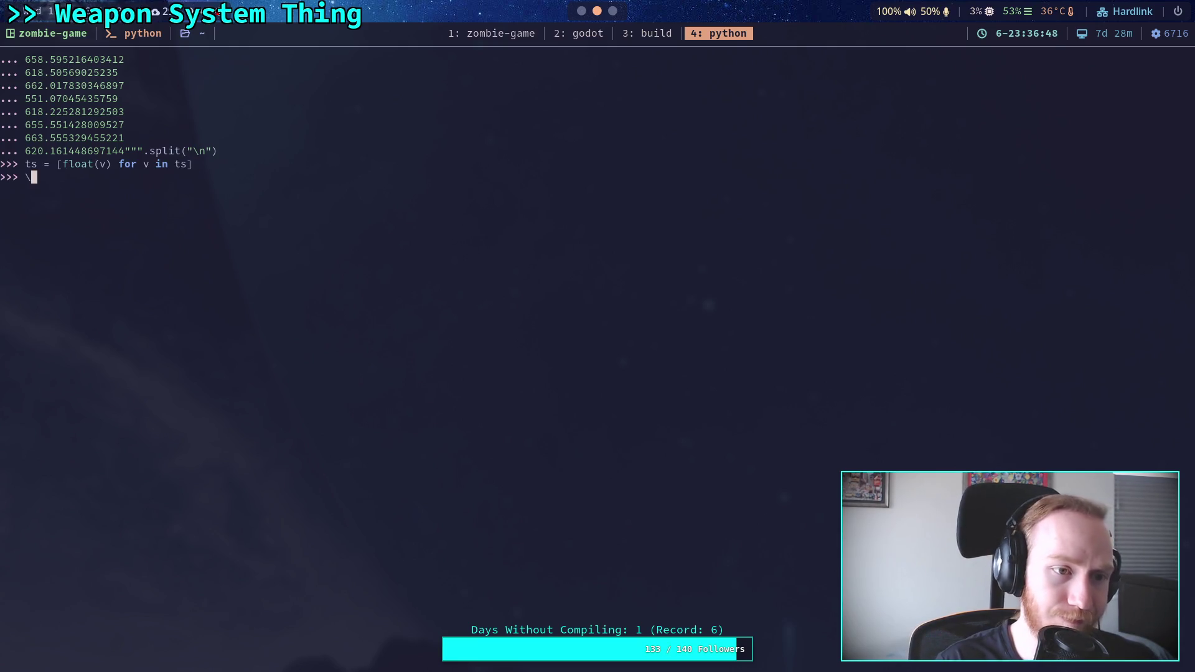
Step: Rerun the running-average loop, ending near 648.83 rpm
key(Up)
key(Up)
key(Up)
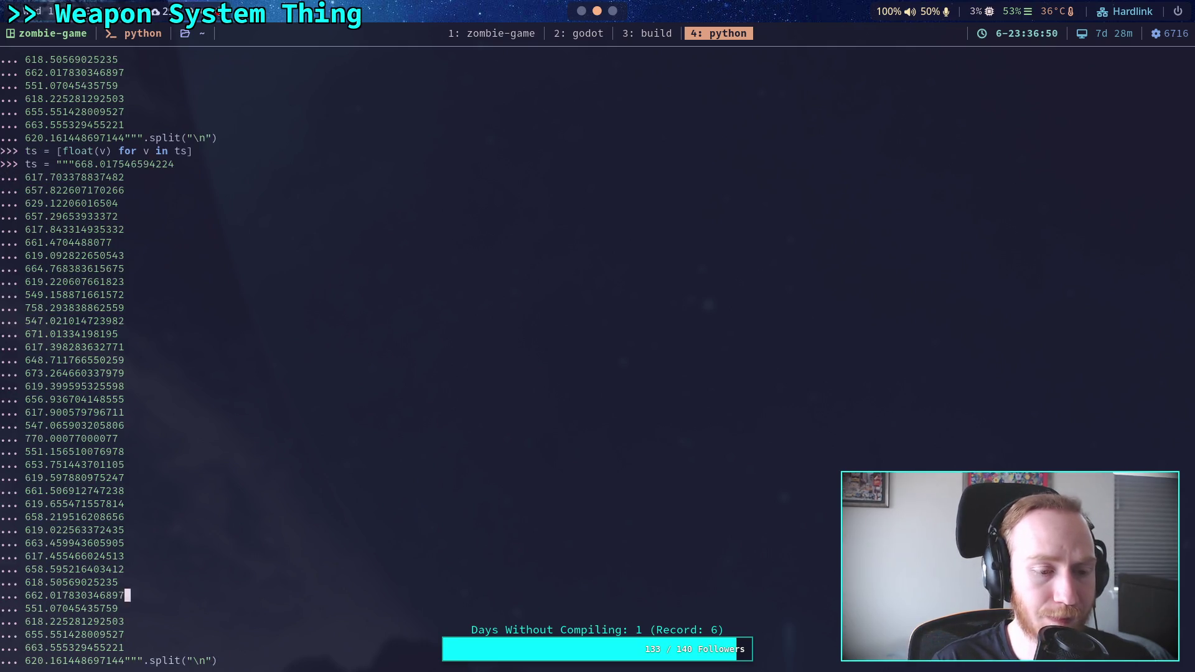
key(Up)
key(Up)
key(Up)
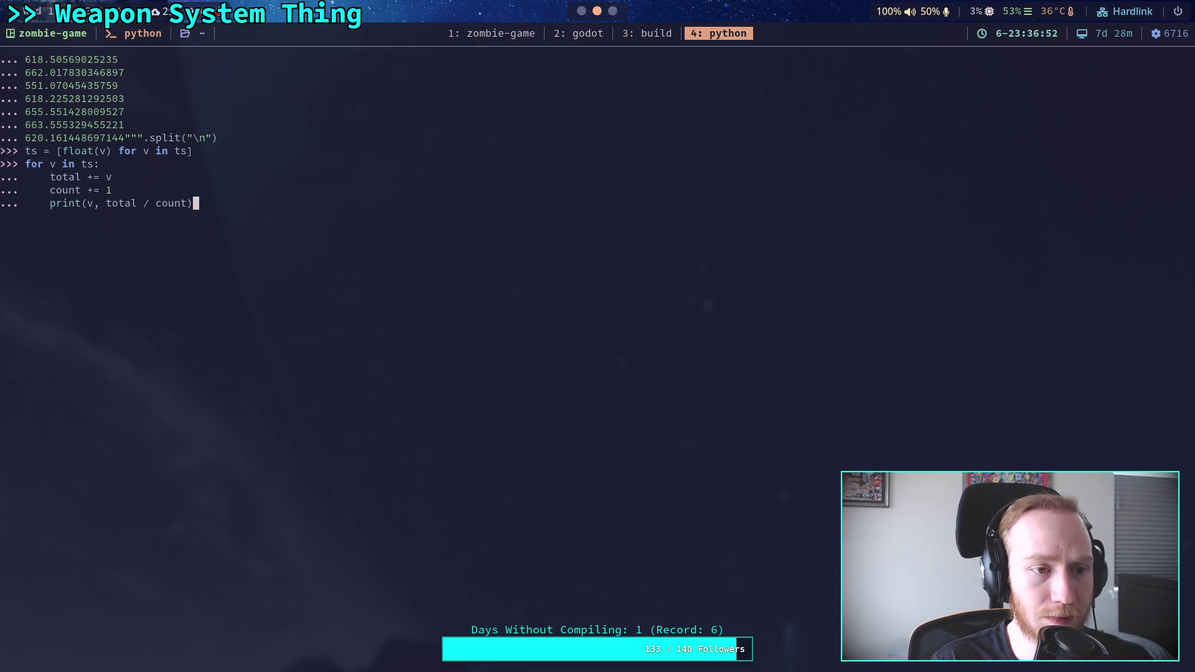
key(Return)
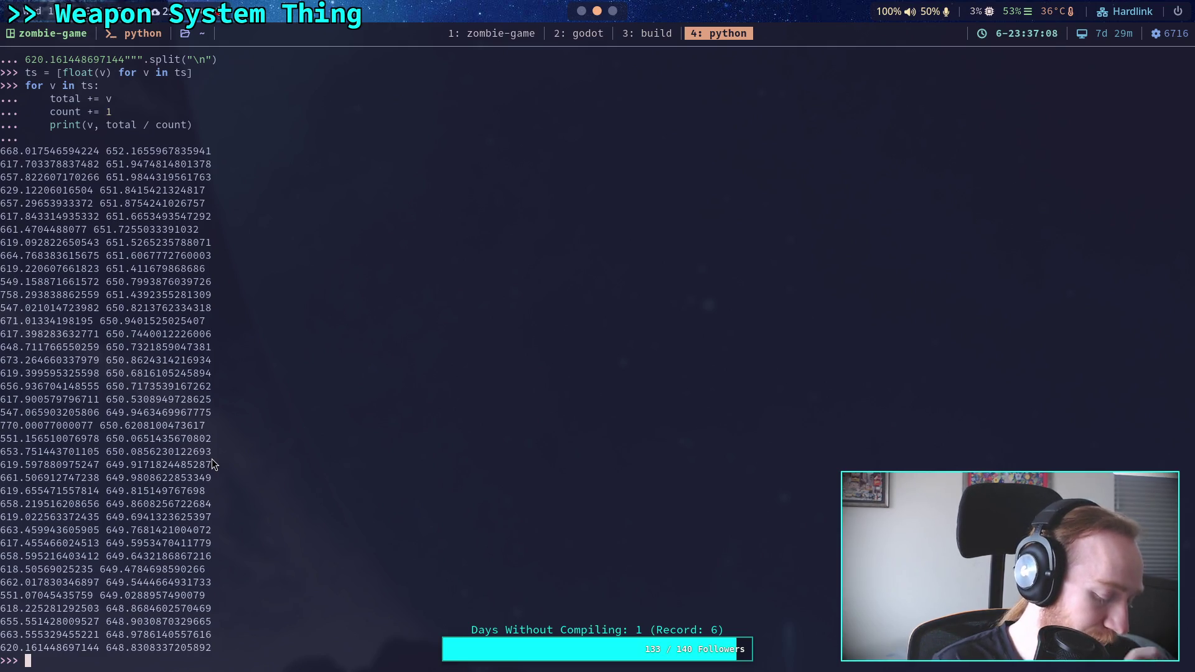
key(super+2)
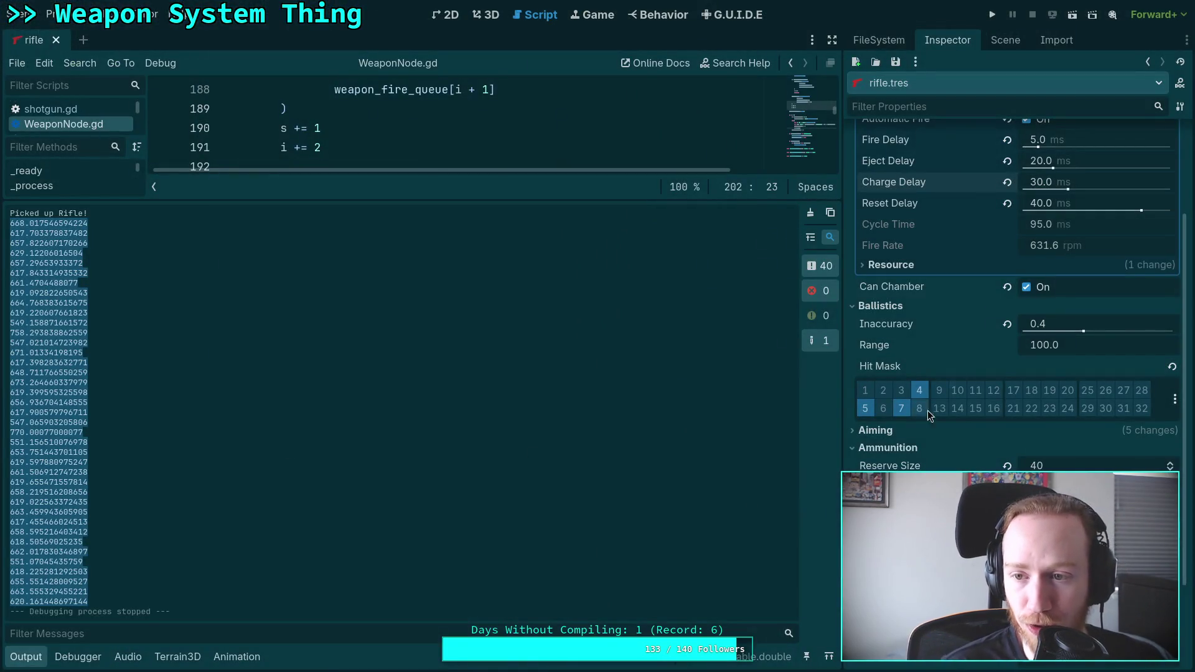
Step: Adjust the rifle's Reset Delay from 40 through 38.4, 37.5 and 37.6 down to 37.4 ms
click(1041, 206)
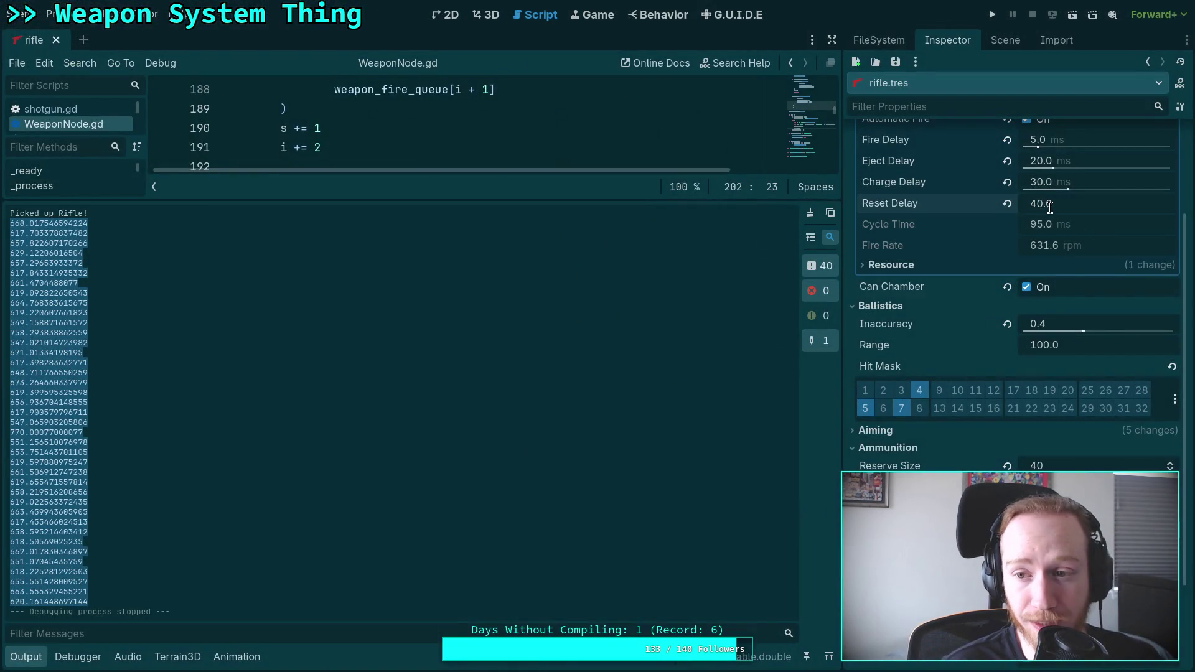
key(shift+Home)
text(3)
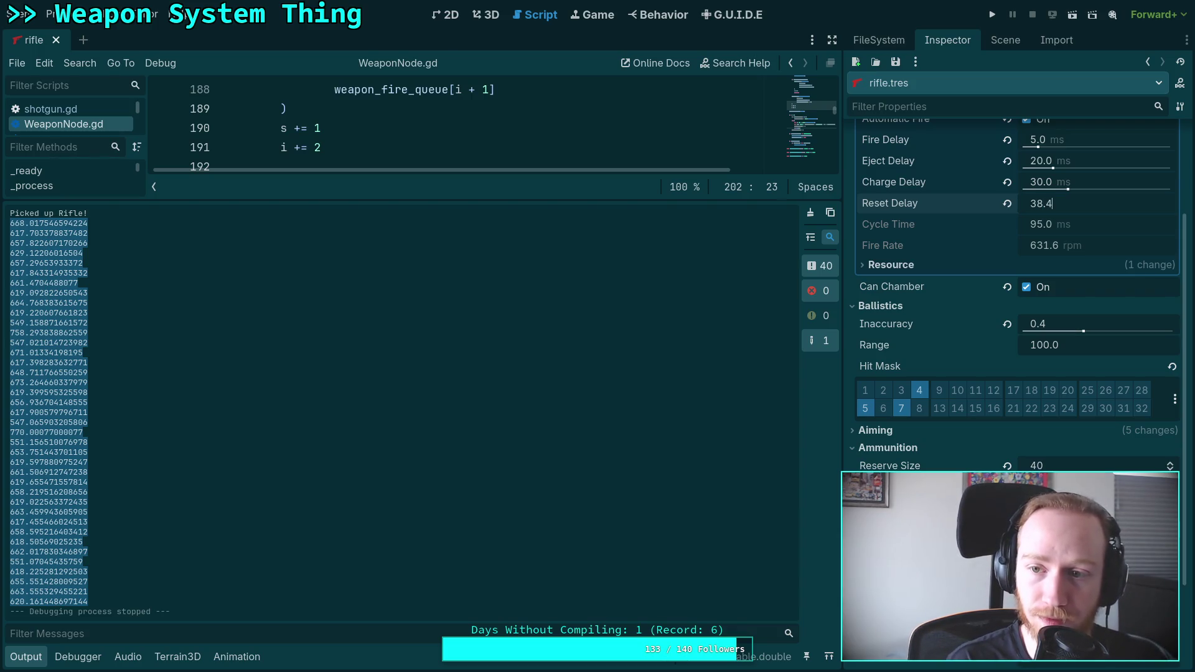
key(Return)
click(1052, 203)
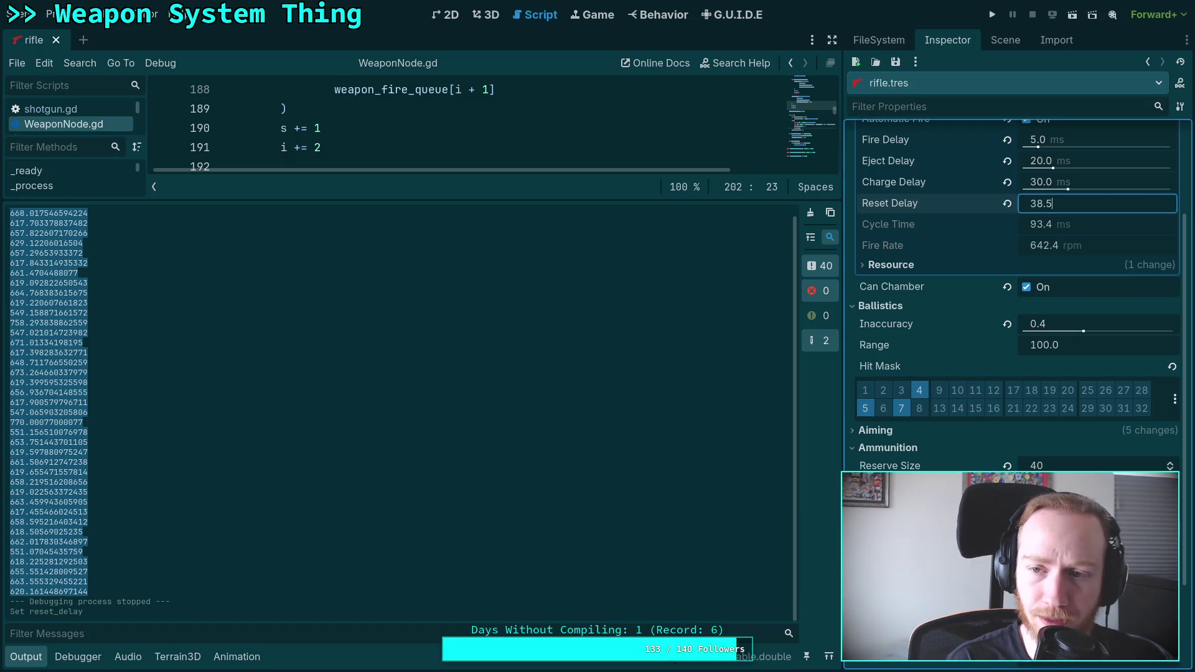
key(Return)
click(1046, 203)
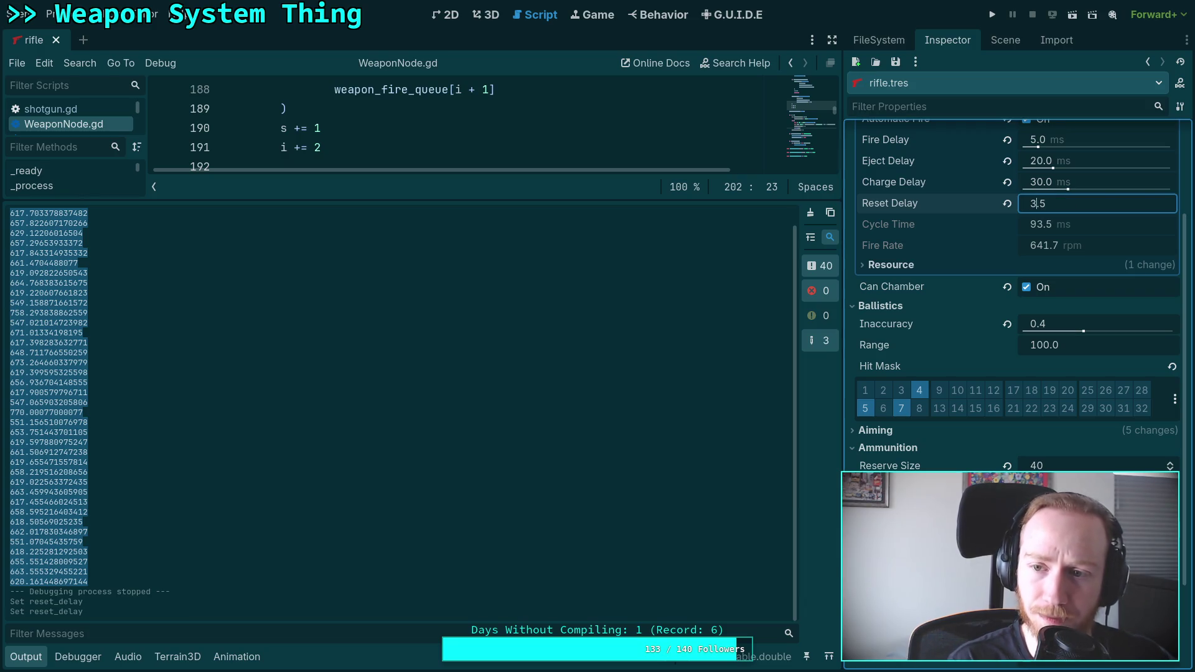
key(Return)
click(1051, 203)
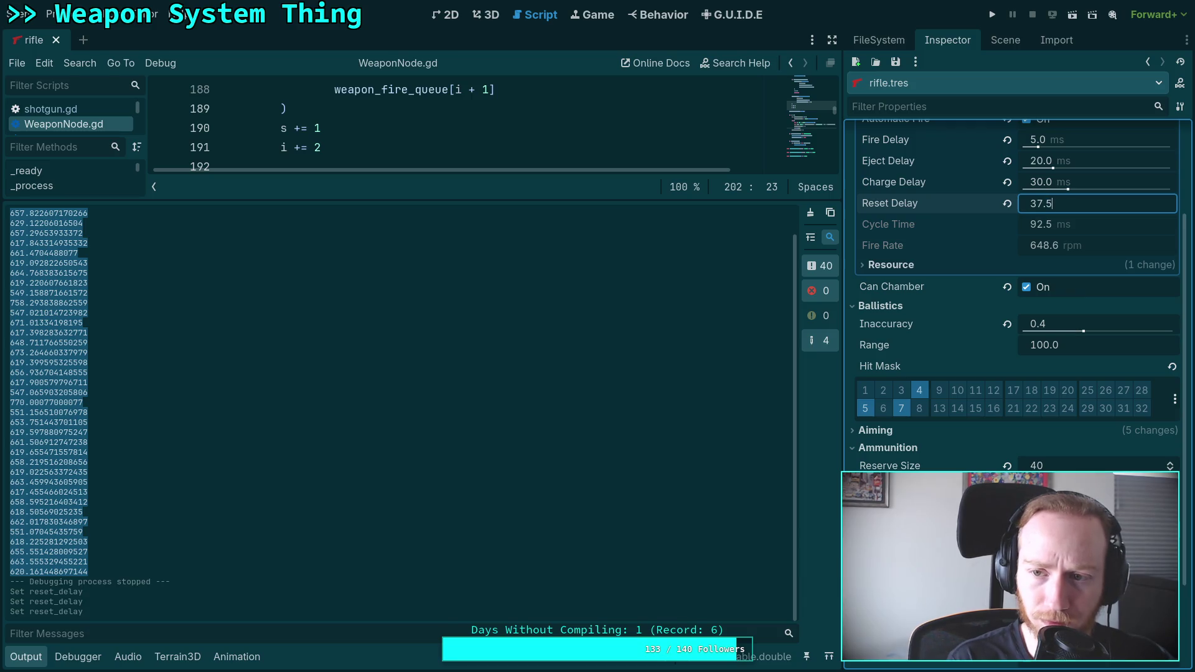
text(37.6)
key(Return)
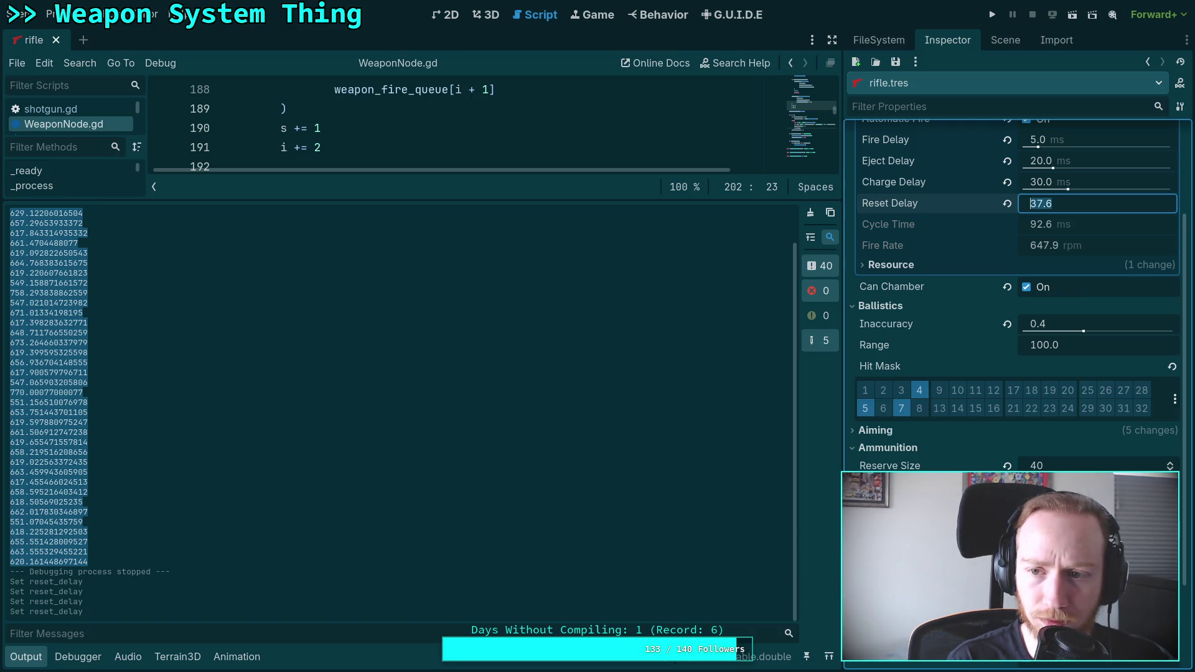
text(37.4)
key(Return)
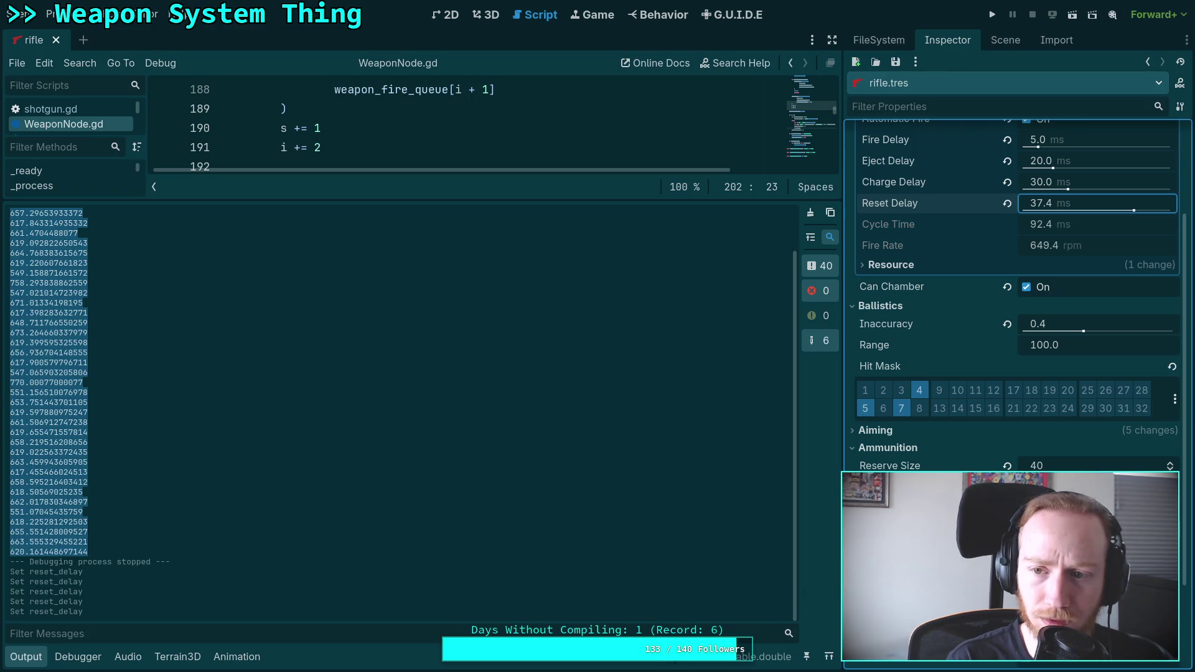
Step: Save rifle.tres and collapse the Output log to enlarge the script view
click(896, 62)
click(909, 73)
drag(387, 560, 387, 566)
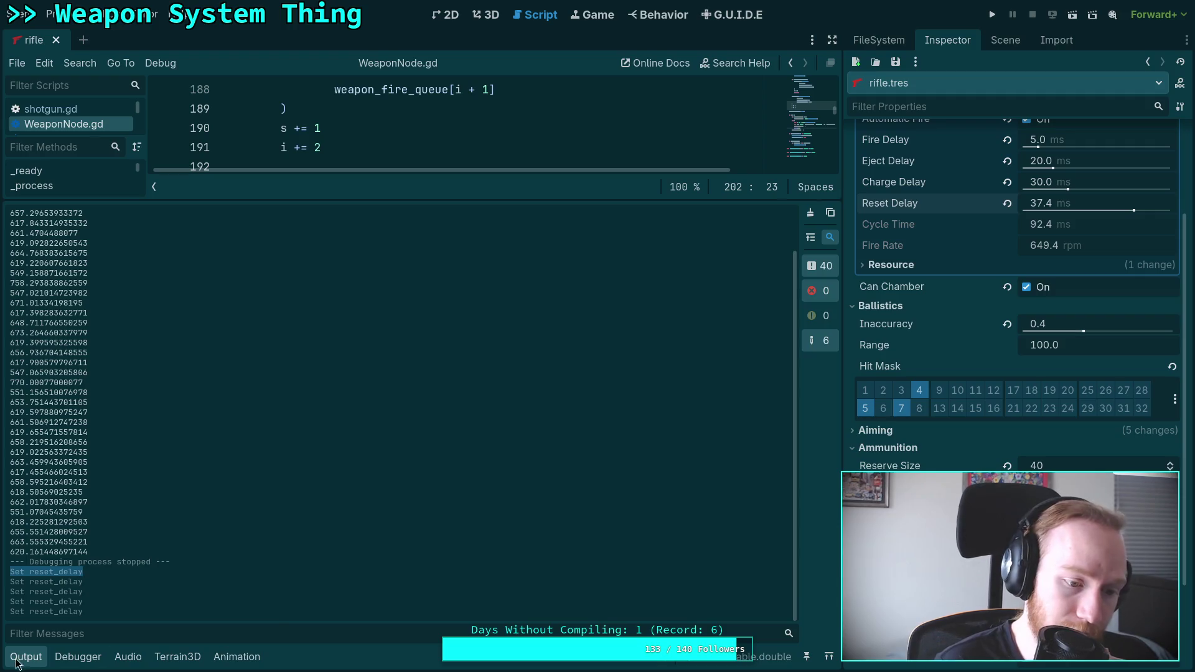
click(17, 663)
click(267, 536)
click(282, 555)
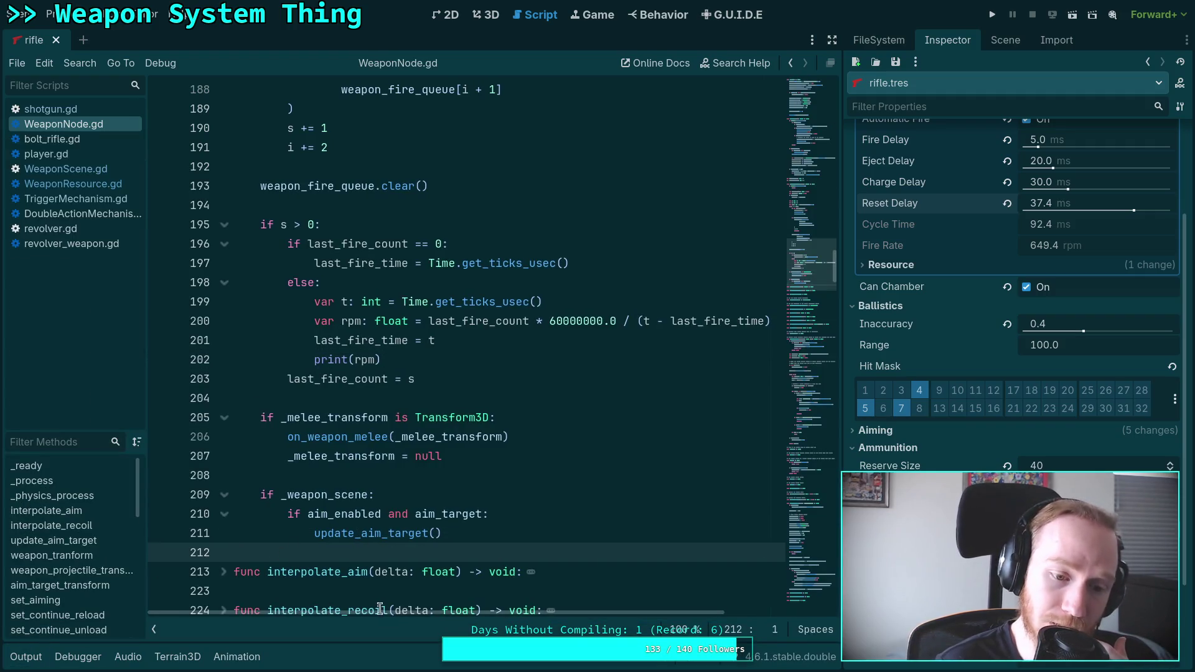
Step: Add a # before s += 1 and try commenting the RPM block, then undo that
scroll(380, 585, up, 2)
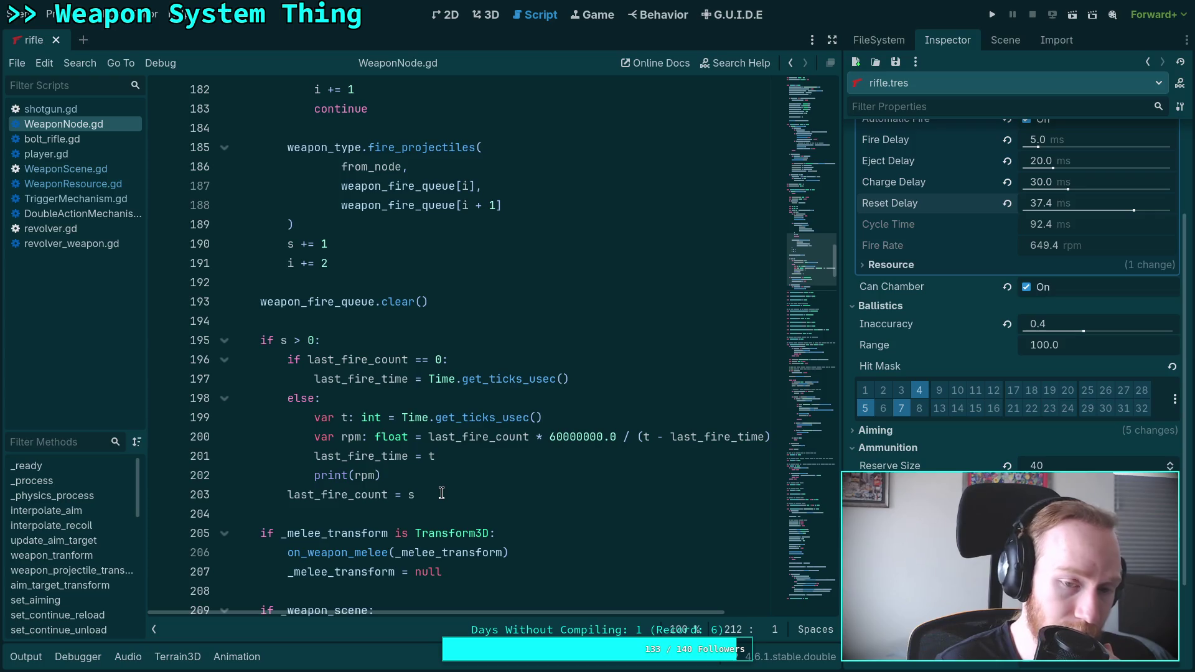
mouse_move(438, 494)
mouse_down()
mouse_move(267, 456)
mouse_move(153, 321)
mouse_up()
click(465, 492)
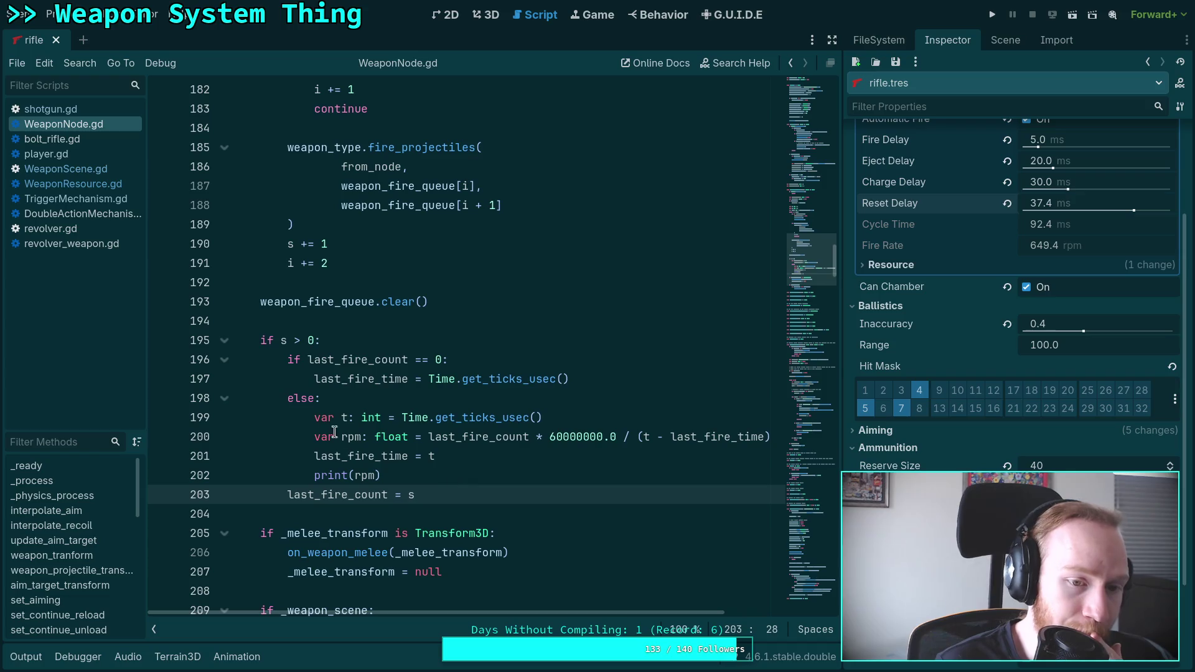
scroll(291, 343, up, 1)
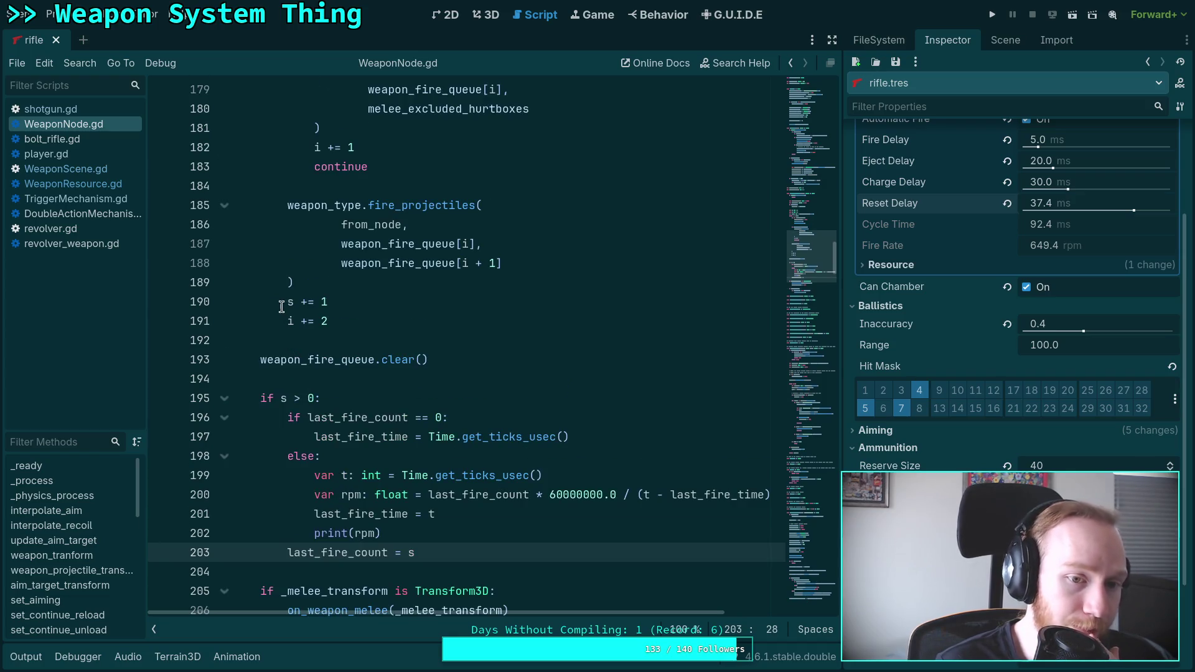
click(287, 304)
text(#)
drag(262, 398, 430, 547)
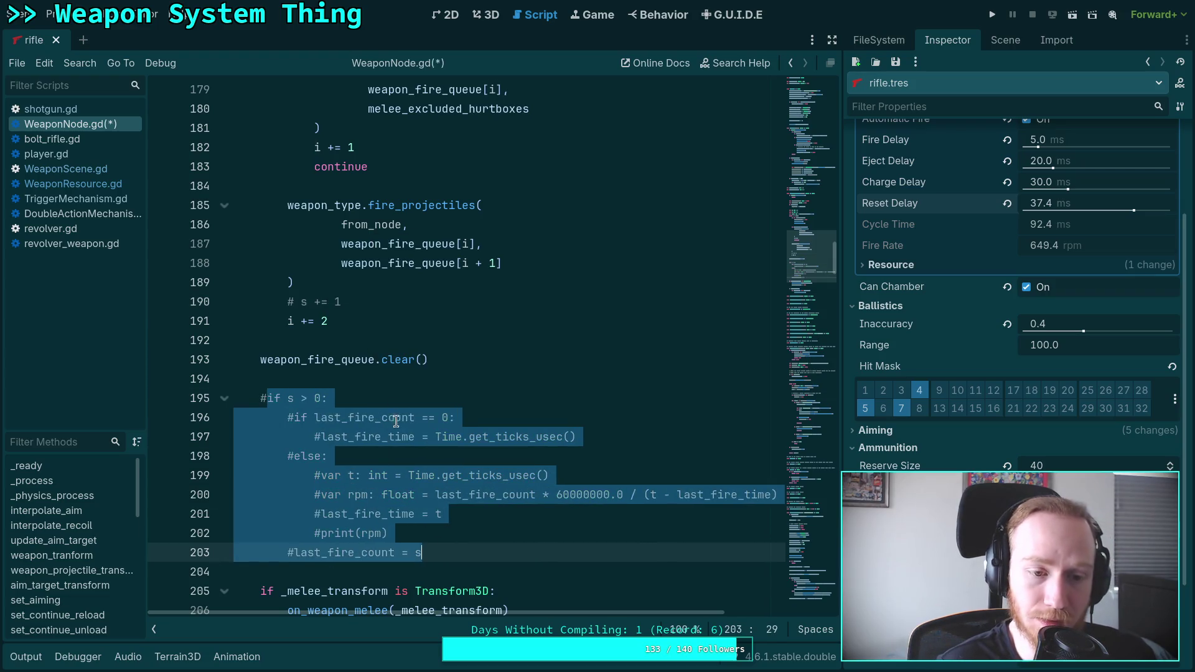
key(ctrl+k)
click(395, 392)
key(ctrl+z)
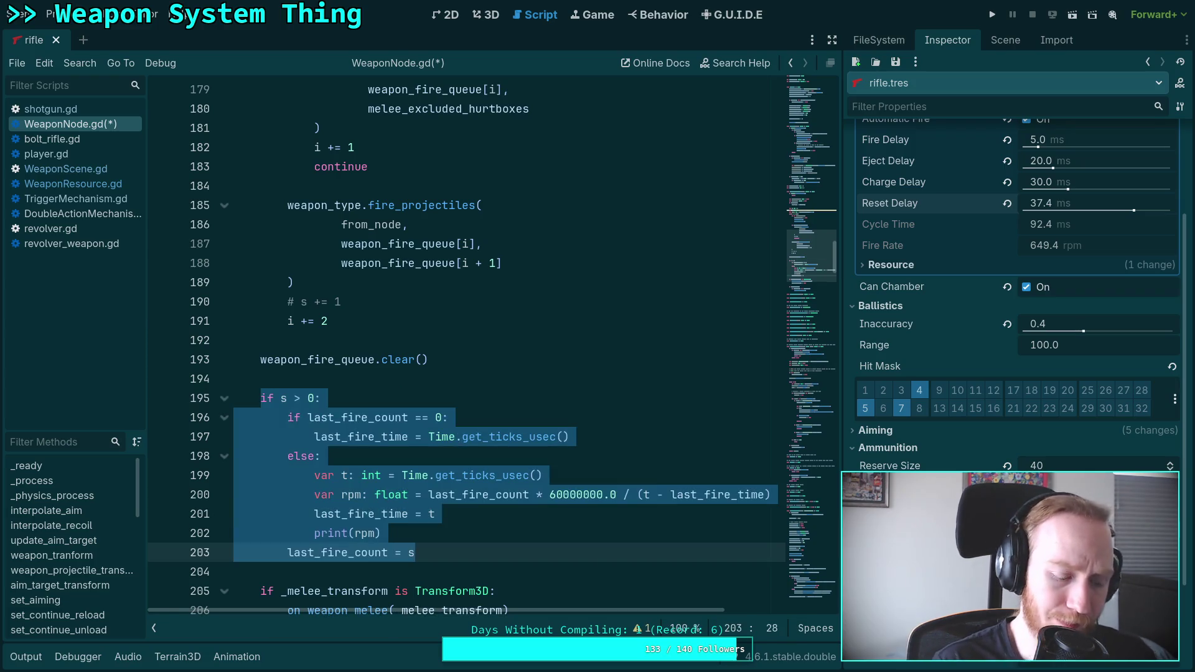
click(332, 381)
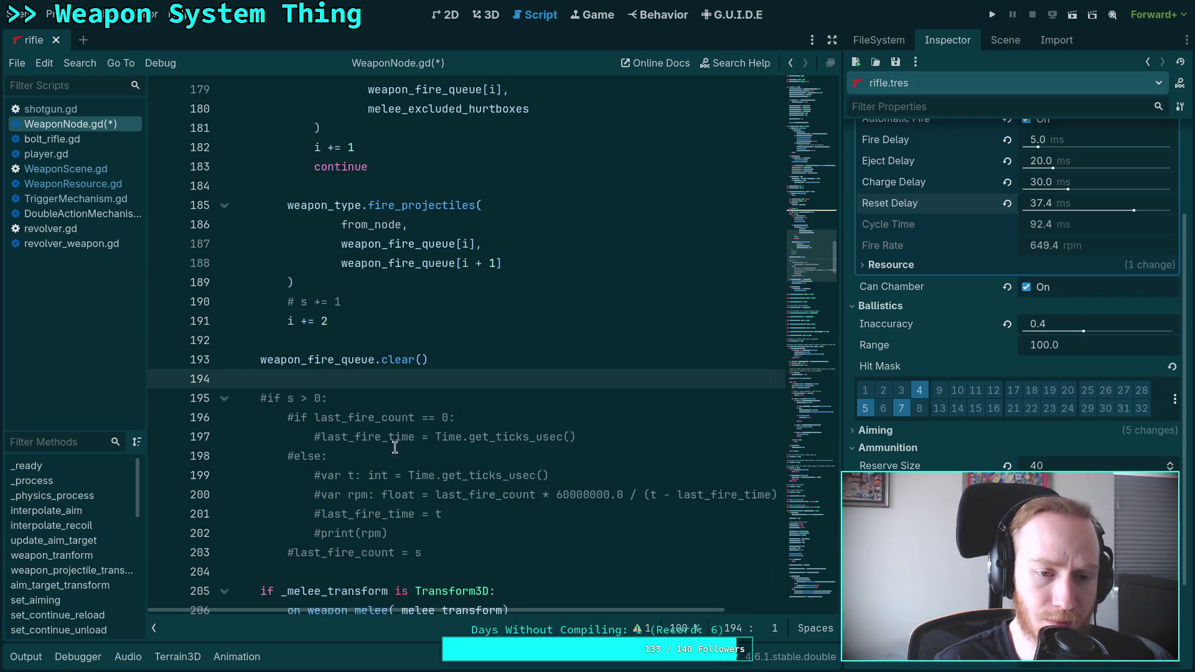
Step: Comment out the last_fire_time and last_fire_count variables on lines 155–156 and save
scroll(399, 449, up, 6)
scroll(374, 448, up, 3)
click(261, 398)
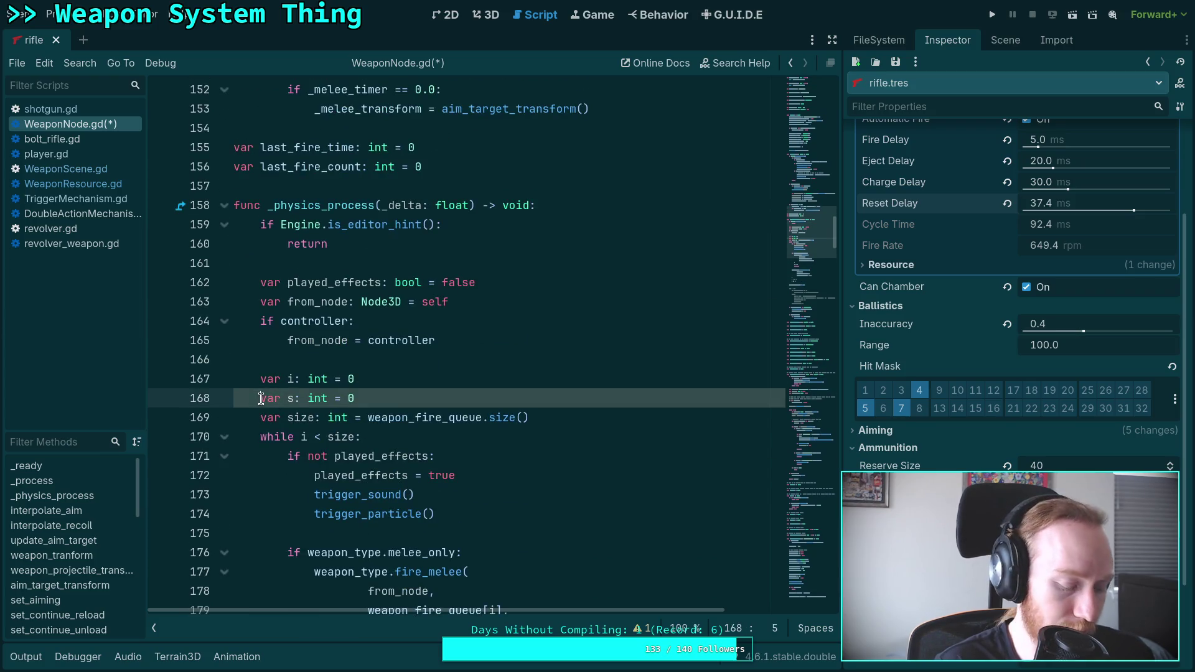
scroll(329, 411, up, 10)
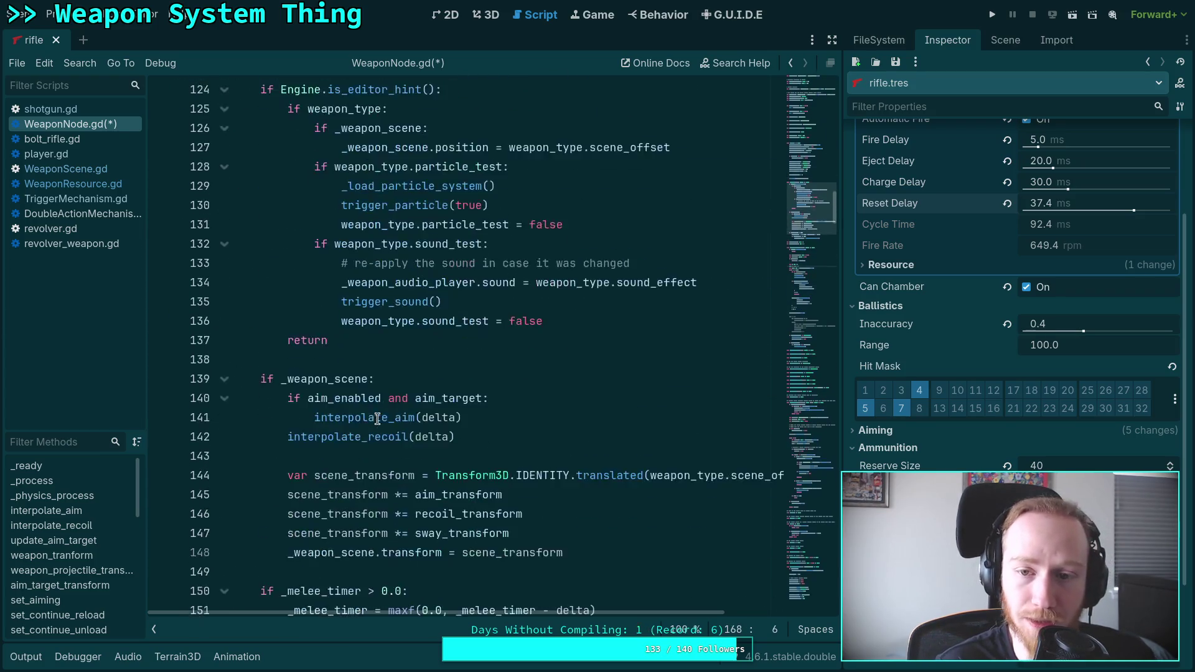
scroll(267, 433, down, 5)
click(235, 418)
key(ctrl+k)
click(235, 398)
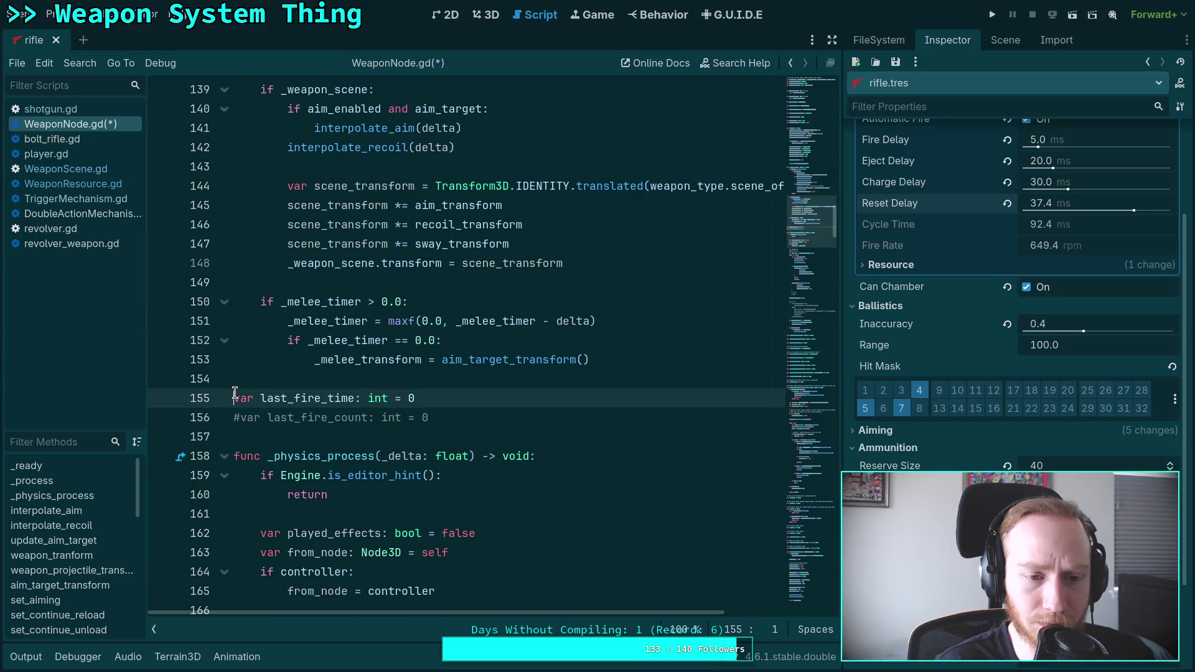
key(ctrl+k)
scroll(504, 452, down, 1)
scroll(504, 453, down, 20)
key(ctrl+s)
Step: Add the note '# NOTE: for debugging RPM of weapons' above the RPM block and save
scroll(351, 228, up, 4)
click(351, 229)
key(Return)
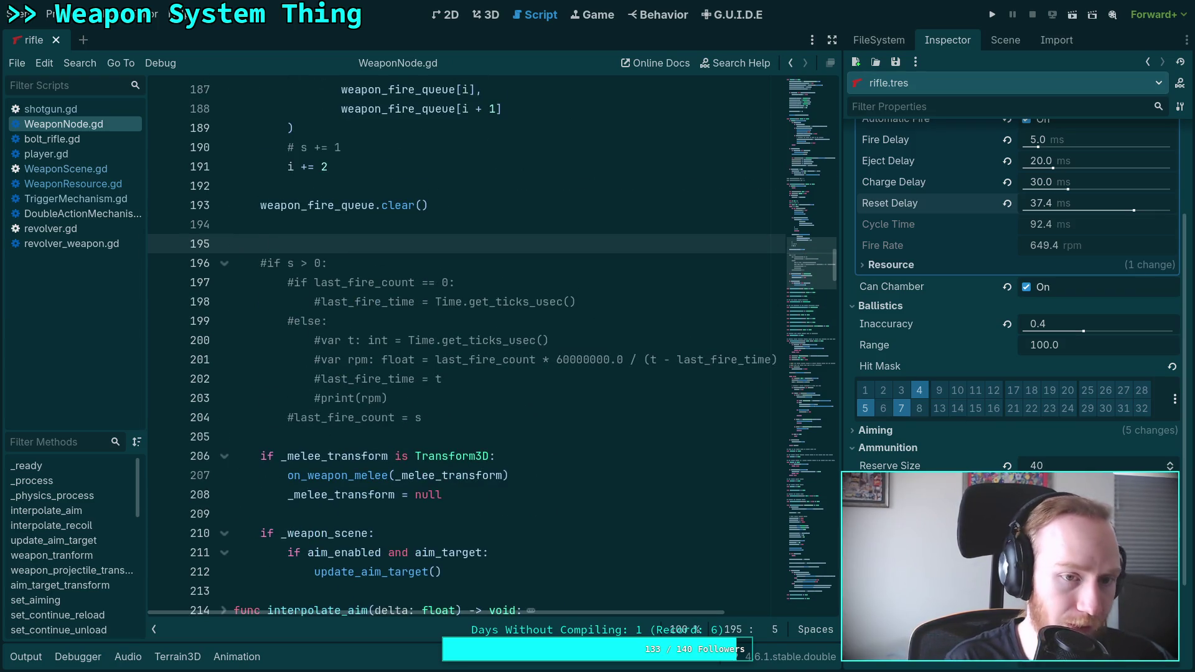
text(#NOTE: for debugging R)
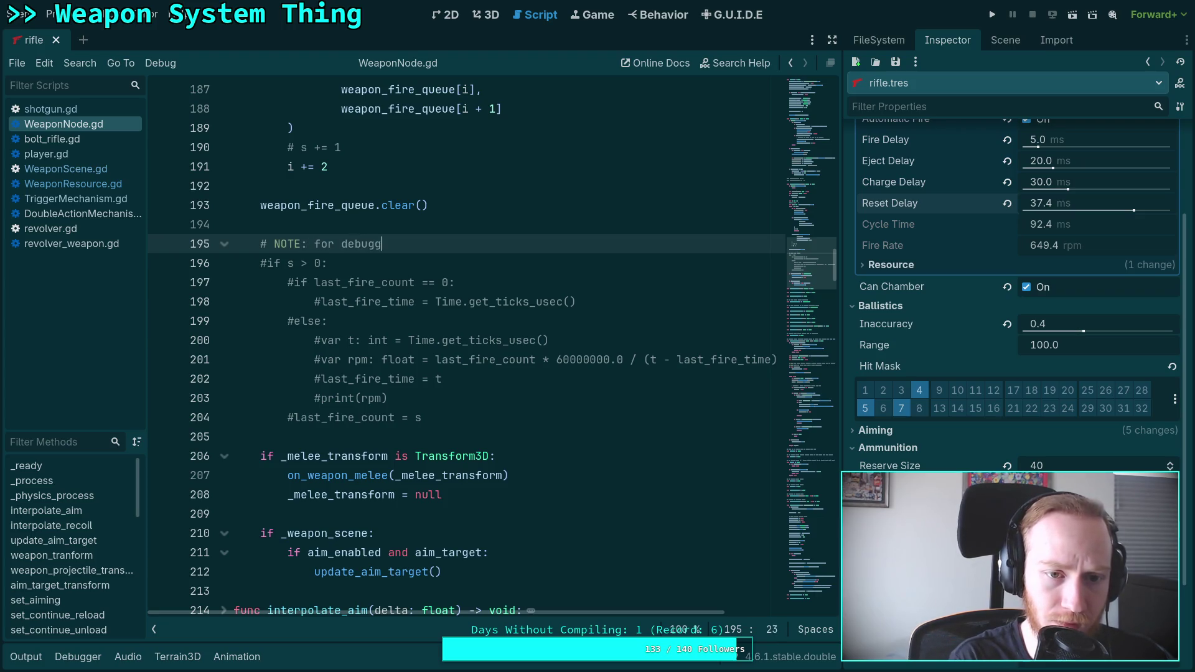
text(PM)
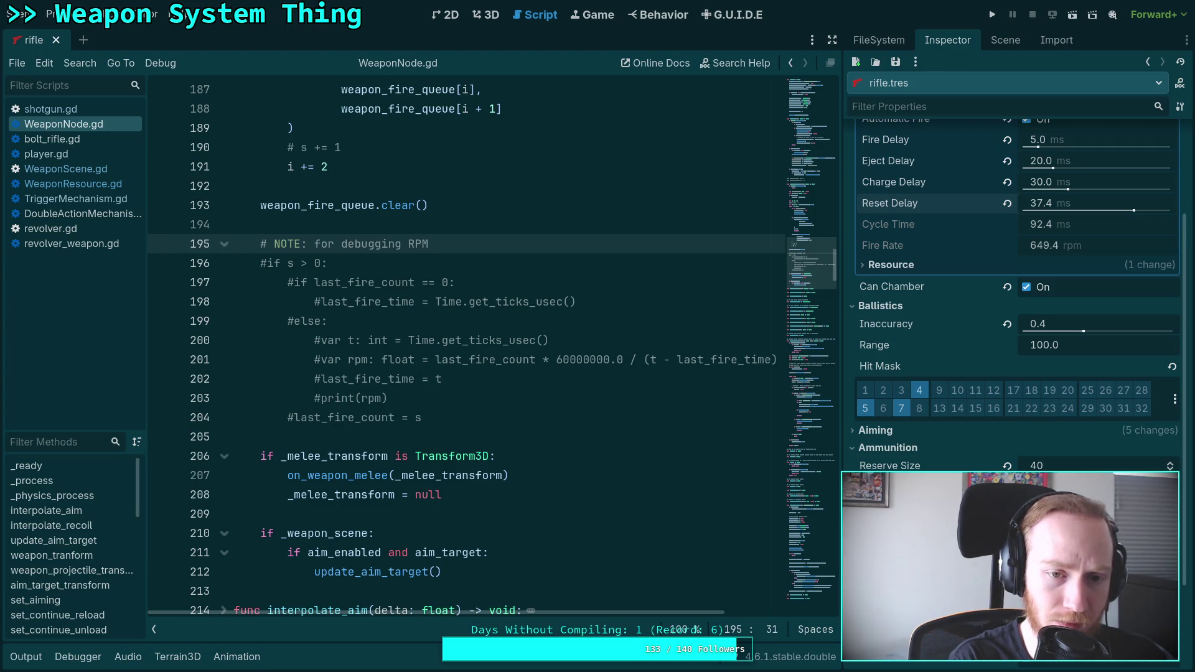
text( of weapons)
key(ctrl+s)
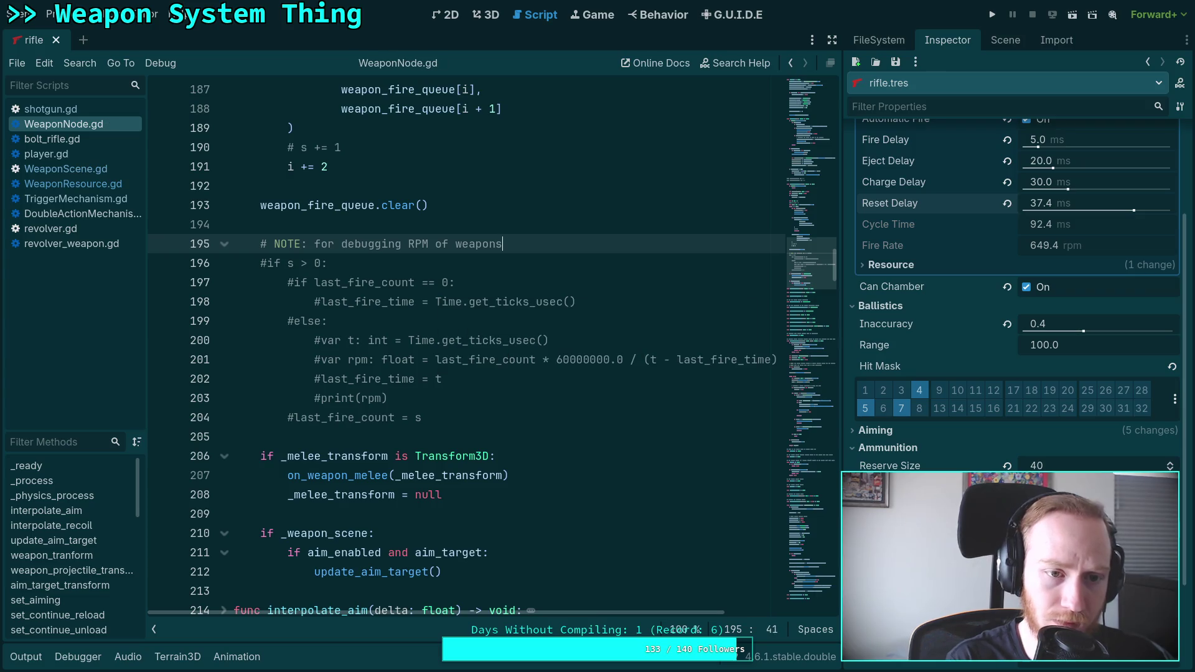
click(346, 309)
scroll(355, 347, up, 3)
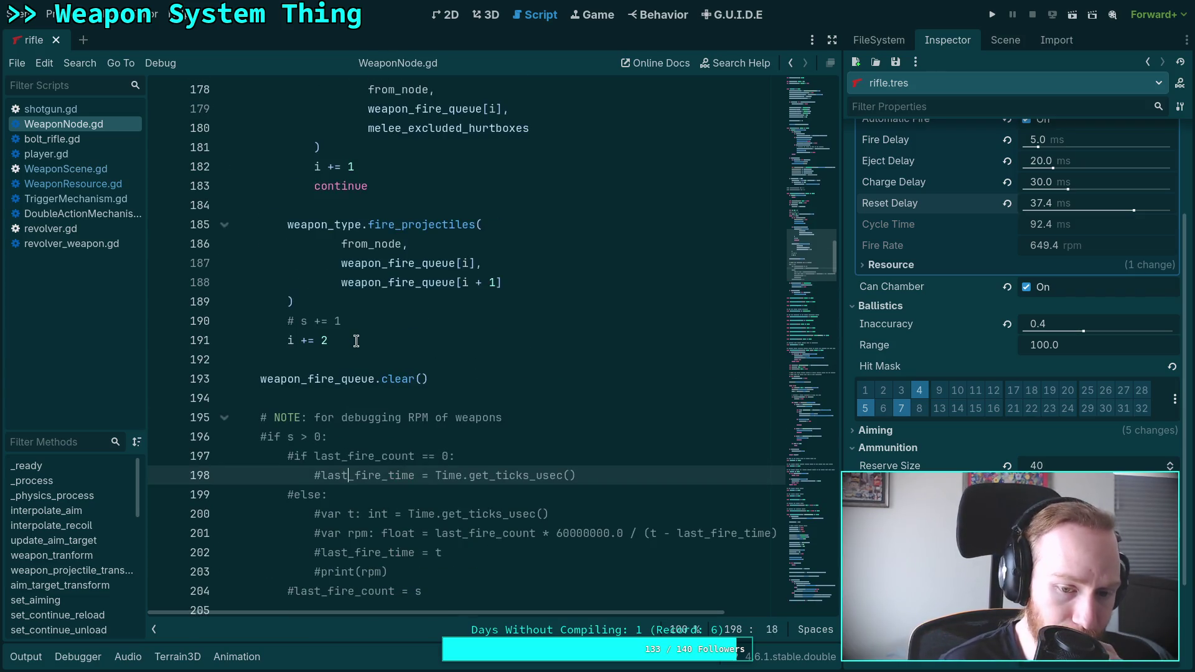
Step: Close the rifle scene tab in the editor
scroll(356, 341, up, 8)
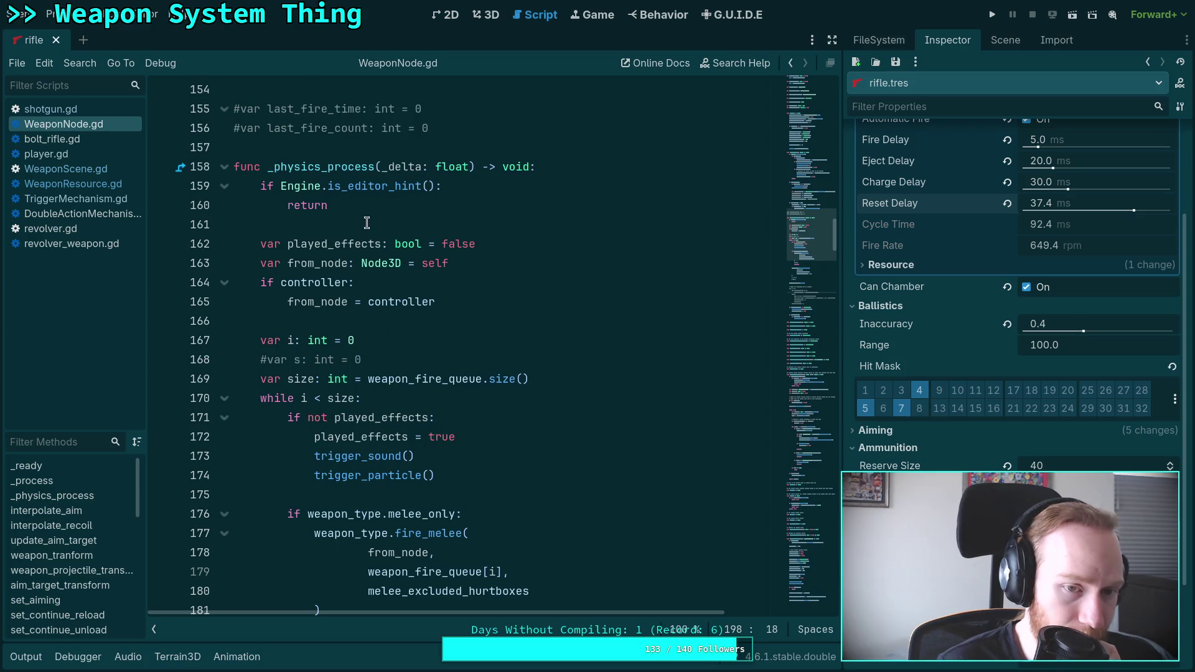
click(368, 224)
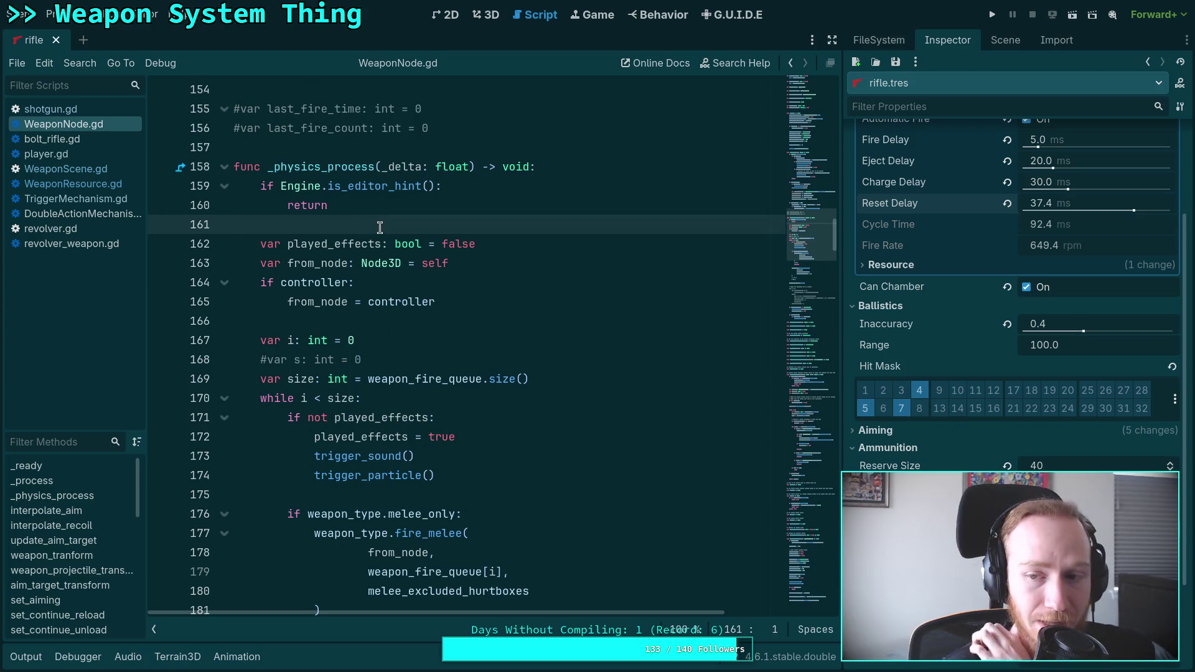
scroll(943, 367, up, 3)
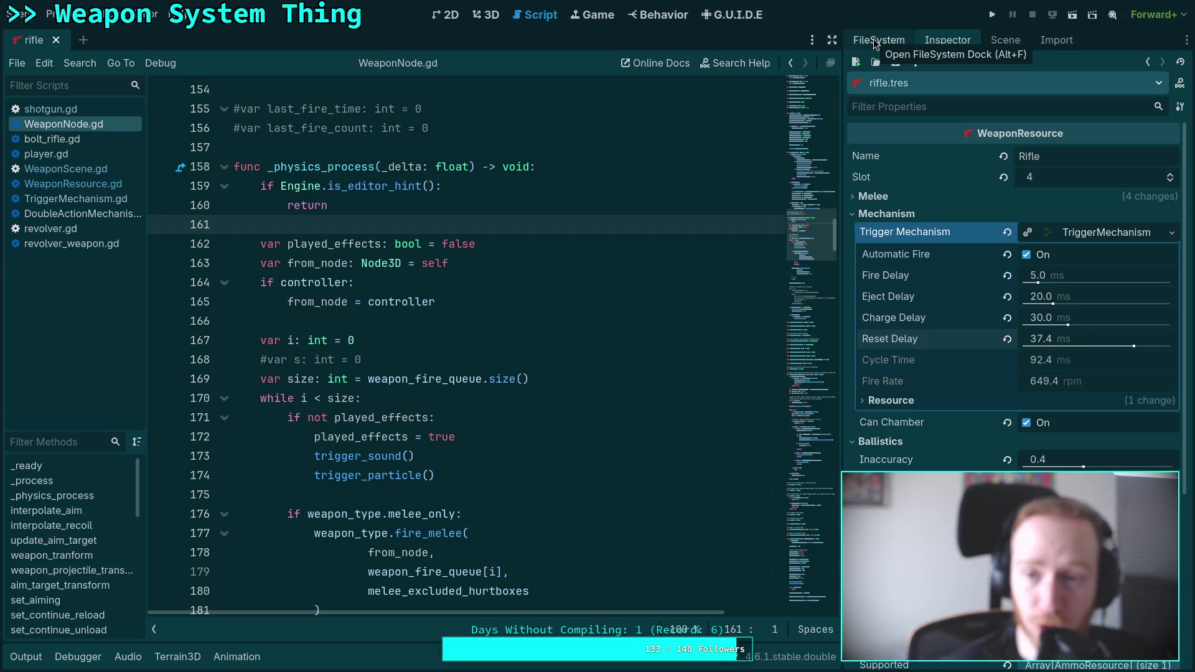
click(1005, 40)
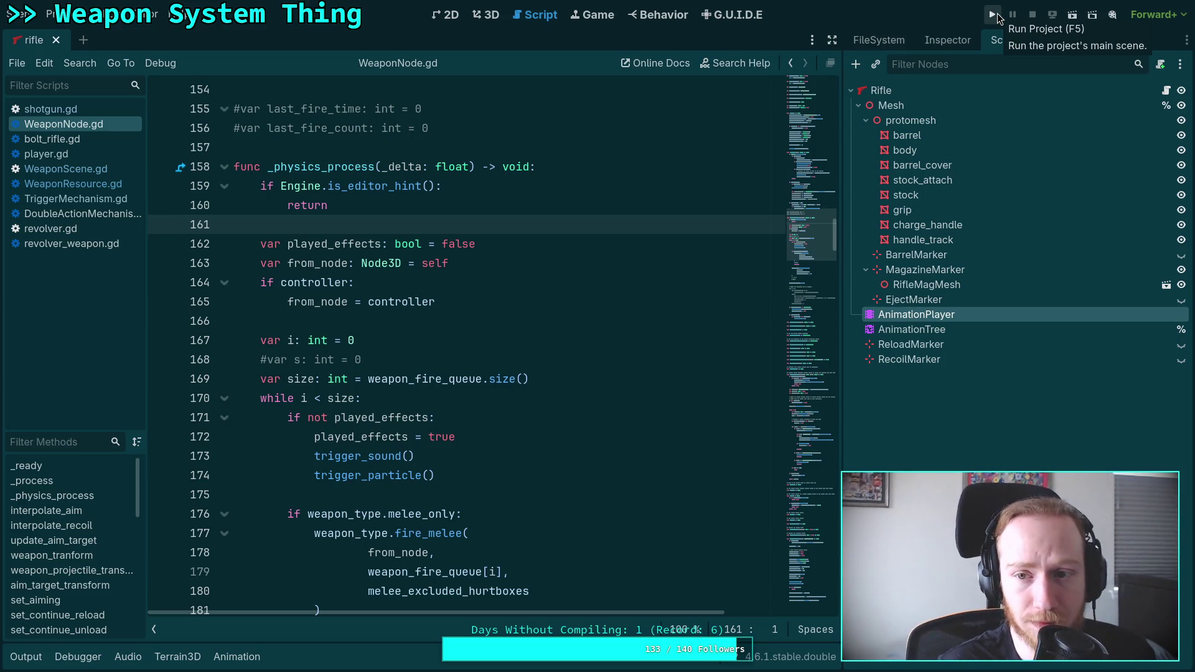
click(56, 40)
Step: Open shotgun.tres, showing its 10.0 ms reset delay trigger, and save it
click(946, 40)
click(877, 39)
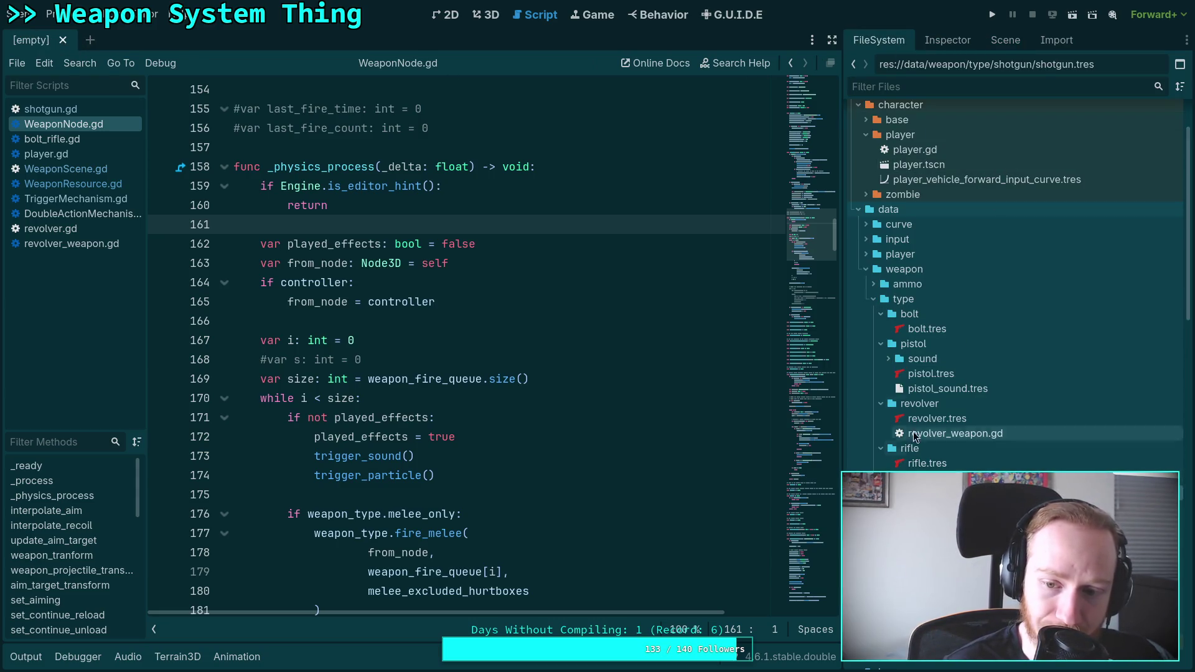
click(943, 40)
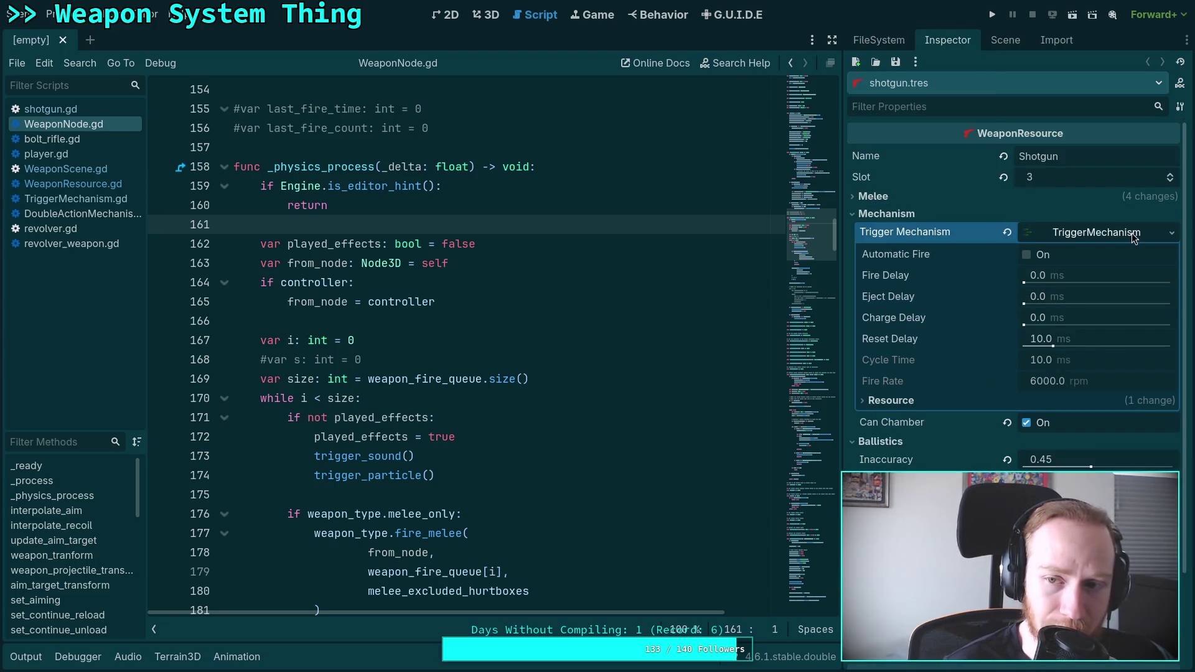
click(895, 62)
click(904, 80)
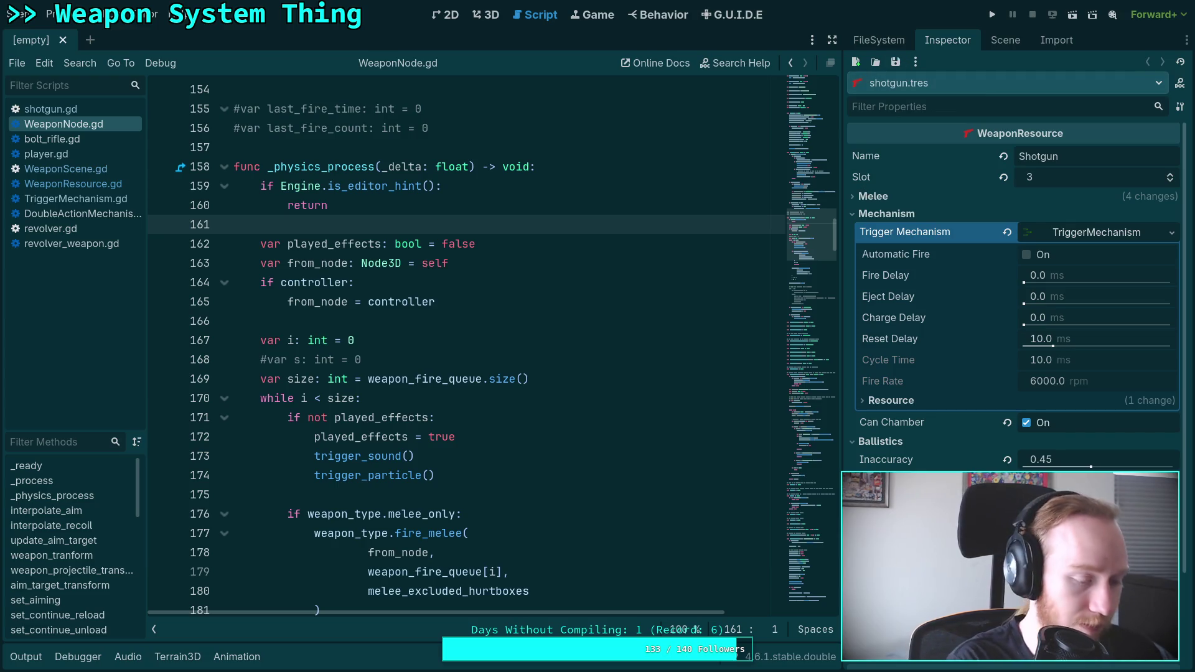
key(super+4)
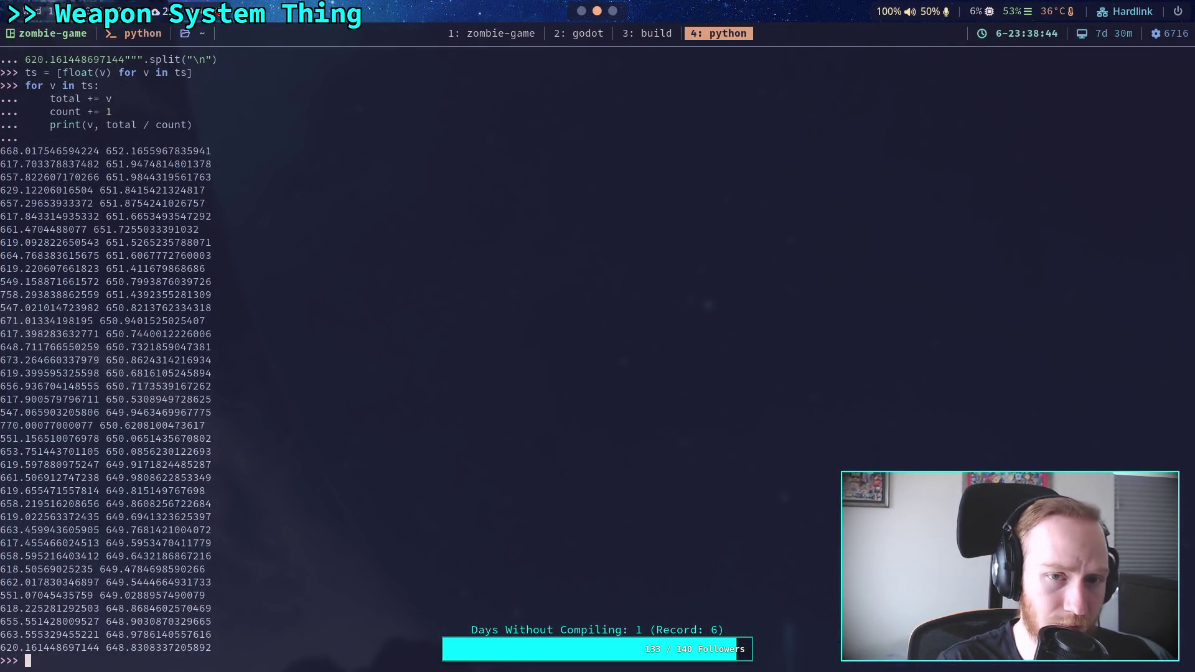
Step: Rerun git diff and scroll through the bolt.tres, pistol.tres and rifle.tres changes
key(super+1)
key(q)
key(Up)
key(Return)
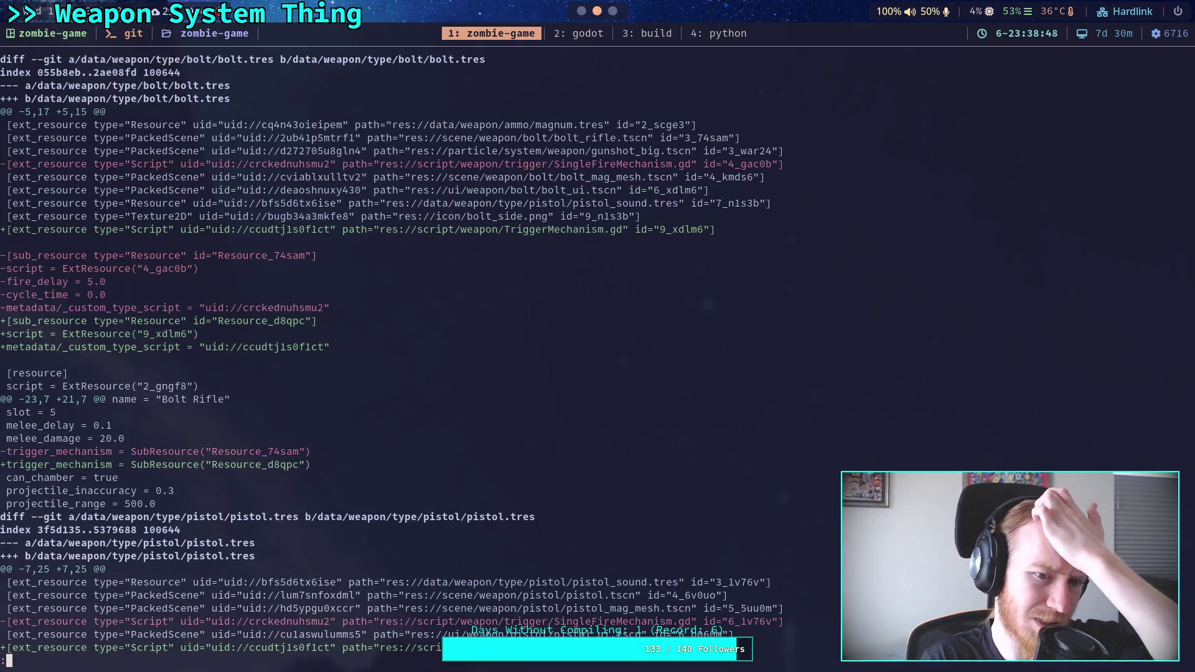
scroll(485, 355, down, 8)
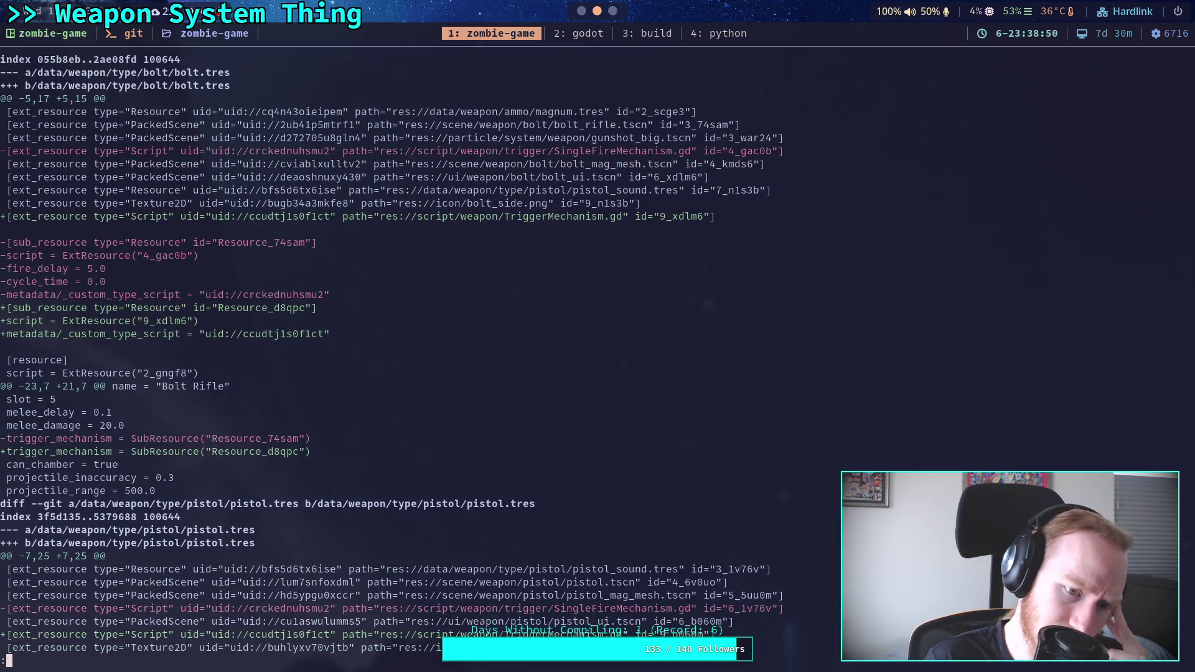
scroll(486, 355, down, 3)
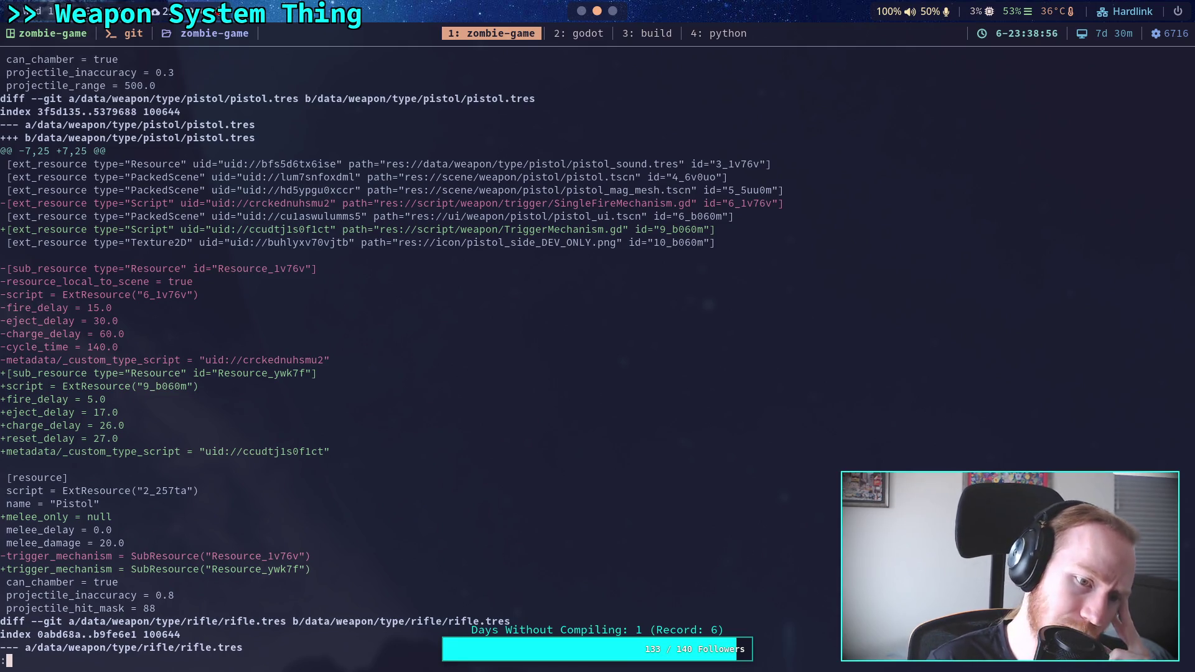
scroll(486, 355, down, 4)
scroll(486, 354, down, 3)
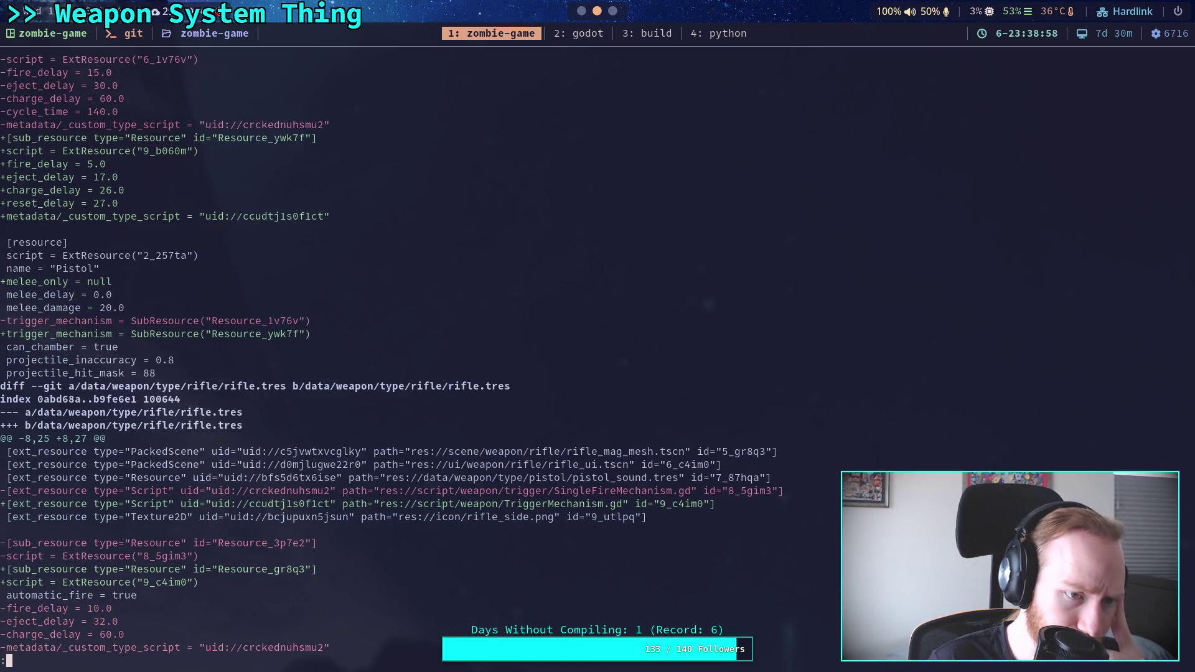
key(super+2)
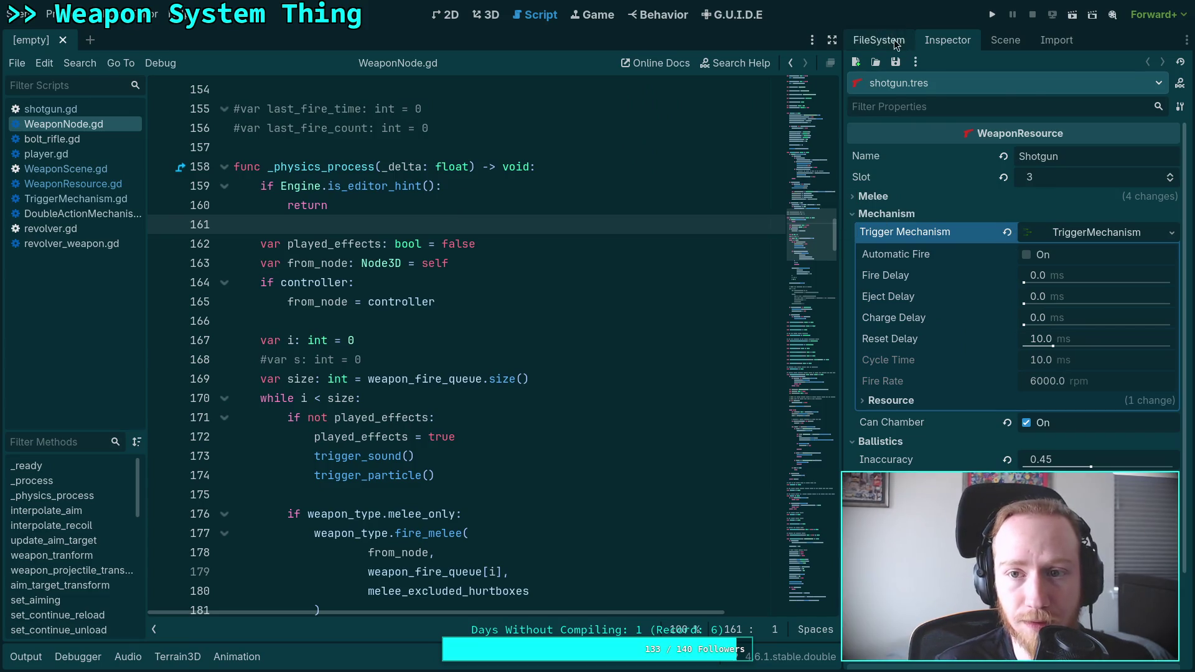
Step: Uncheck the pistol.tres Melee > Only option and save the resource
click(901, 39)
click(927, 374)
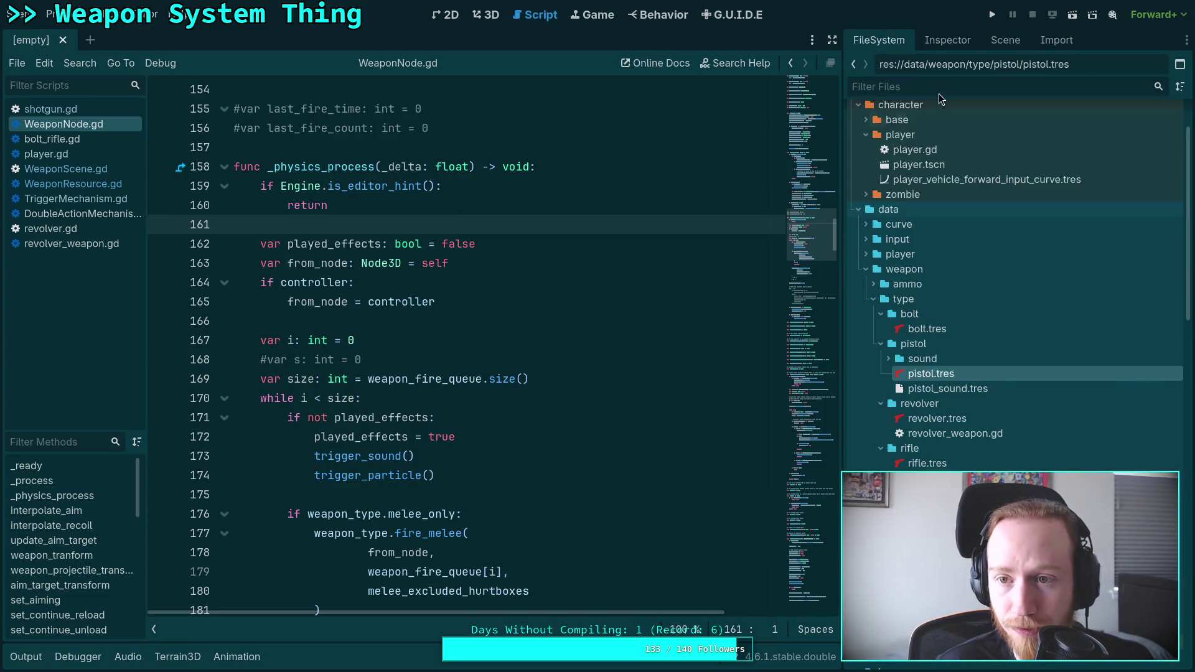
click(947, 39)
click(1027, 214)
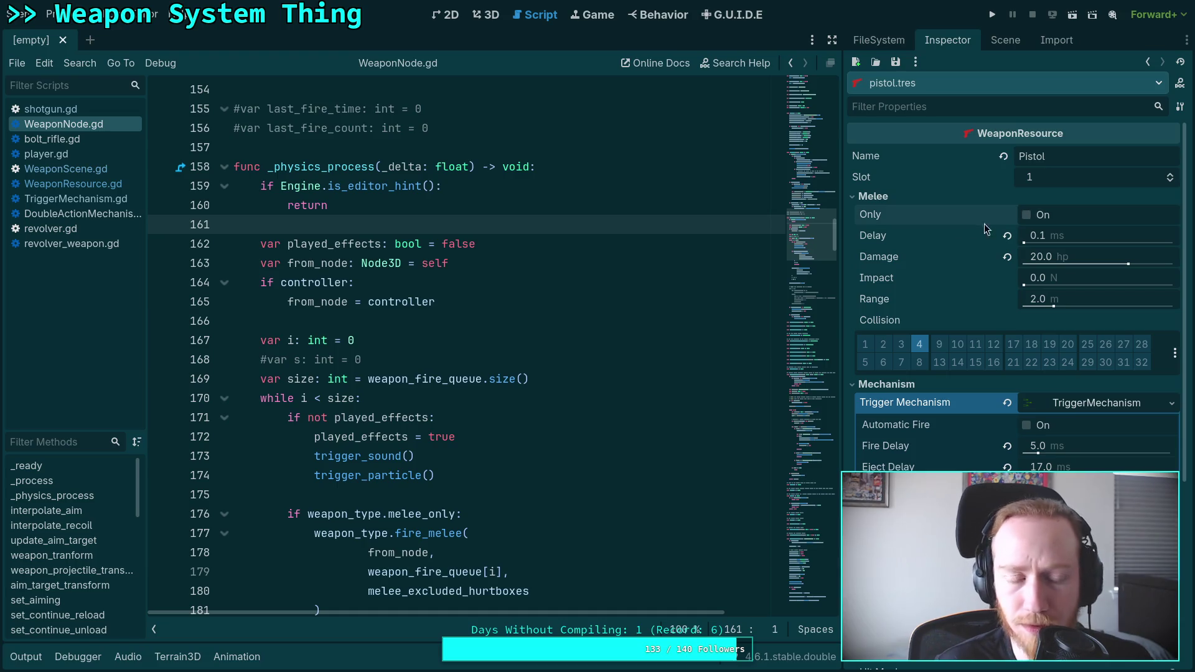
click(895, 62)
click(952, 84)
Step: Open rifle.tres and expand its Melee settings to check them
click(892, 40)
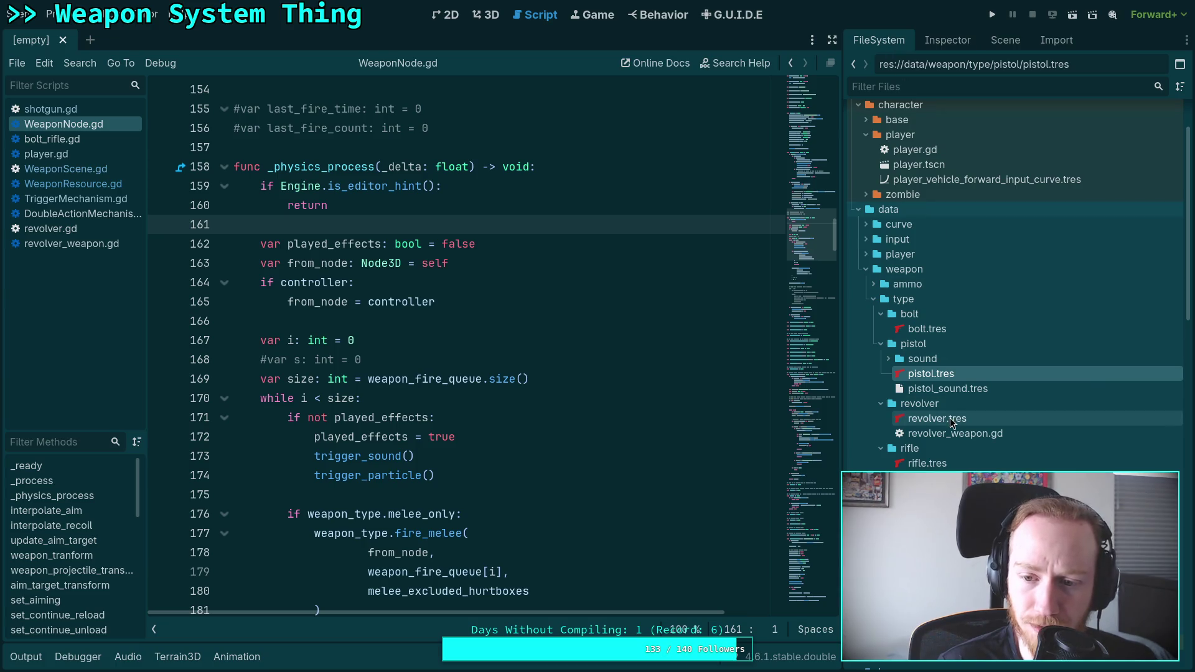
click(942, 465)
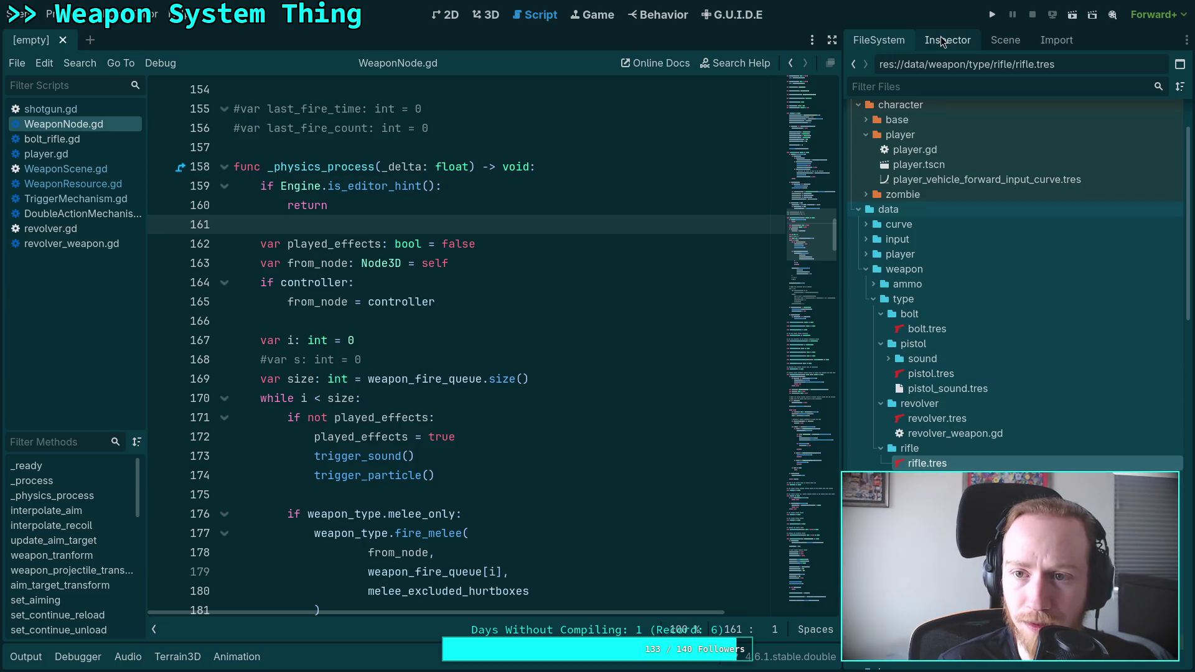
click(947, 40)
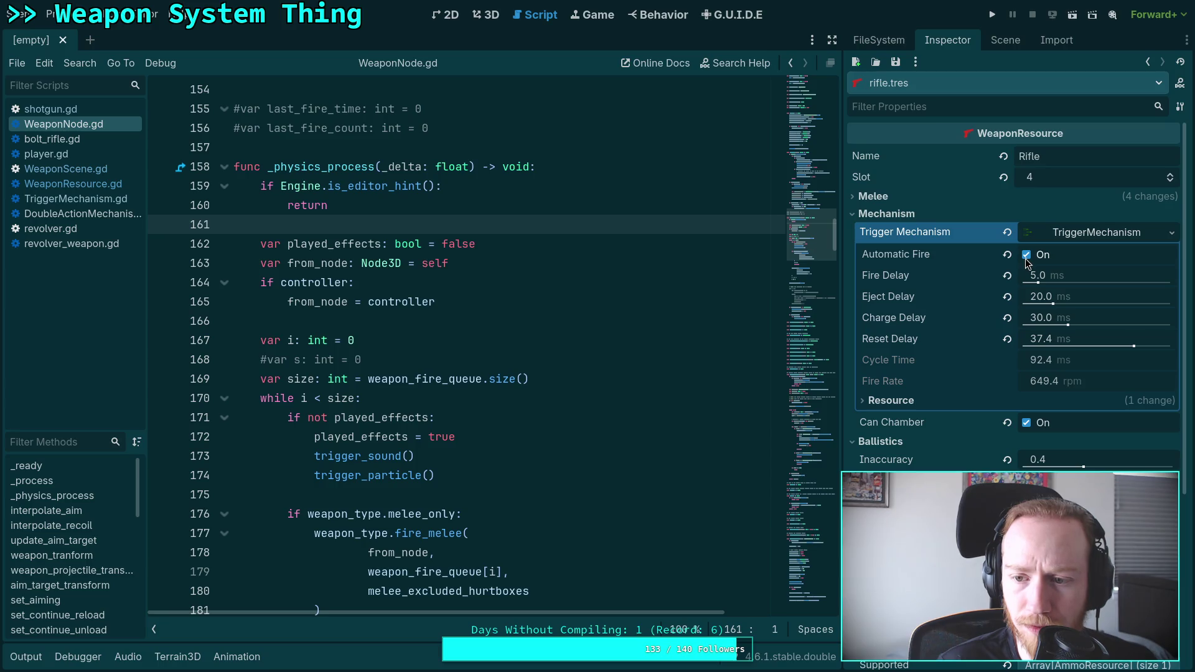
scroll(940, 286, down, 2)
click(903, 128)
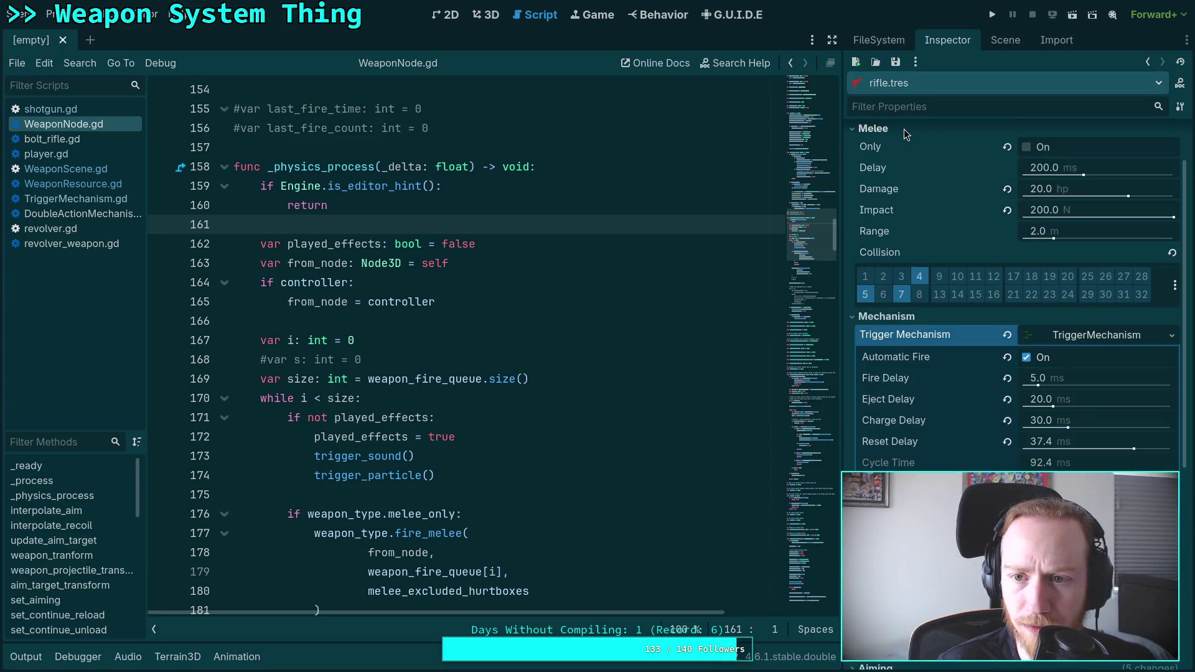
scroll(952, 128, up, 2)
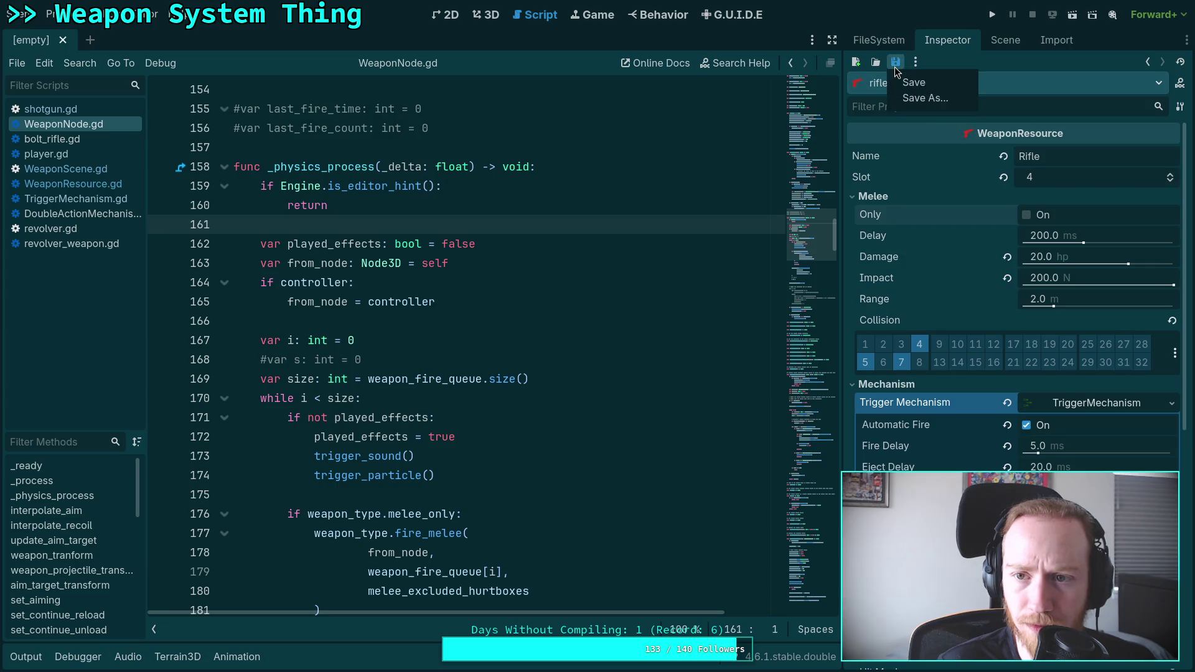
key(super+1)
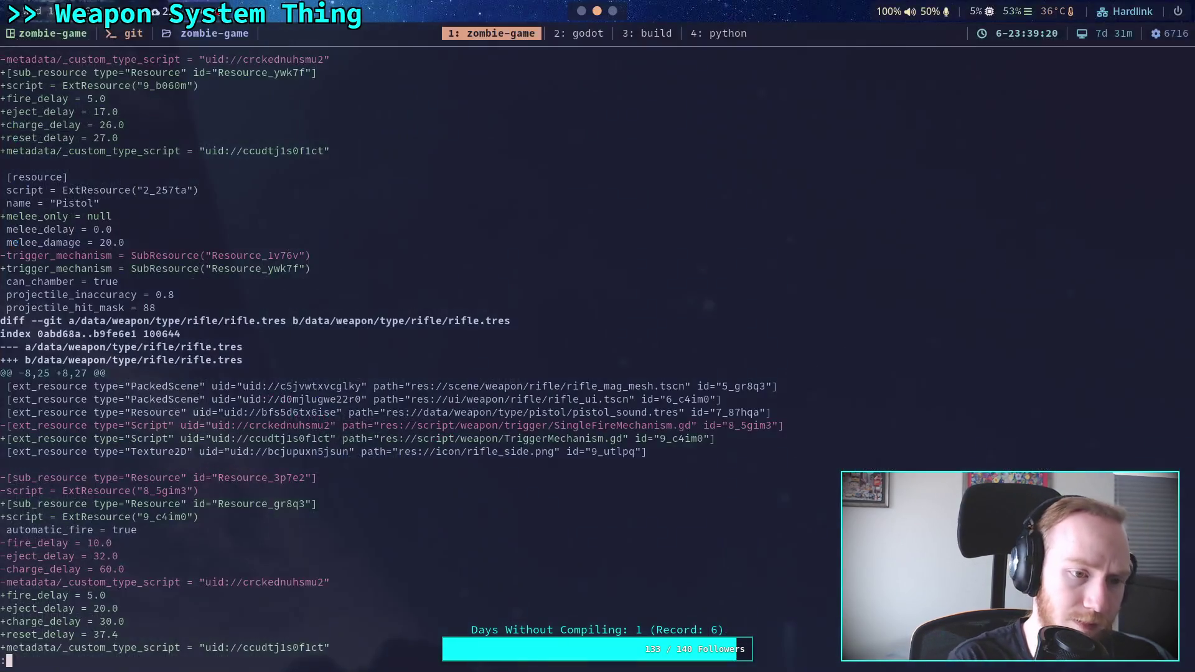
Step: Scroll the git diff through the pistol.tres and rifle.tres trigger changes
scroll(597, 349, down, 15)
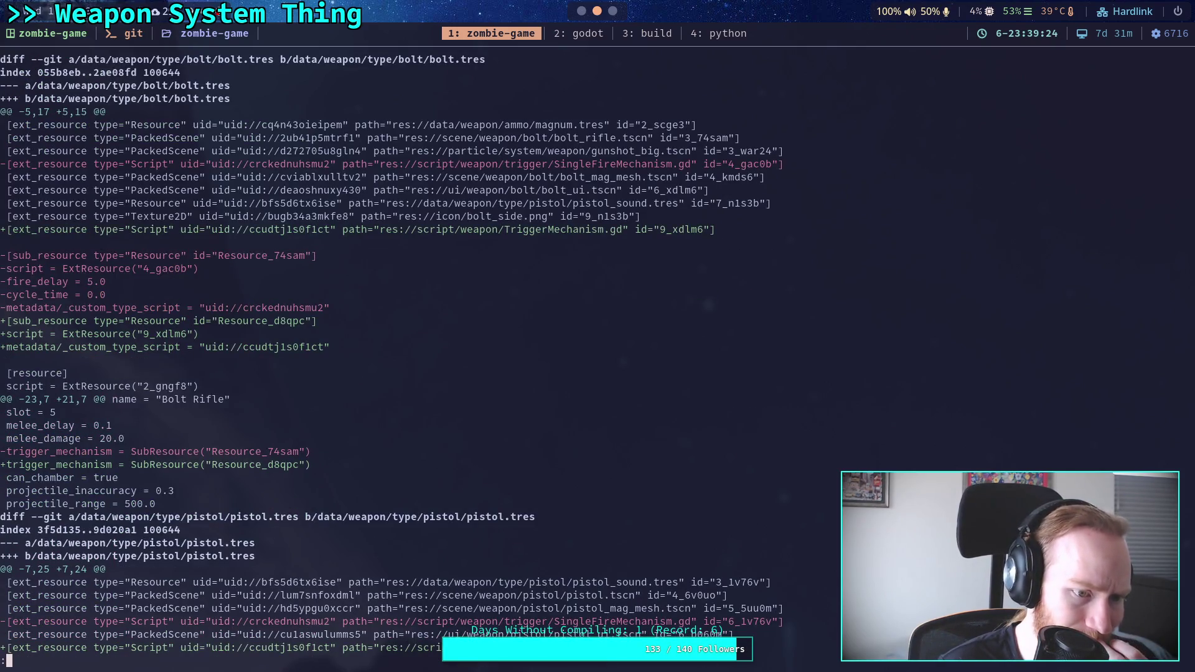
scroll(598, 349, down, 5)
scroll(598, 349, down, 4)
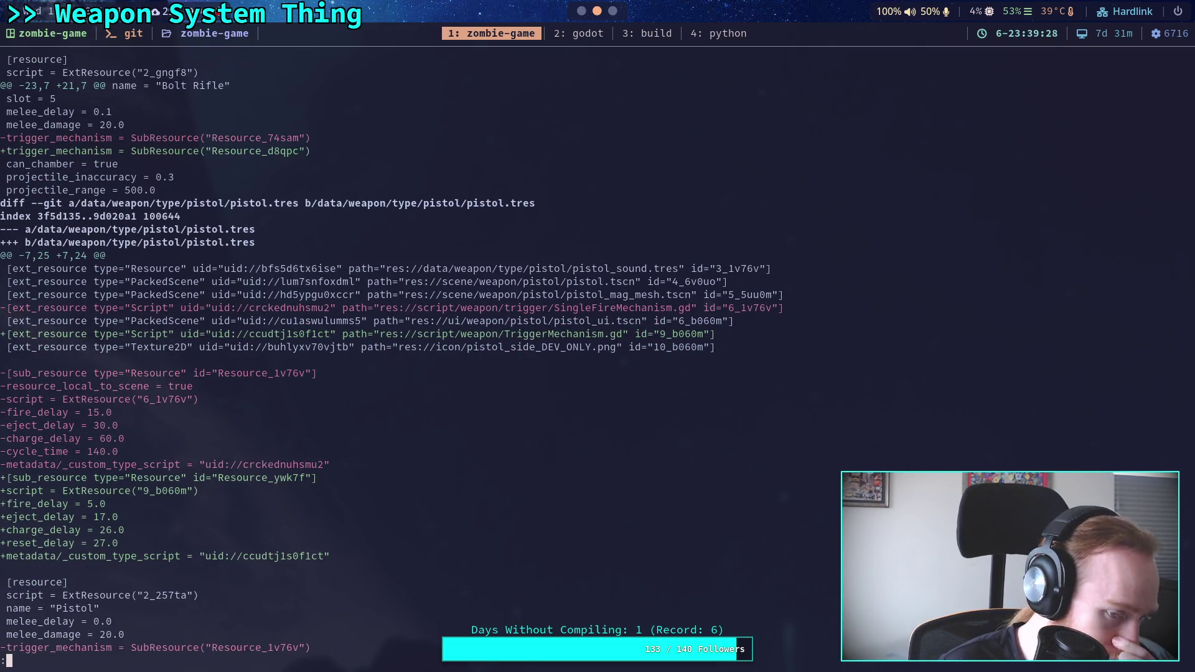
scroll(598, 349, down, 4)
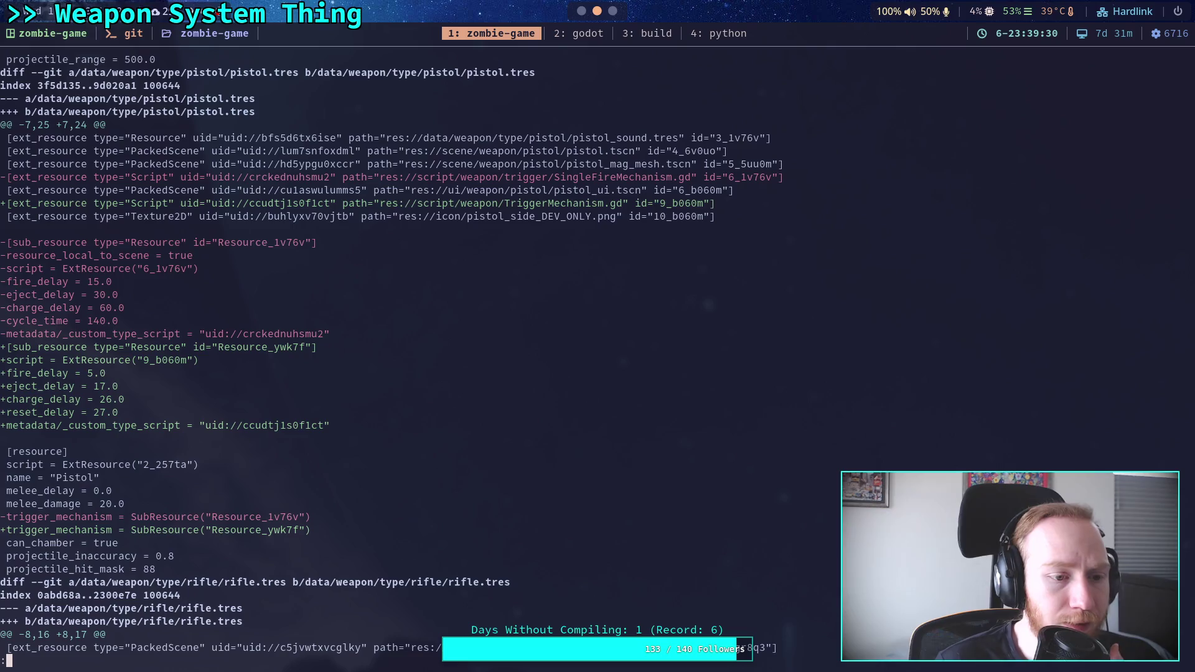
scroll(598, 348, down, 12)
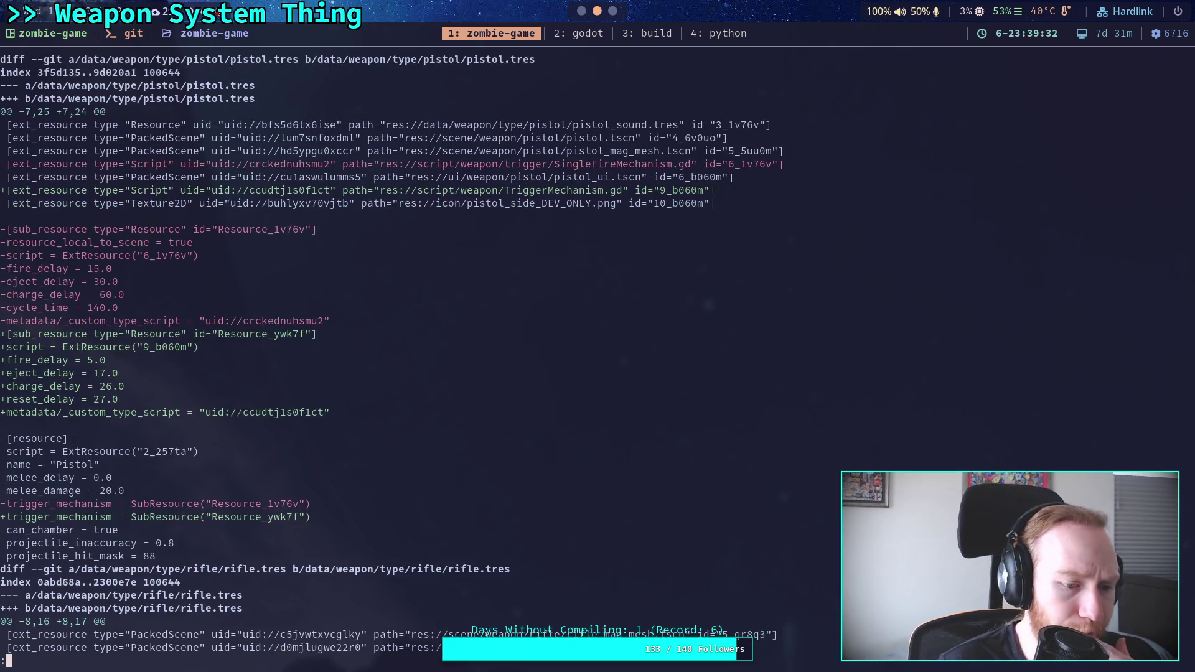
scroll(598, 348, down, 2)
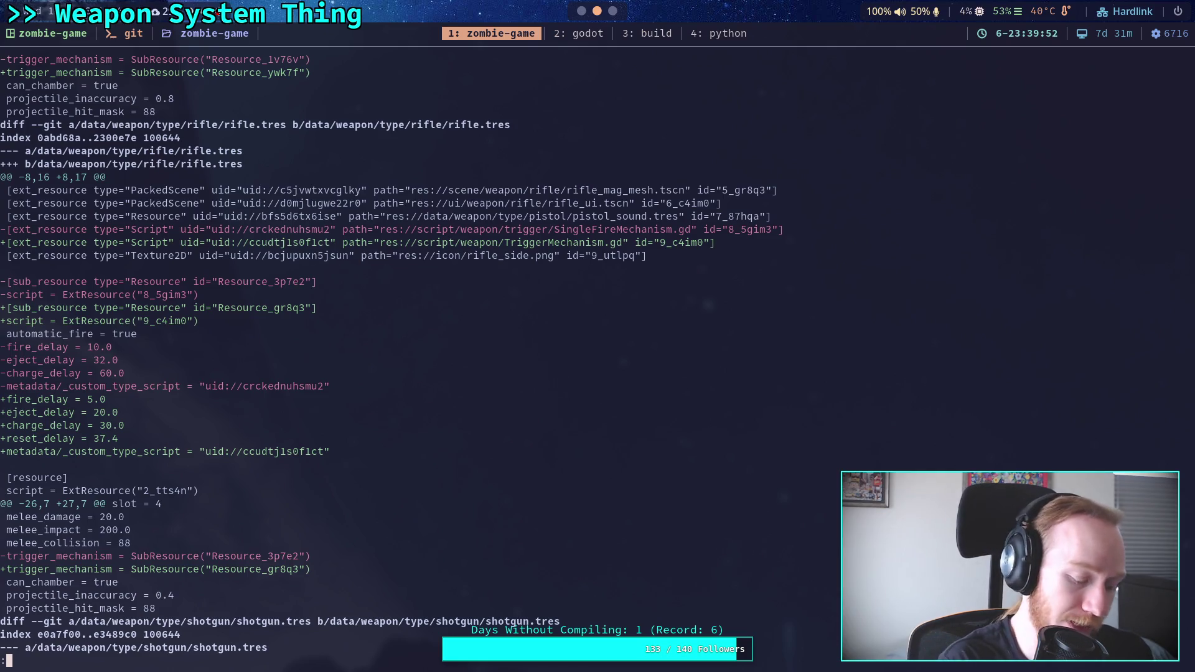
key(super+2)
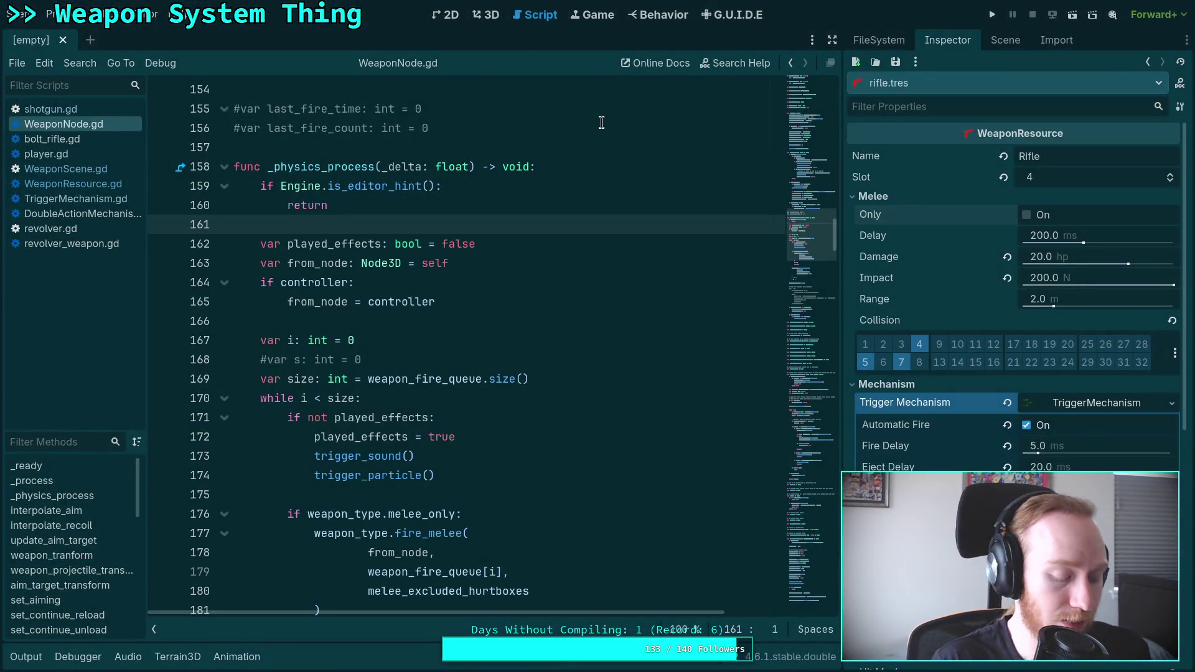
key(super+1)
key(super+4)
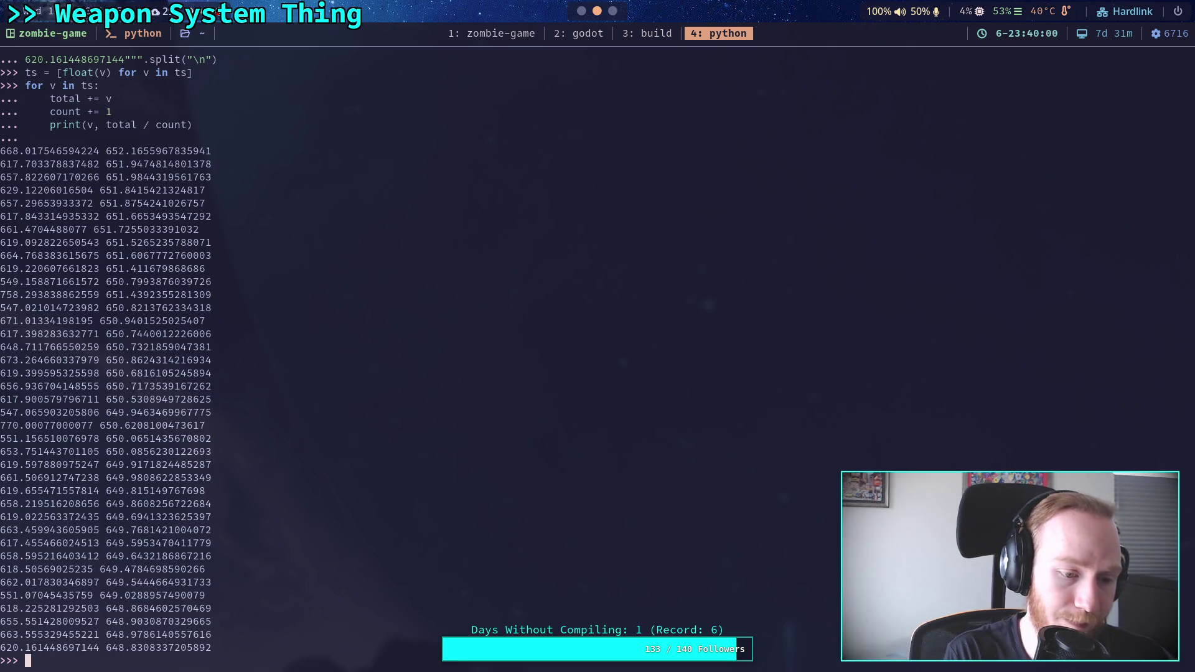
Step: Evaluate (1/60), then 60 / (1/60) in the REPL, giving 3600.0
text((1/60)
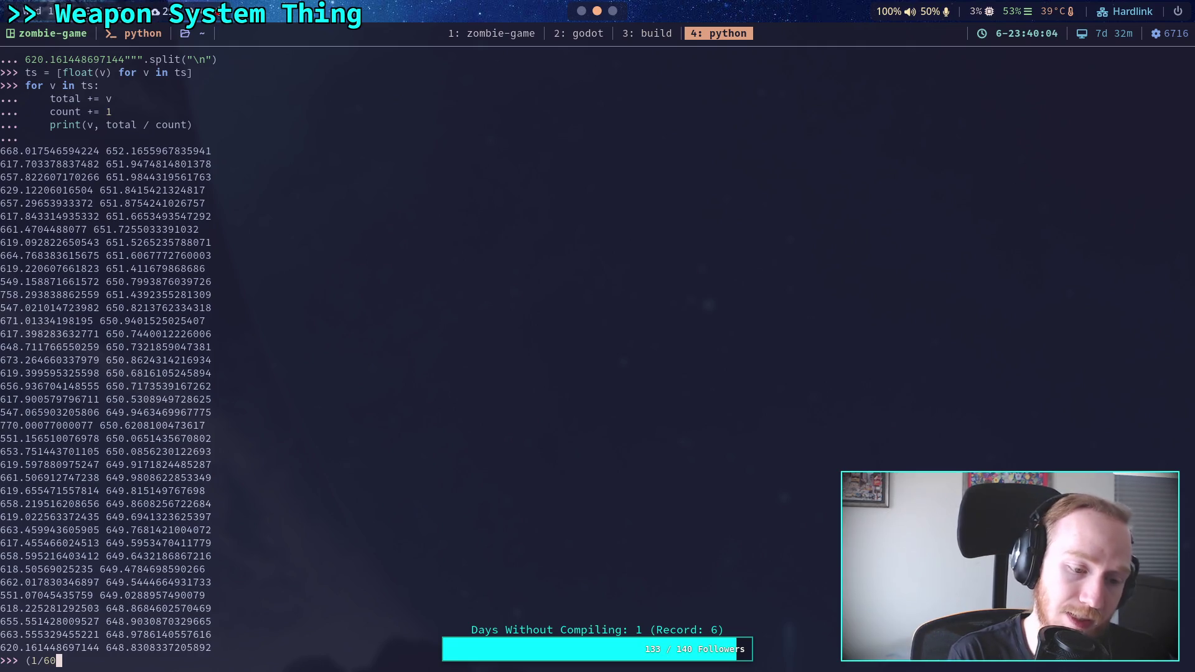
text())
key(Return)
key(Up)
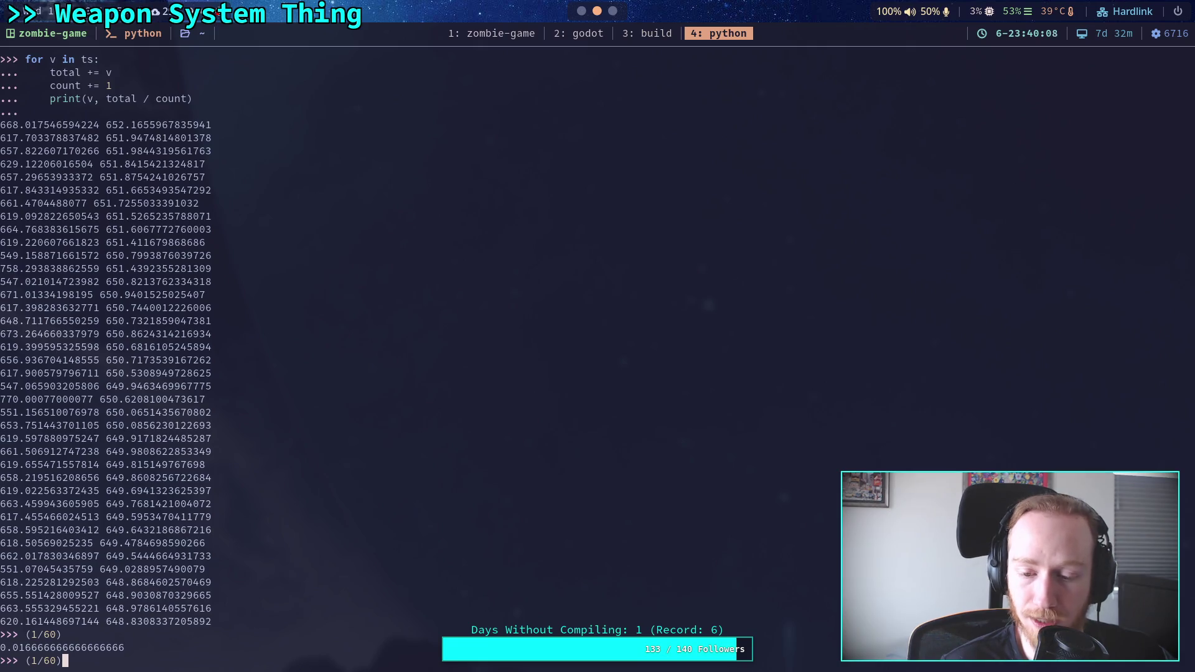
key(Home)
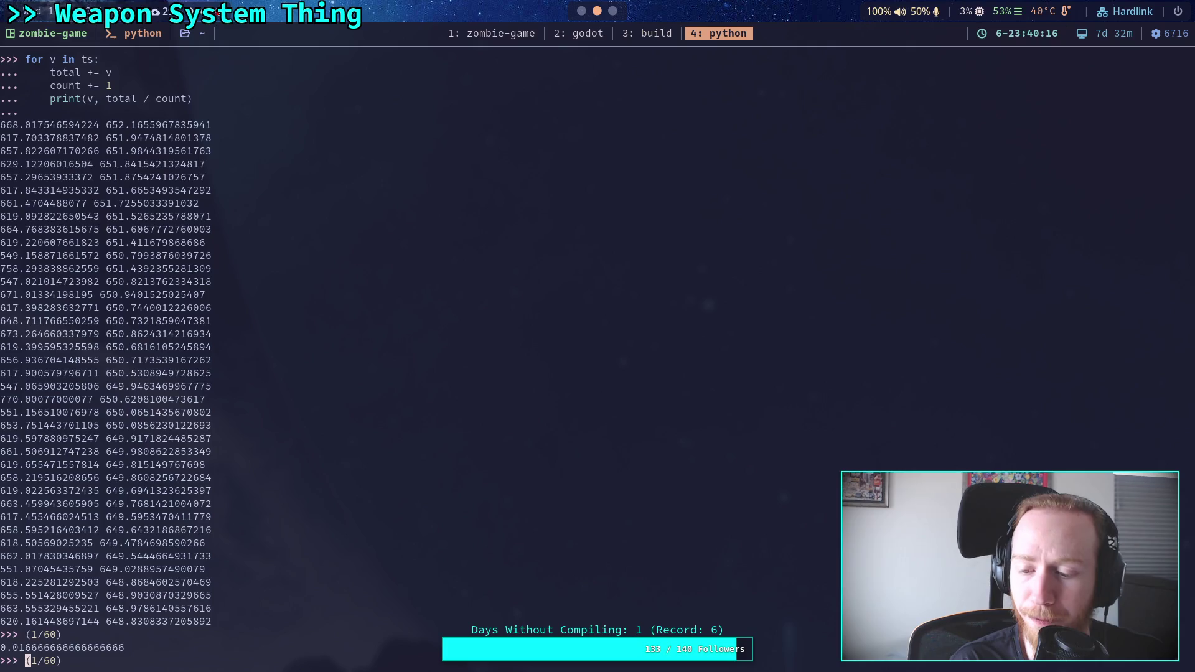
text(60 /)
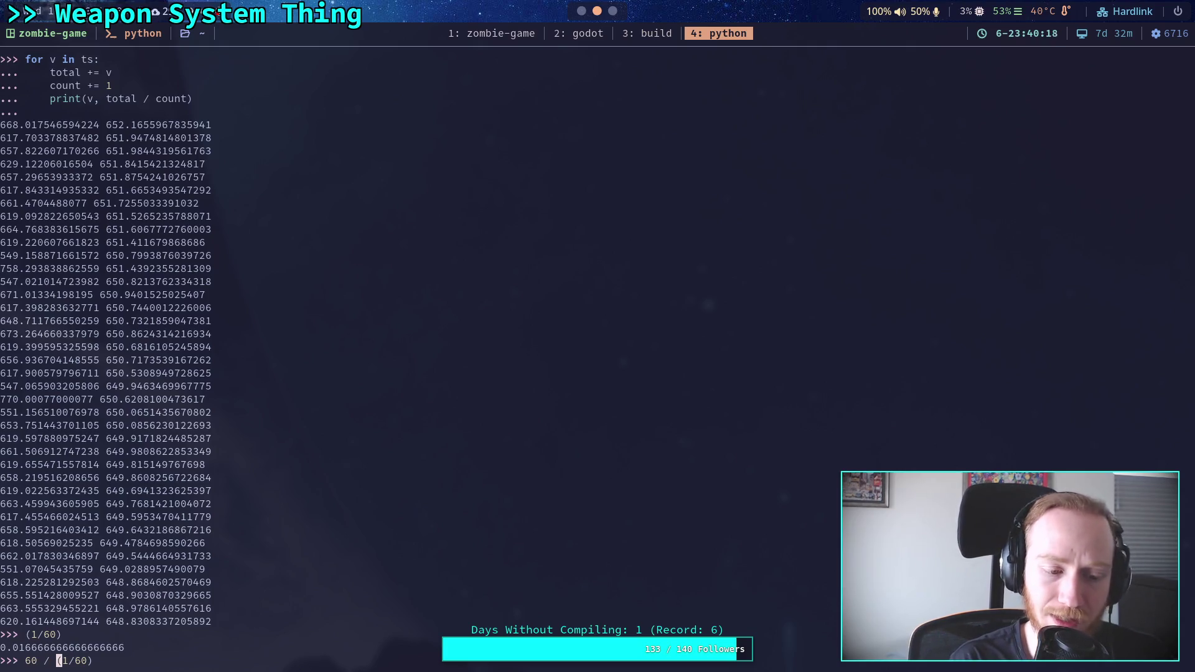
key(Return)
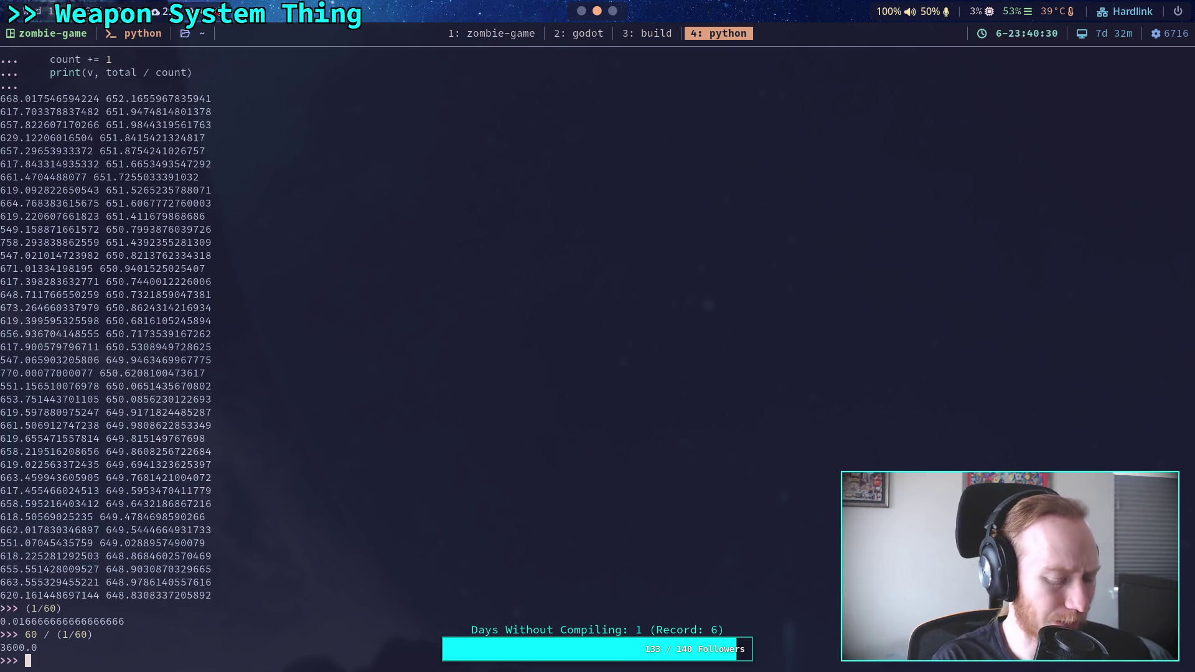
key(super+2)
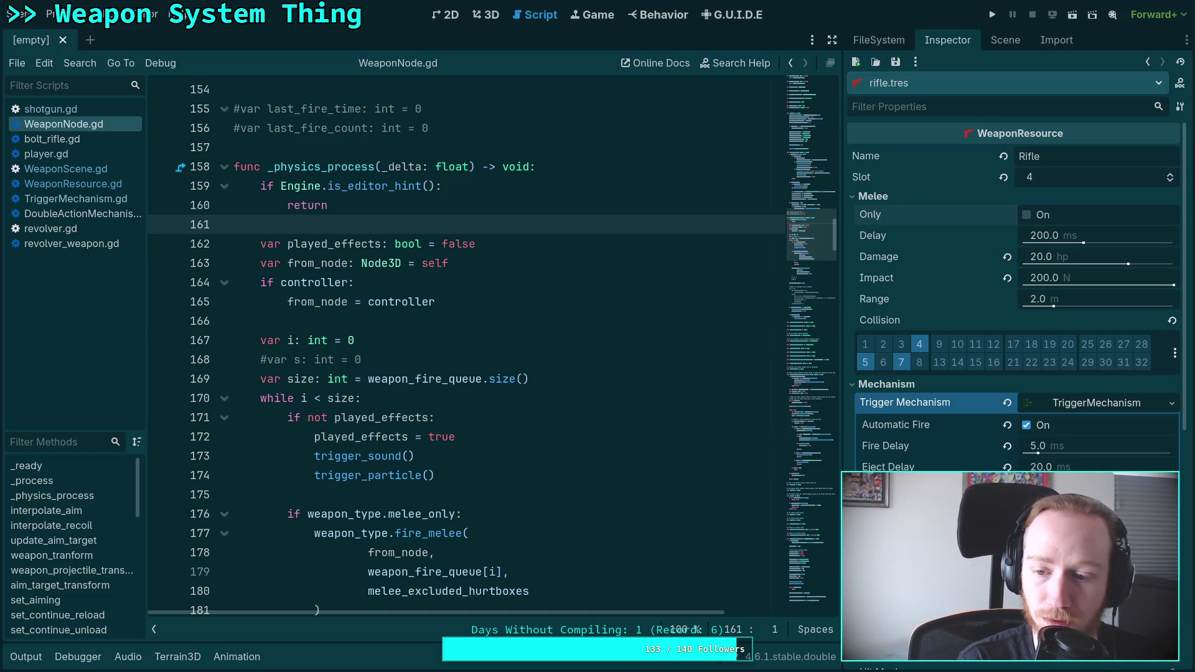
Step: Save rifle.tres from the Inspector
click(895, 62)
click(904, 80)
key(super+4)
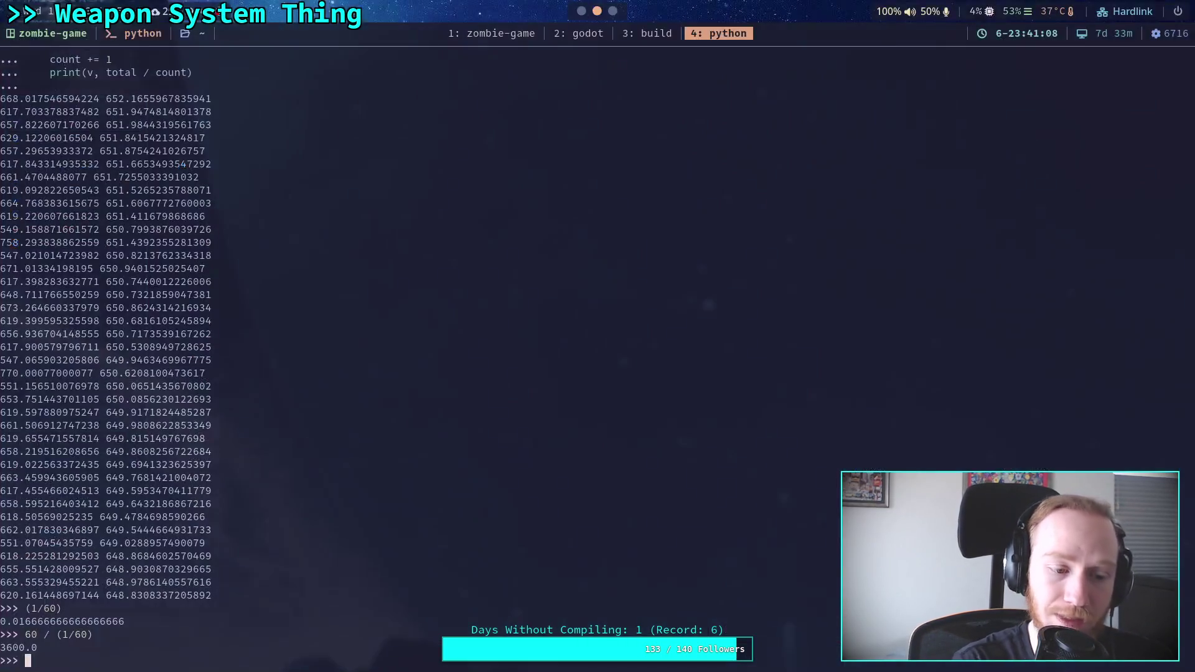
key(super+1)
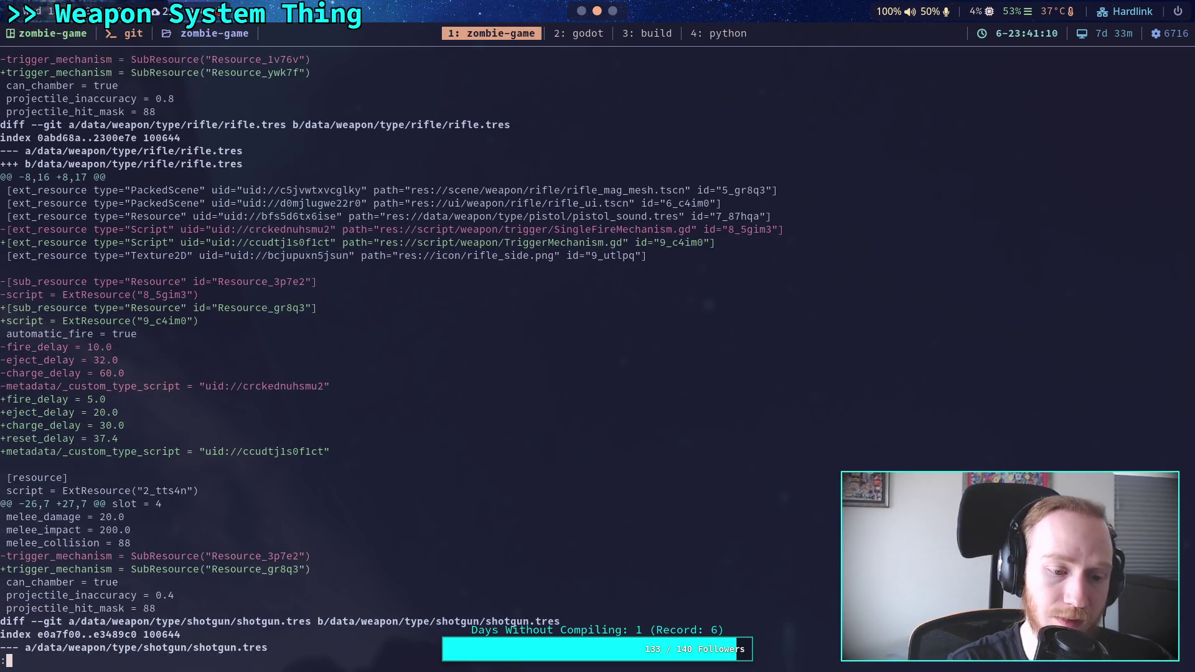
Step: Show the git diff limited to the data/weapon/type/rifle/ folder
text(git dif)
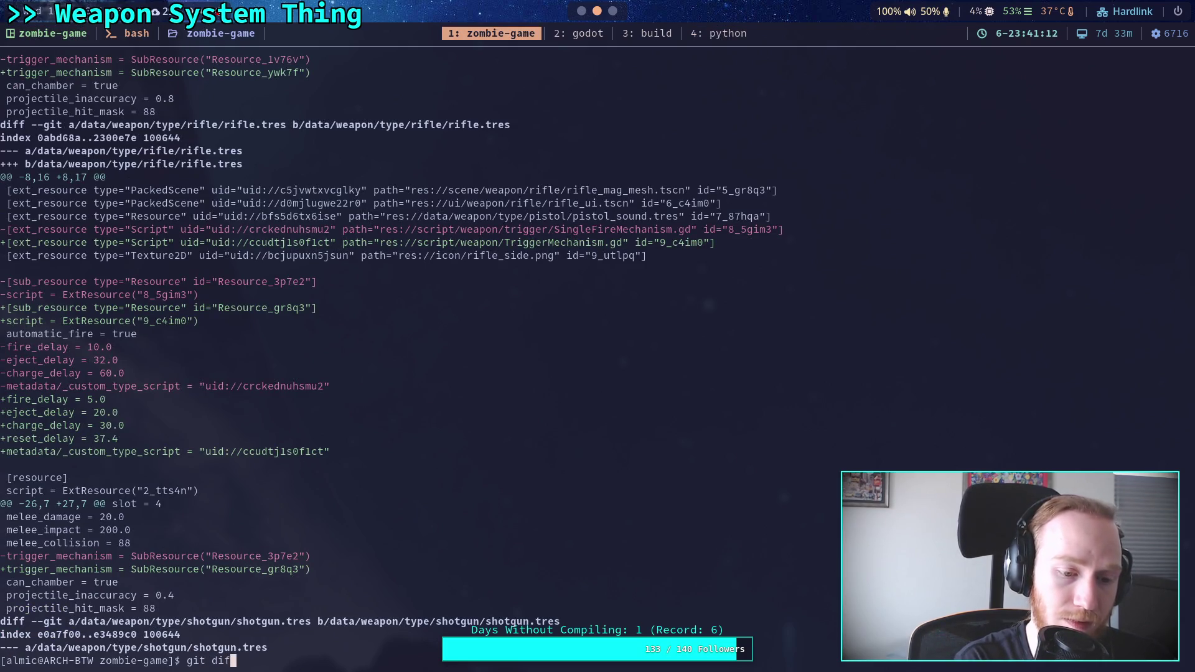
text(f deta/weapon/r)
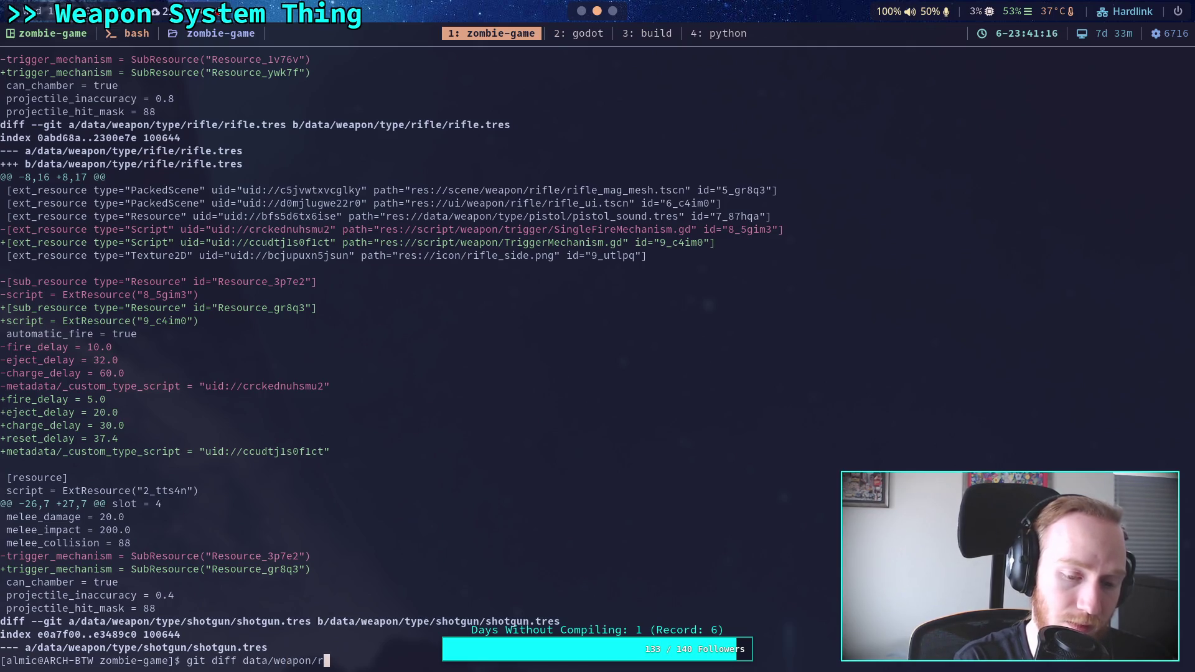
key(BackSpace)
text(type/f)
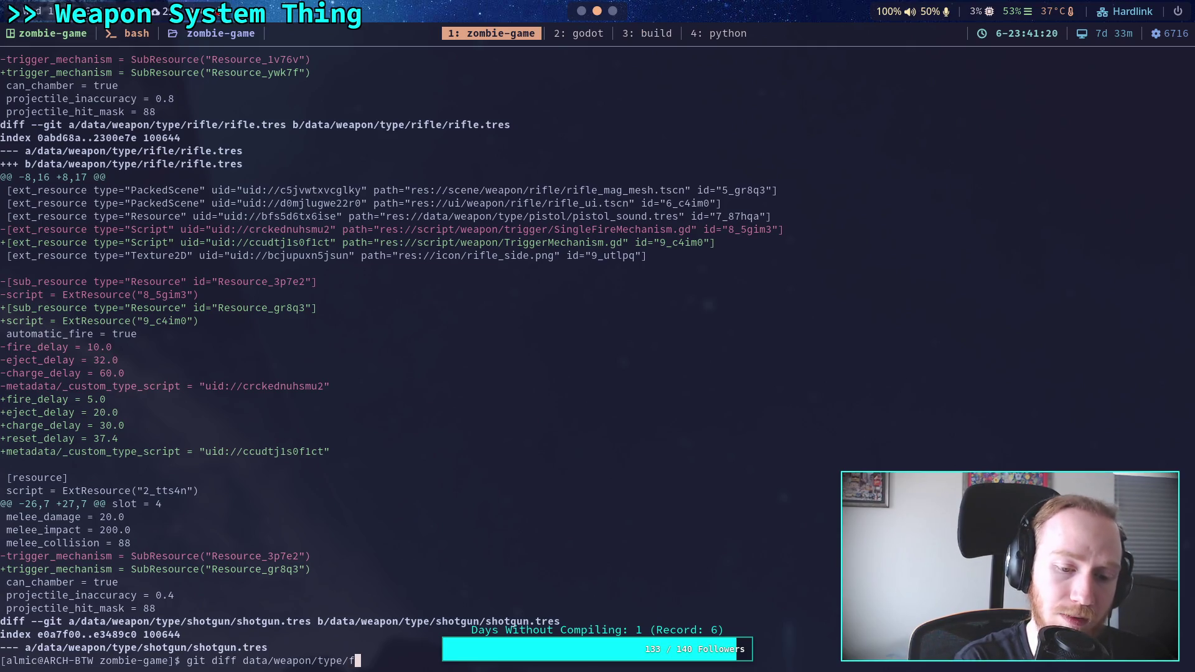
key(BackSpace)
text(ri)
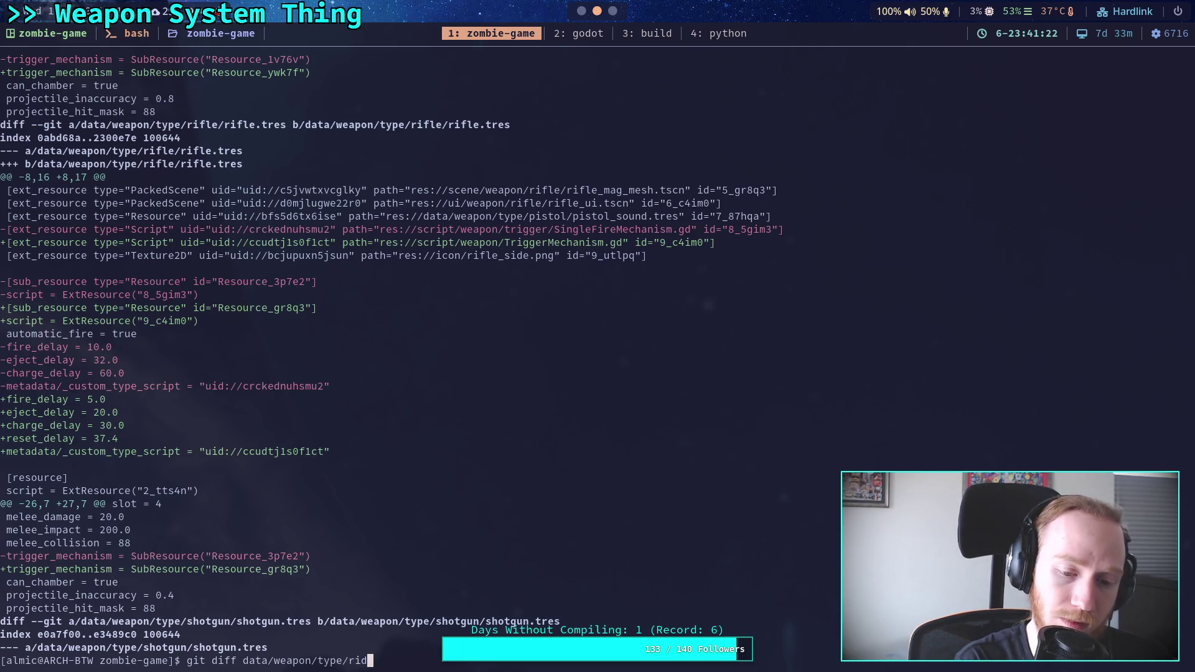
key(Tab)
key(Return)
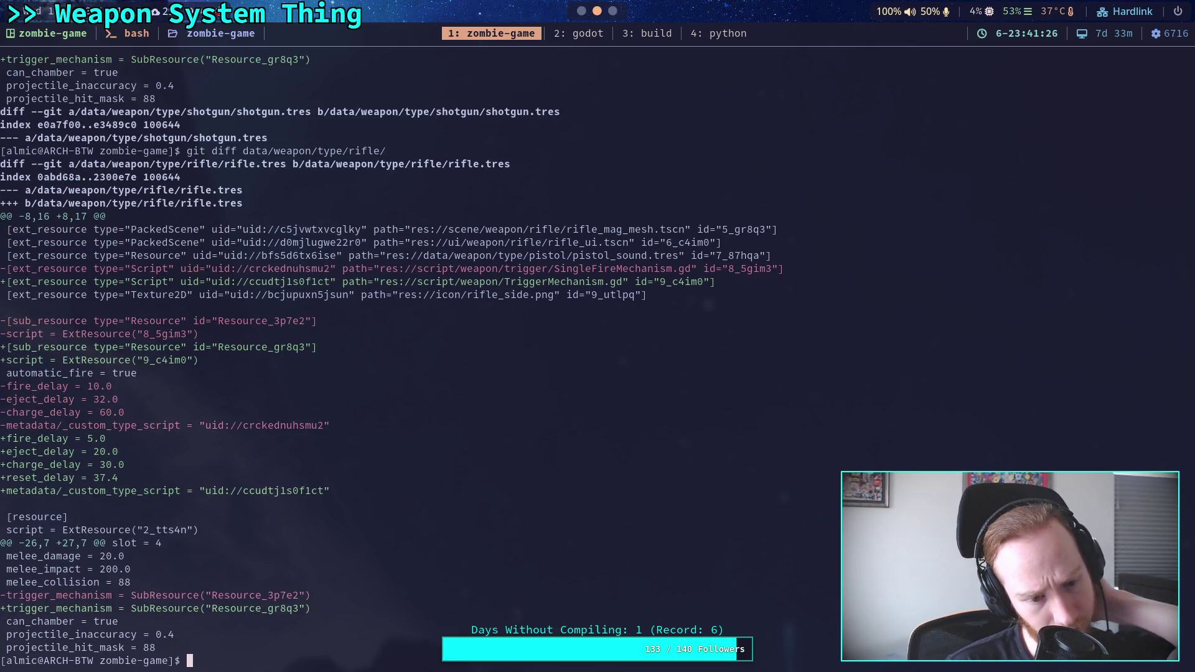
Step: Start typing 'git add data/w', then save rifle.tres again in Godot
text(git add data/w)
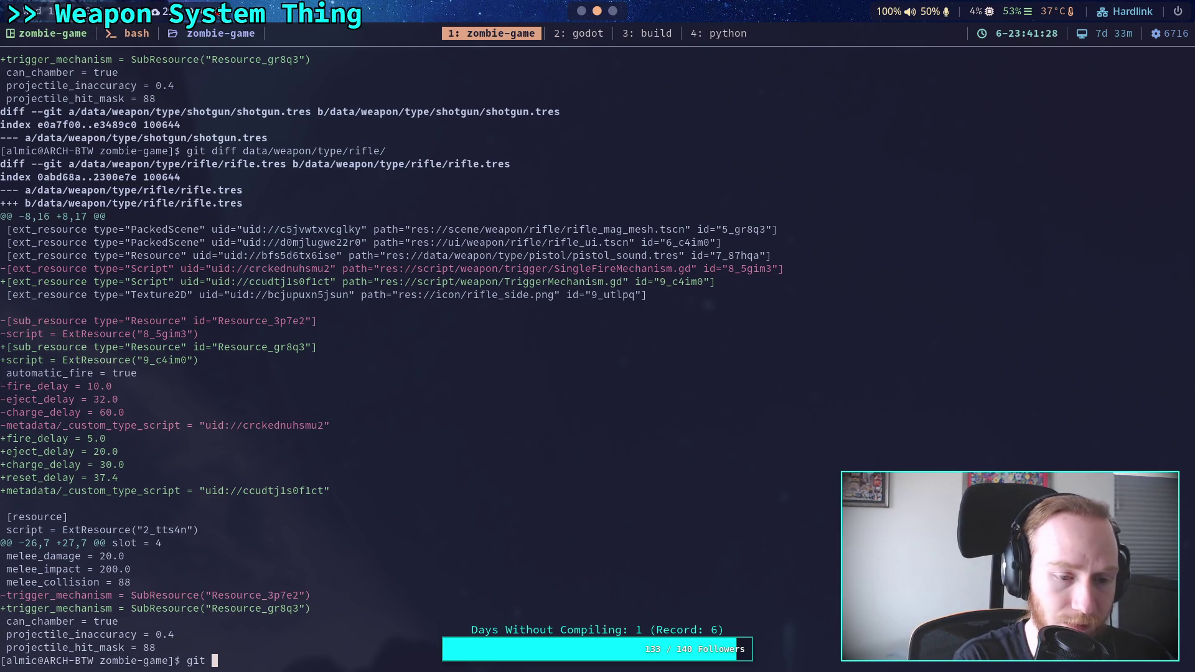
key(super+2)
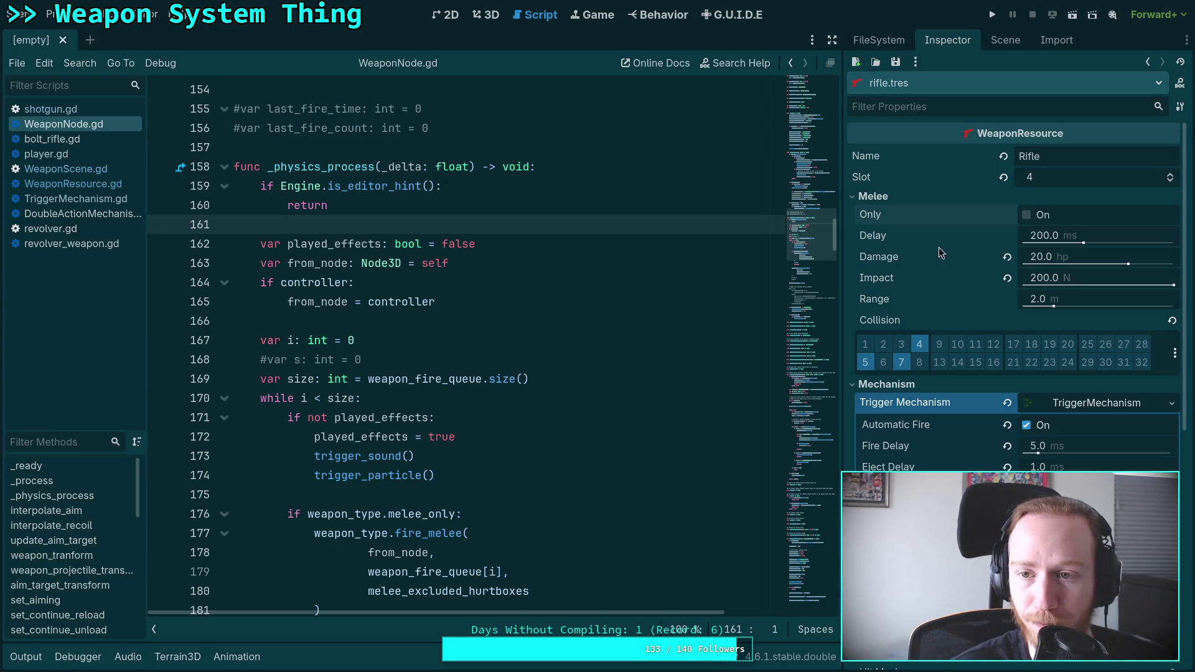
click(900, 64)
Step: Uncomment the s, last_fire_count and last_fire_time declarations in WeaponNode.gd
click(908, 84)
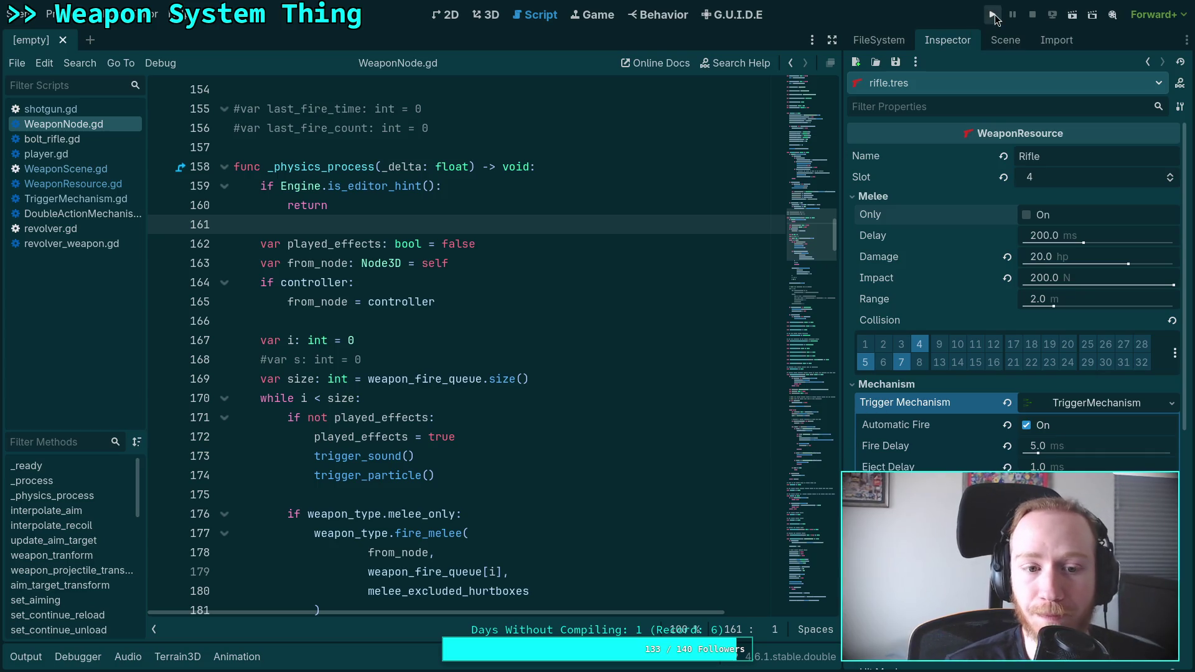
click(267, 360)
key(ctrl+k)
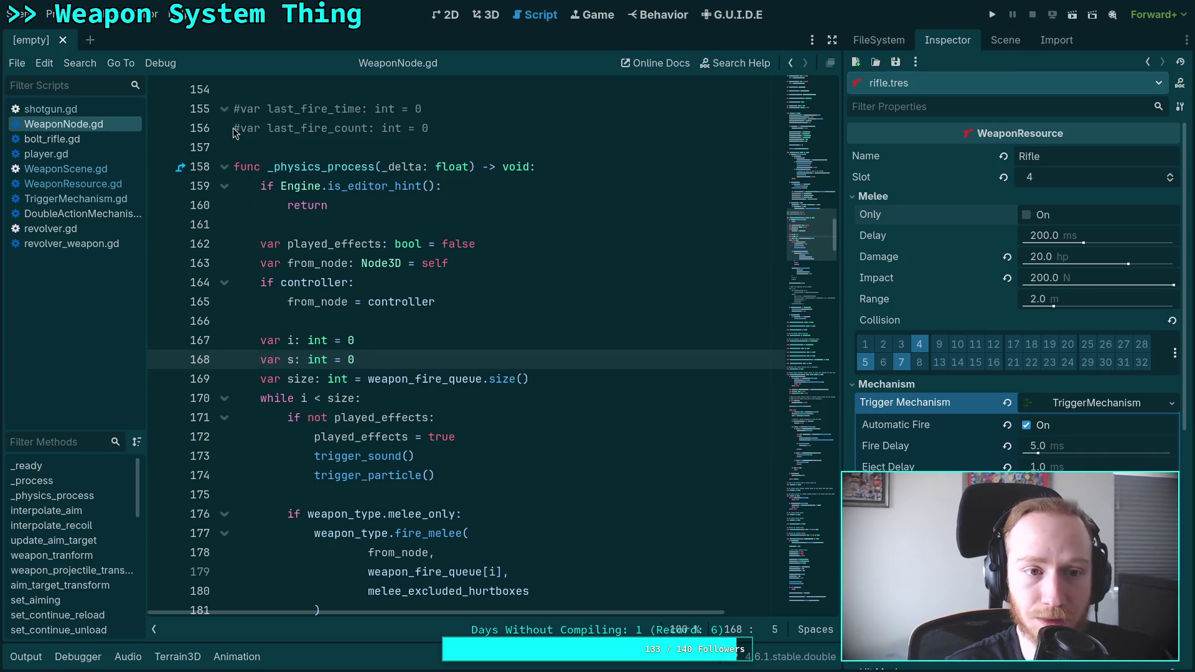
click(233, 128)
key(ctrl+k)
click(233, 109)
key(ctrl+k)
Step: Uncomment the RPM debugging block and run the game with F5
scroll(451, 301, down, 3)
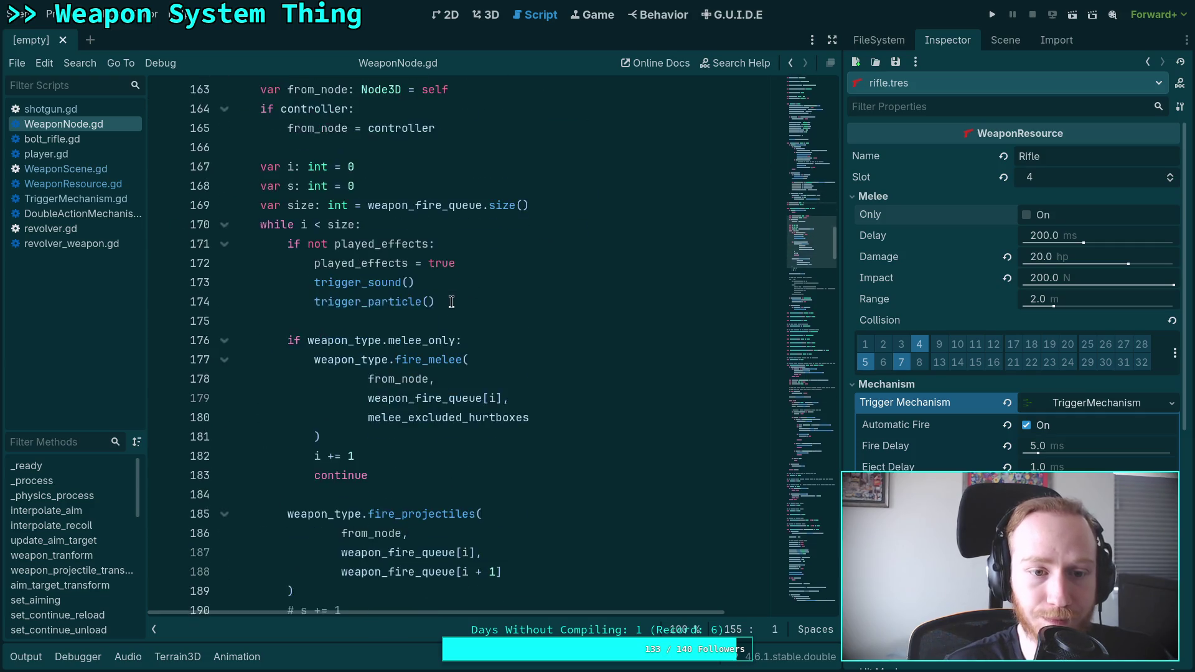
scroll(451, 301, down, 9)
drag(267, 204, 342, 359)
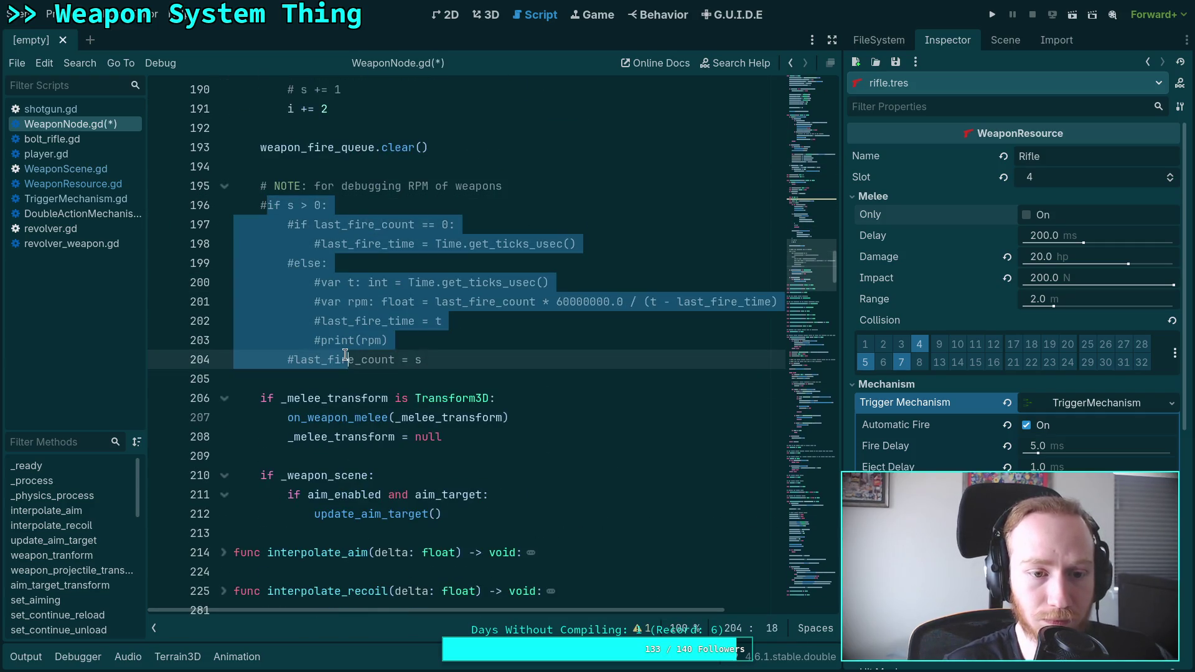
key(ctrl+k)
key(F5)
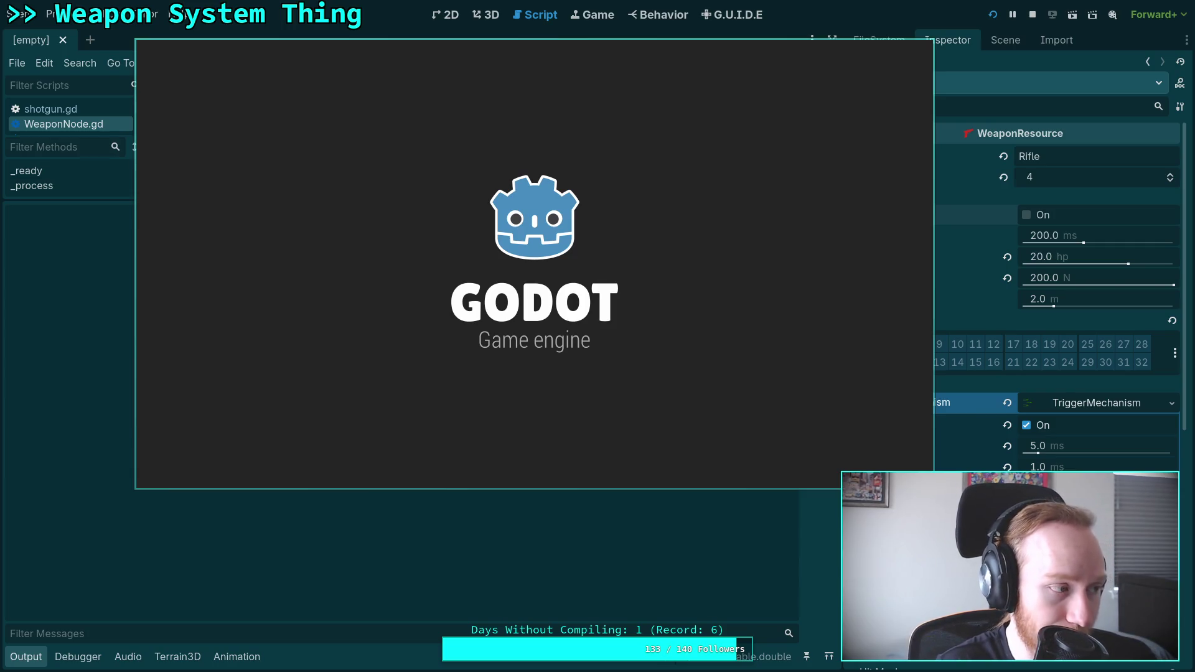
Step: Walk toward the orange buildings and pick up the rifle
key(w)
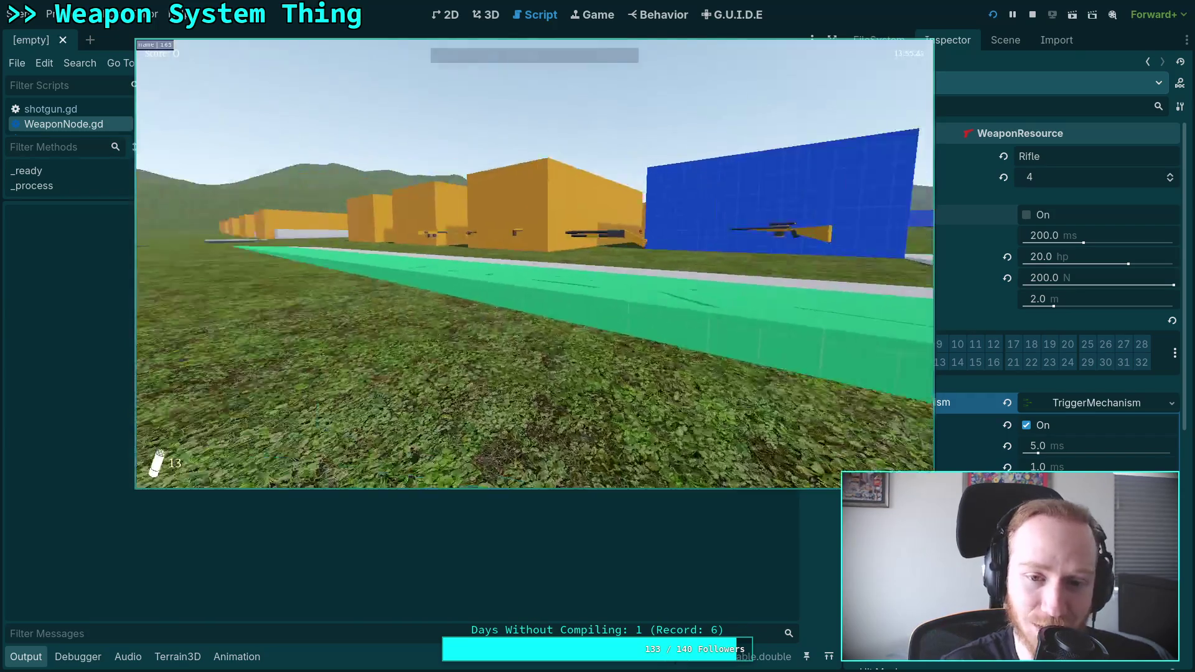
key(w)
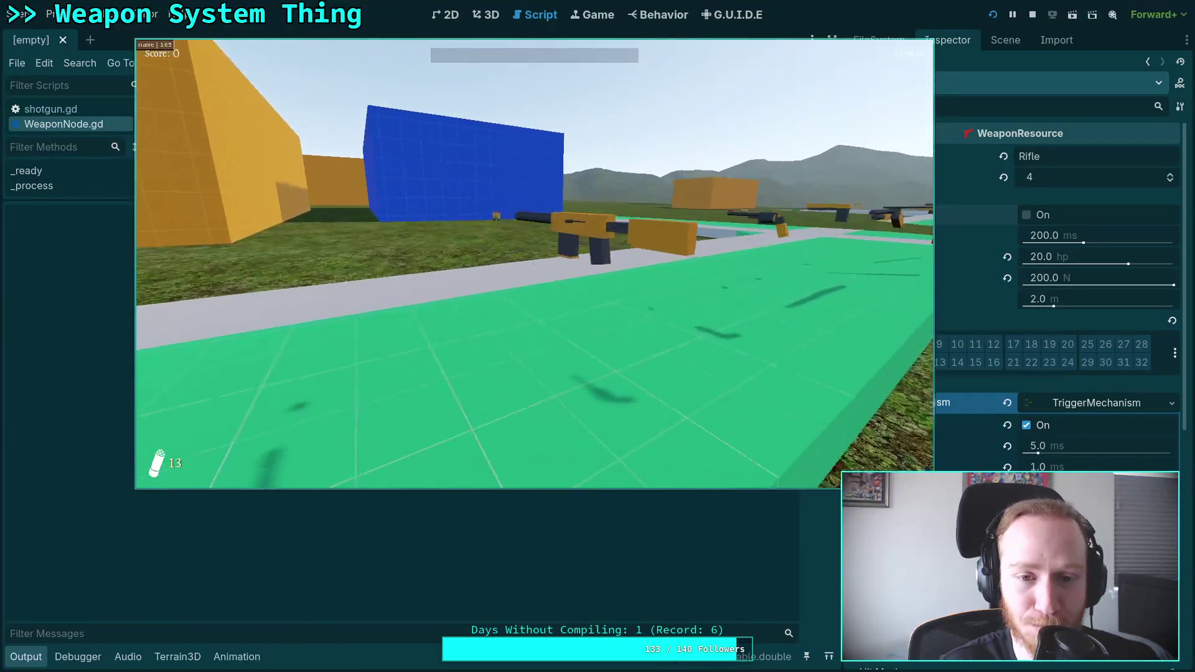
key(r)
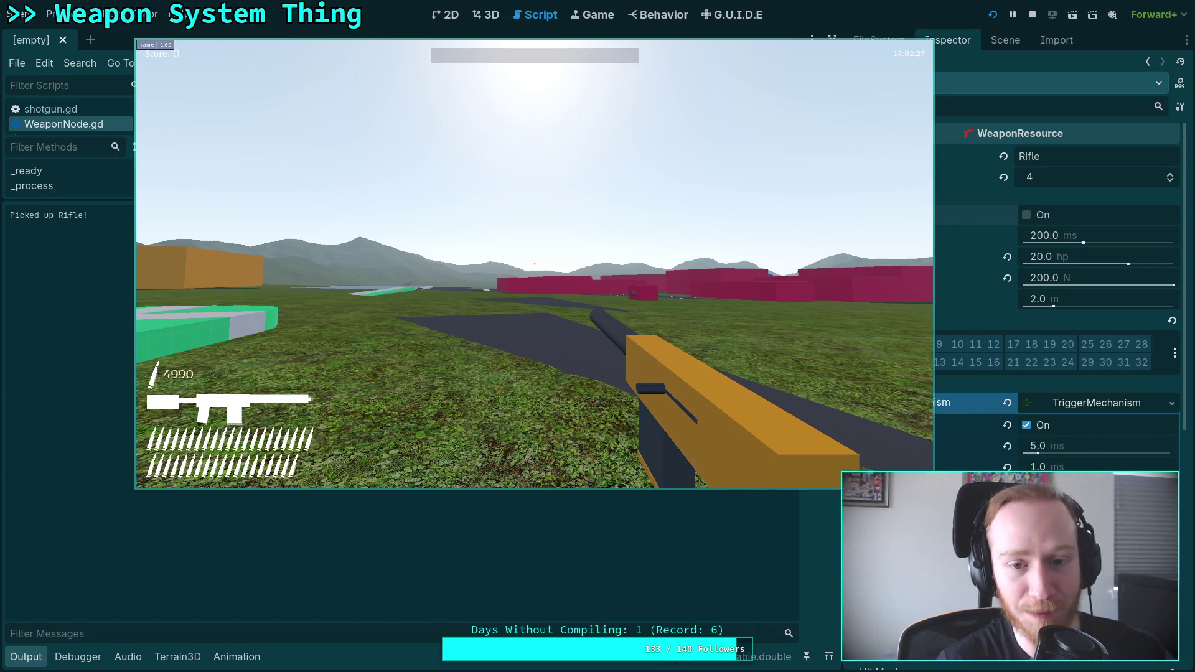
Step: Reload and fire the rifle until the magazine empties, then pause and exit
mouse_move(534, 263)
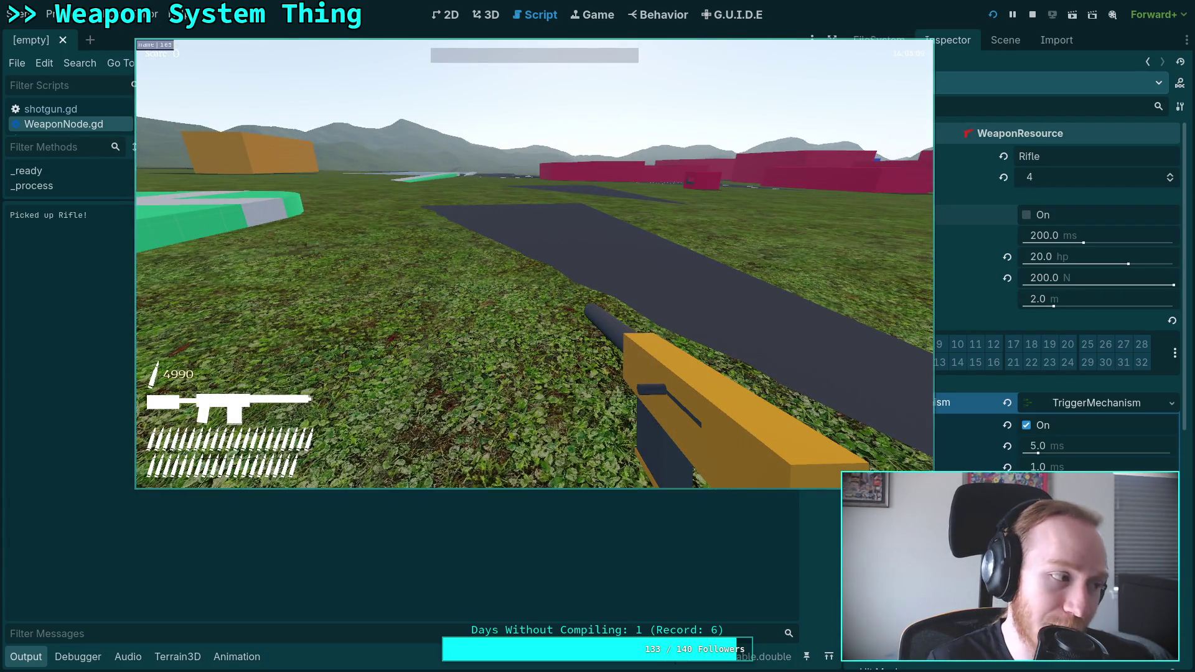
key(w)
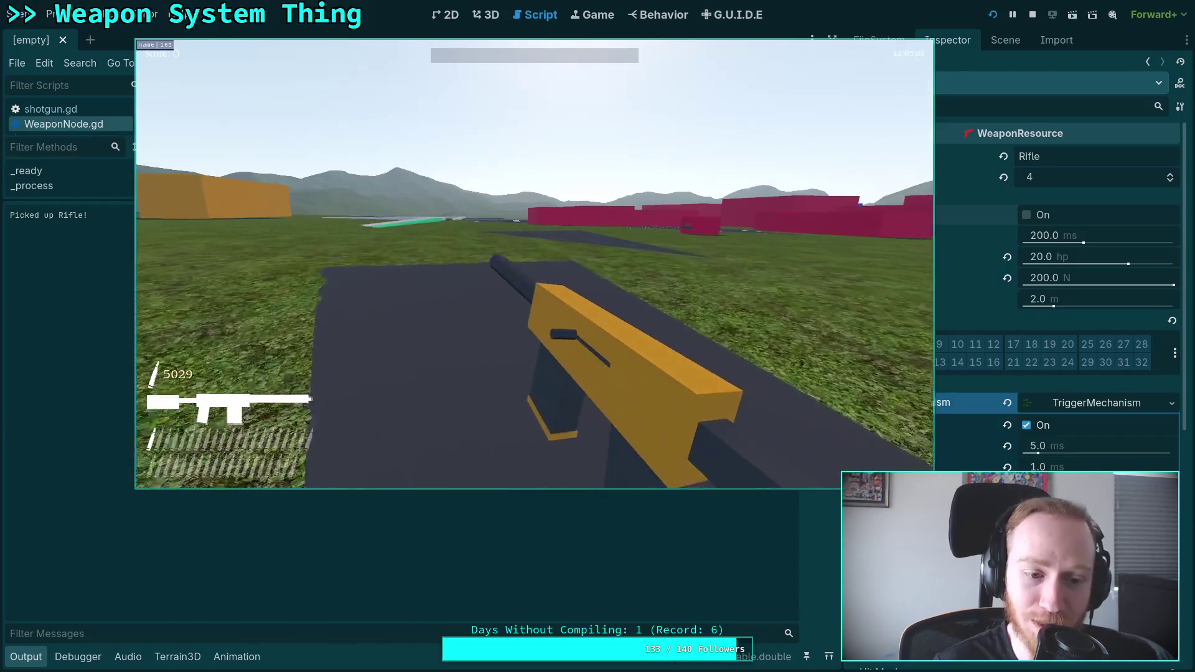
key(r)
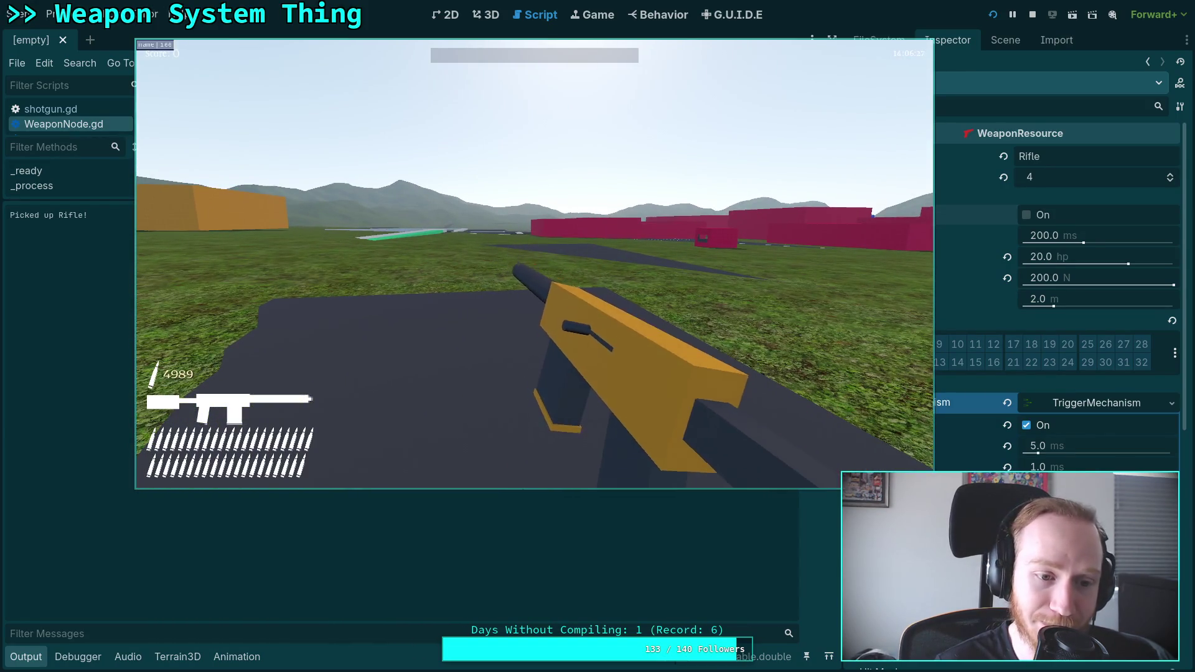
click(534, 264)
click(534, 264)
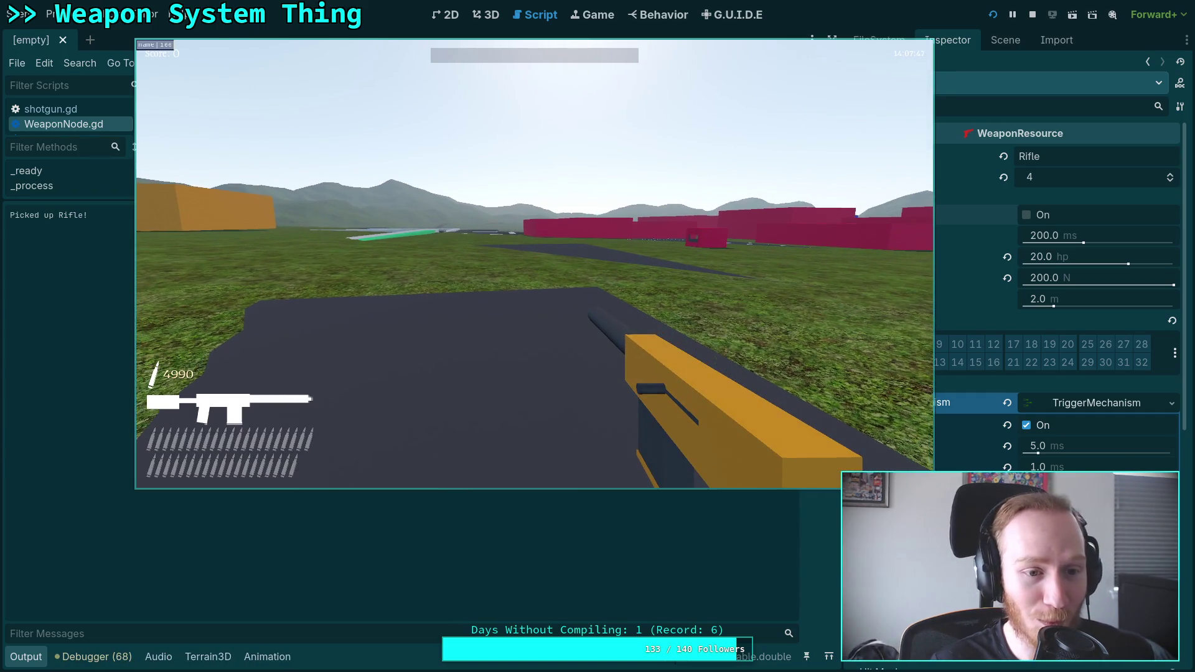
key(Escape)
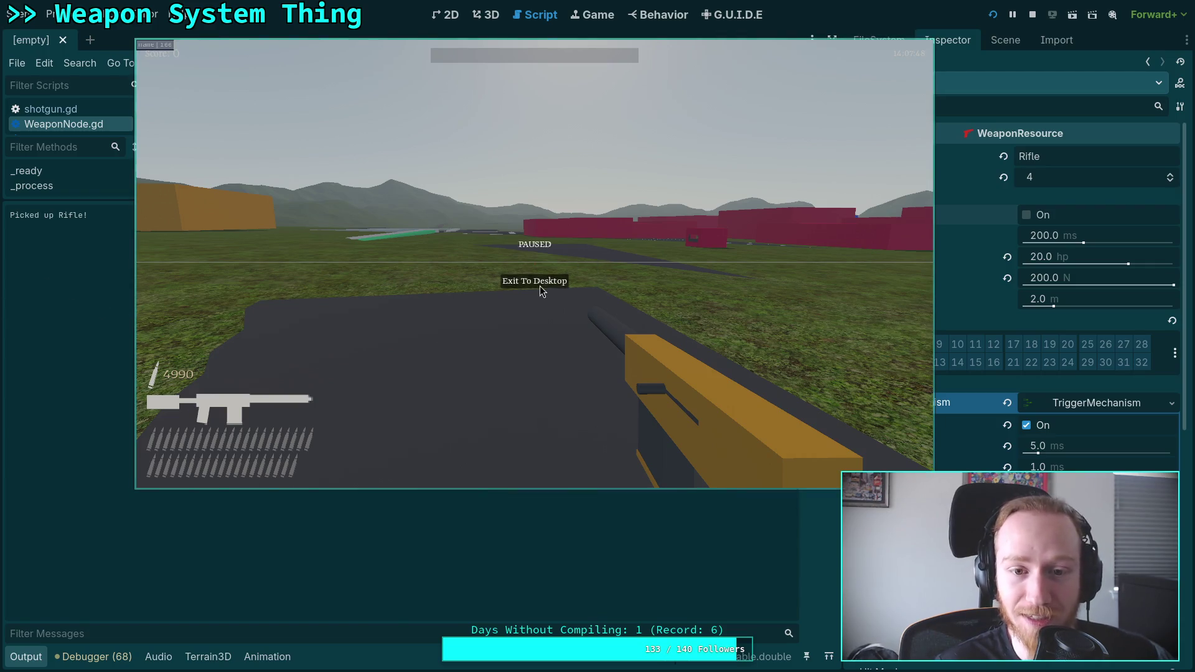
click(540, 288)
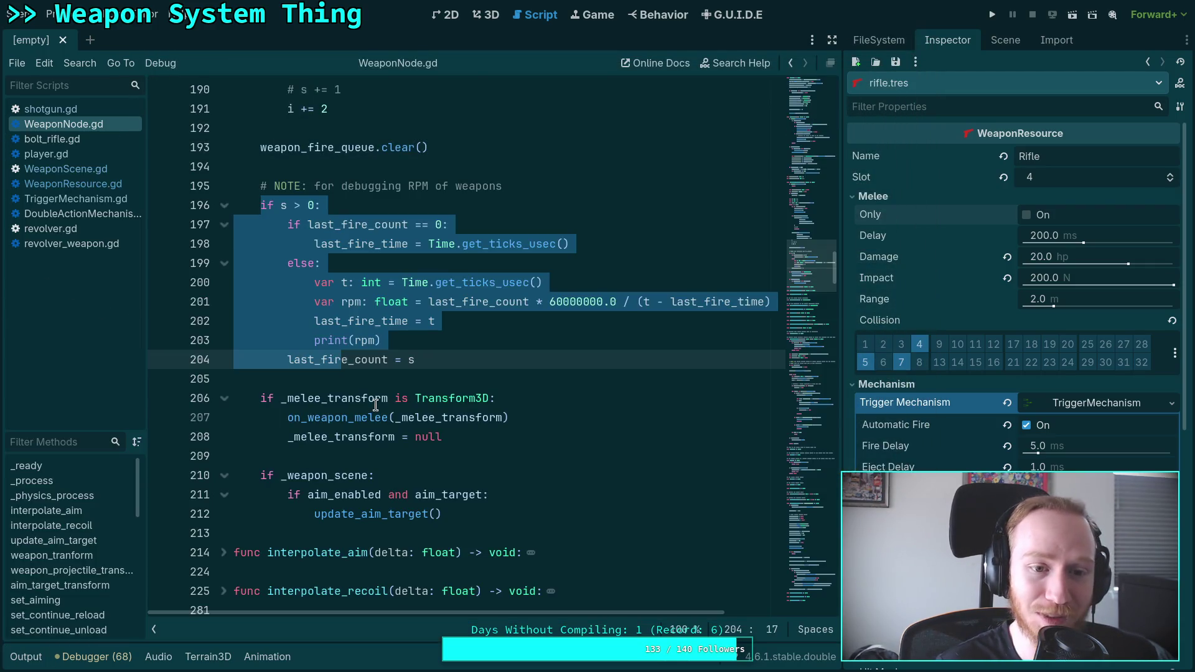
Step: Uncomment the s += 1 line at line 190 of WeaponNode.gd and rerun the game
click(376, 405)
click(477, 355)
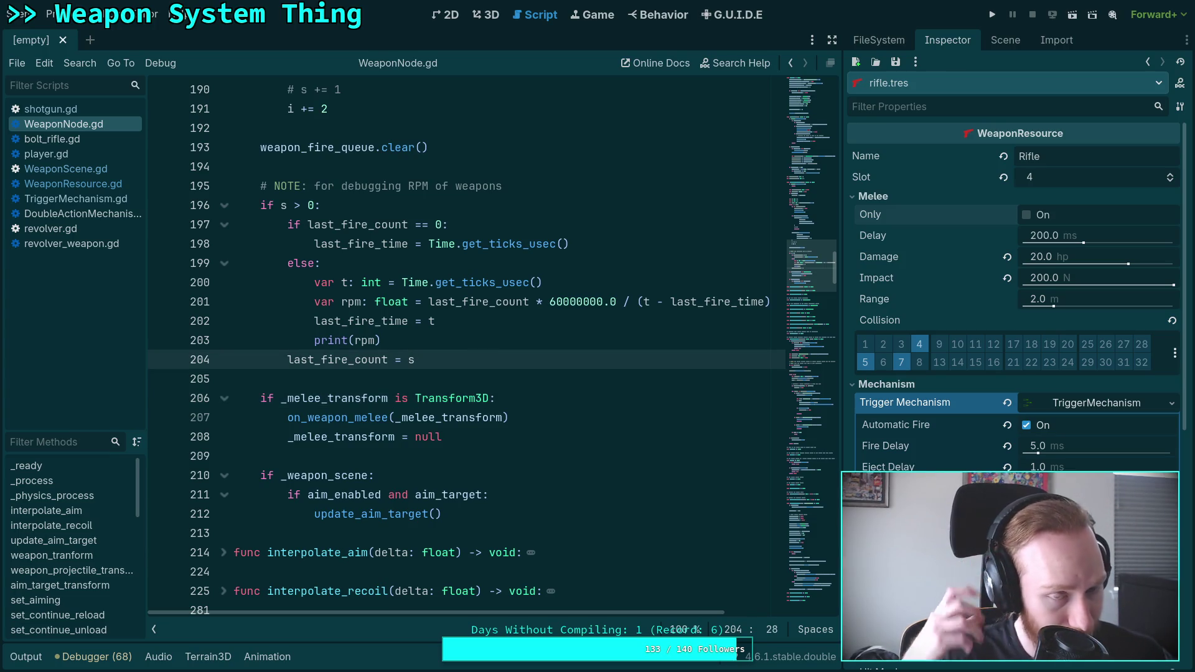
key(Up)
key(Up)
key(Up)
key(ctrl+k)
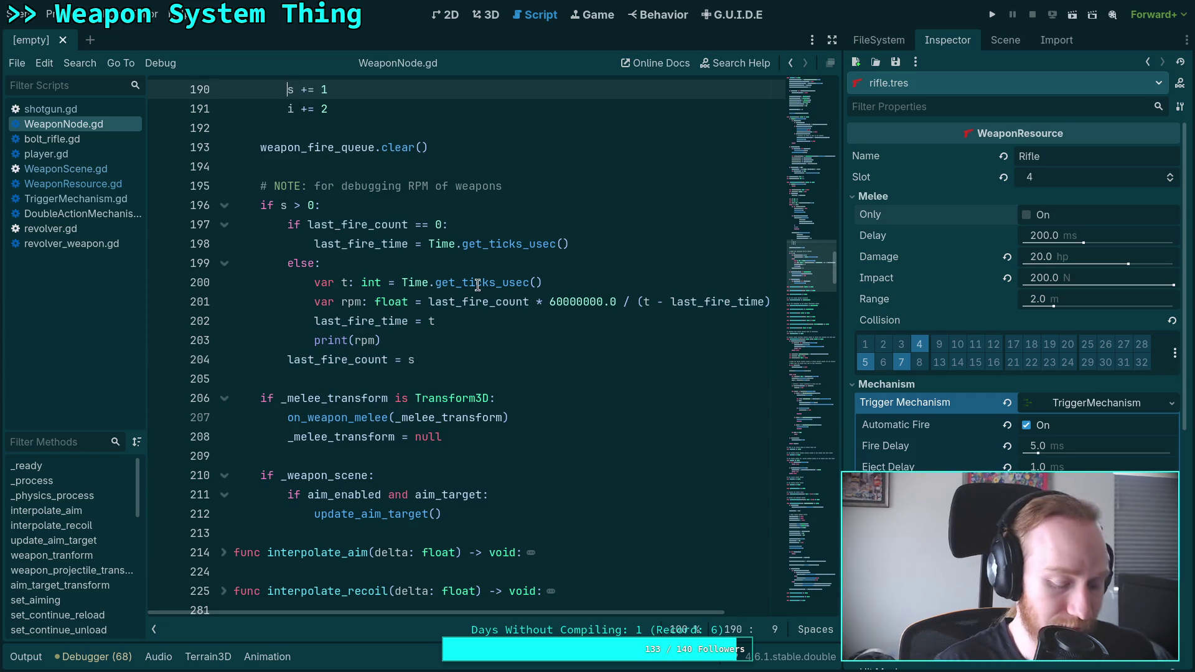
click(992, 14)
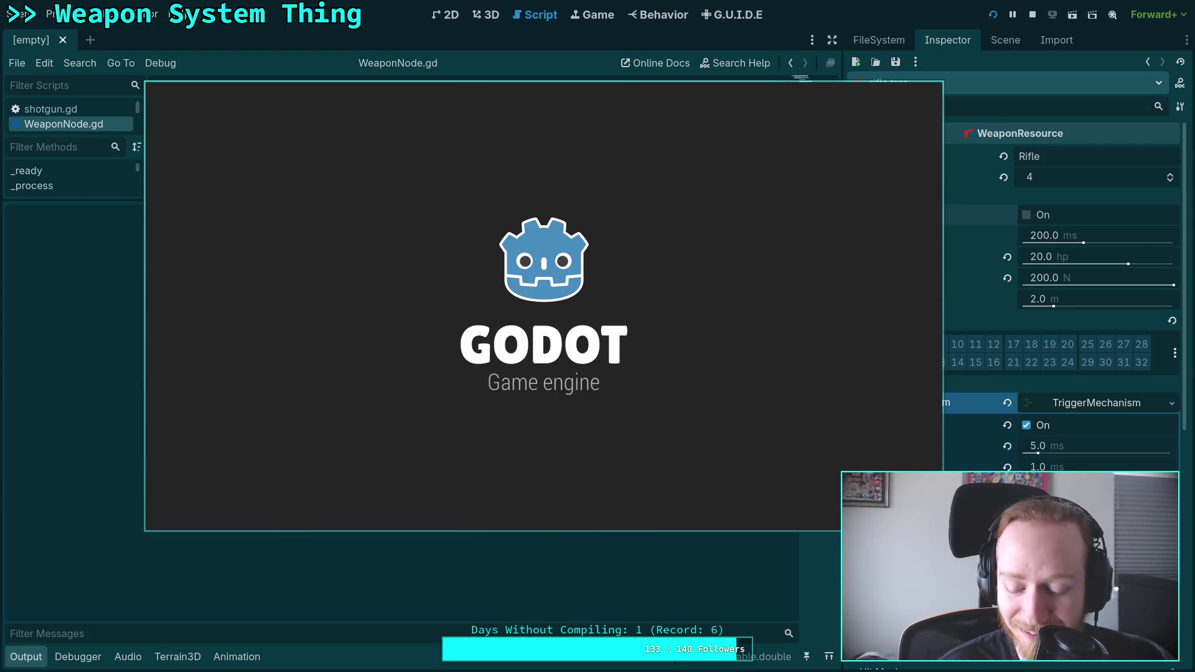
Step: Pick up the rifle, reload, and move onto the dark path toward the firing range
key(w)
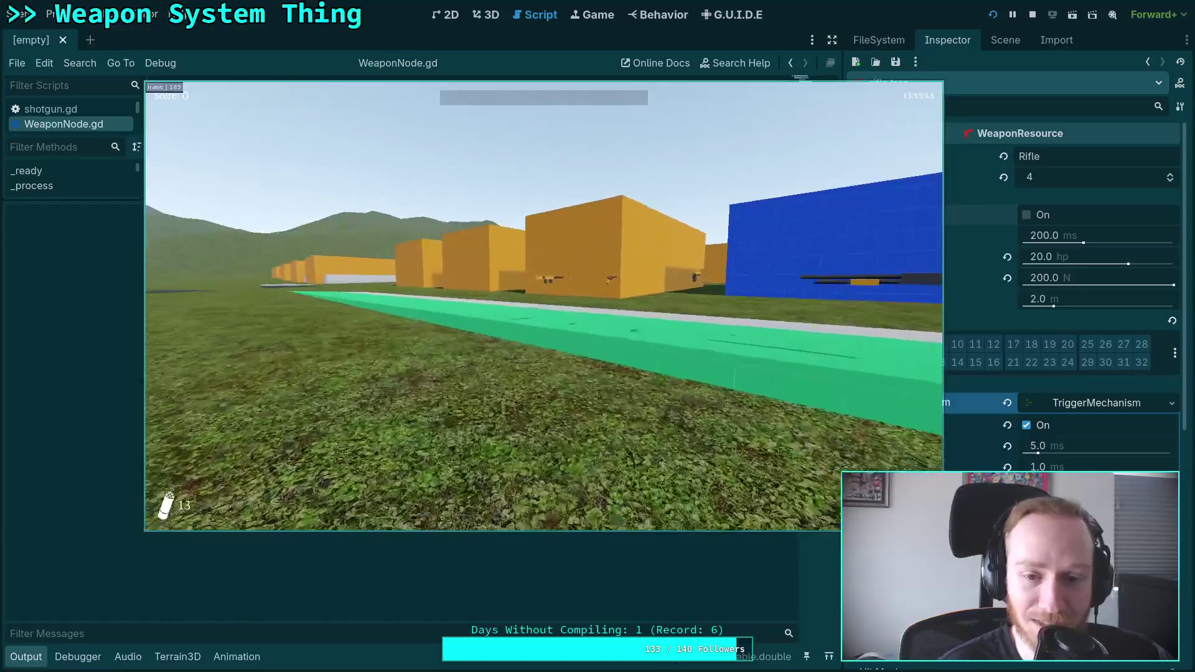
key(w)
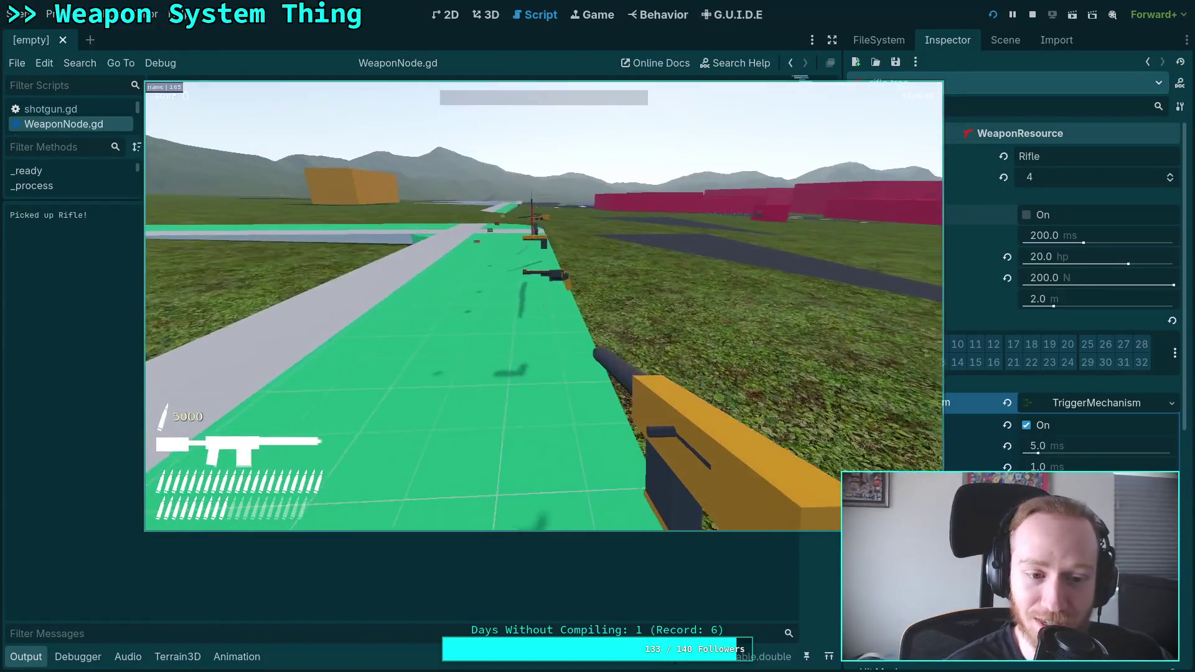
key(w)
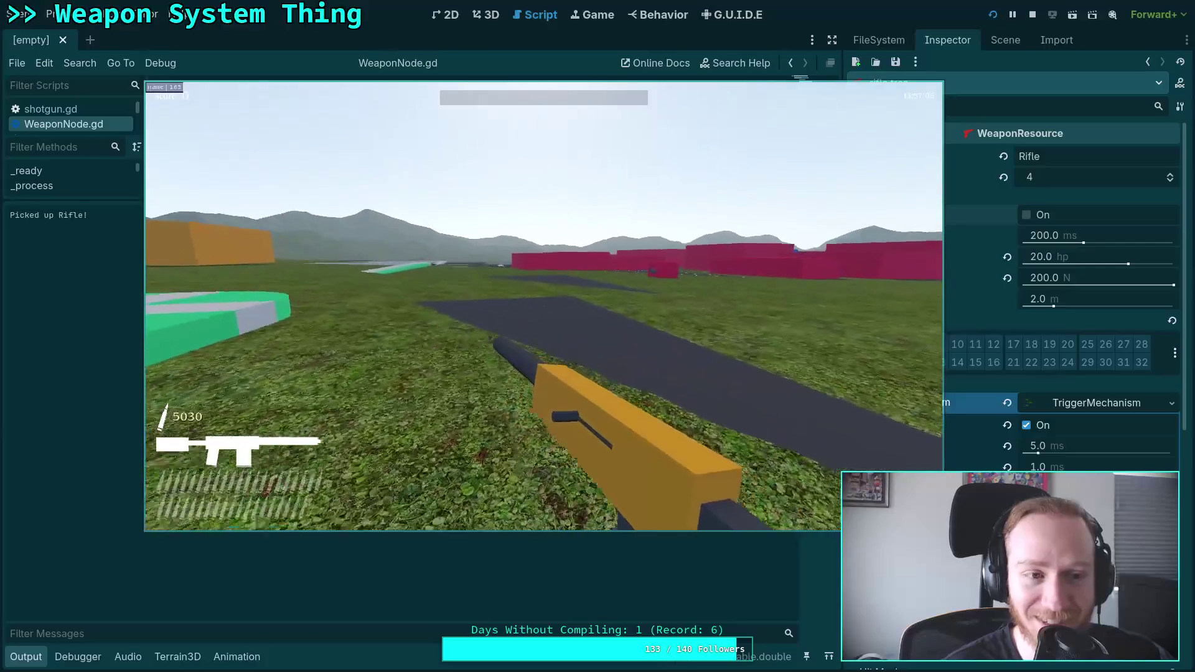
key(r)
key(w)
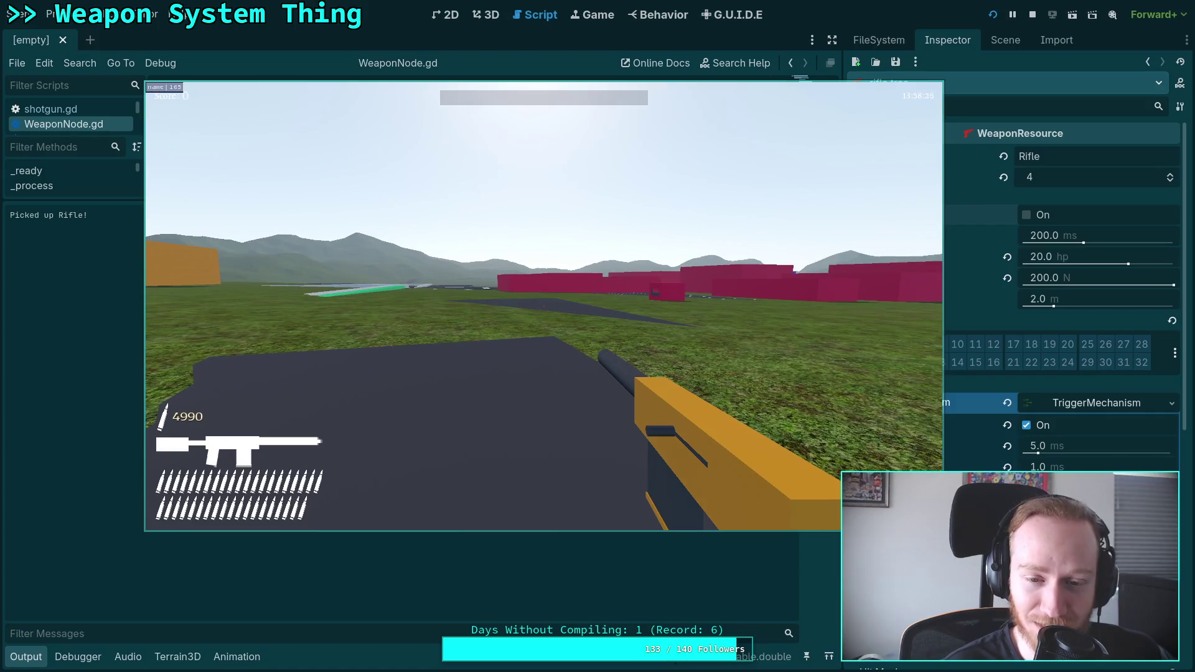
Step: Empty the magazine, exit to desktop, and select the printed RPM values in Output
click(544, 306)
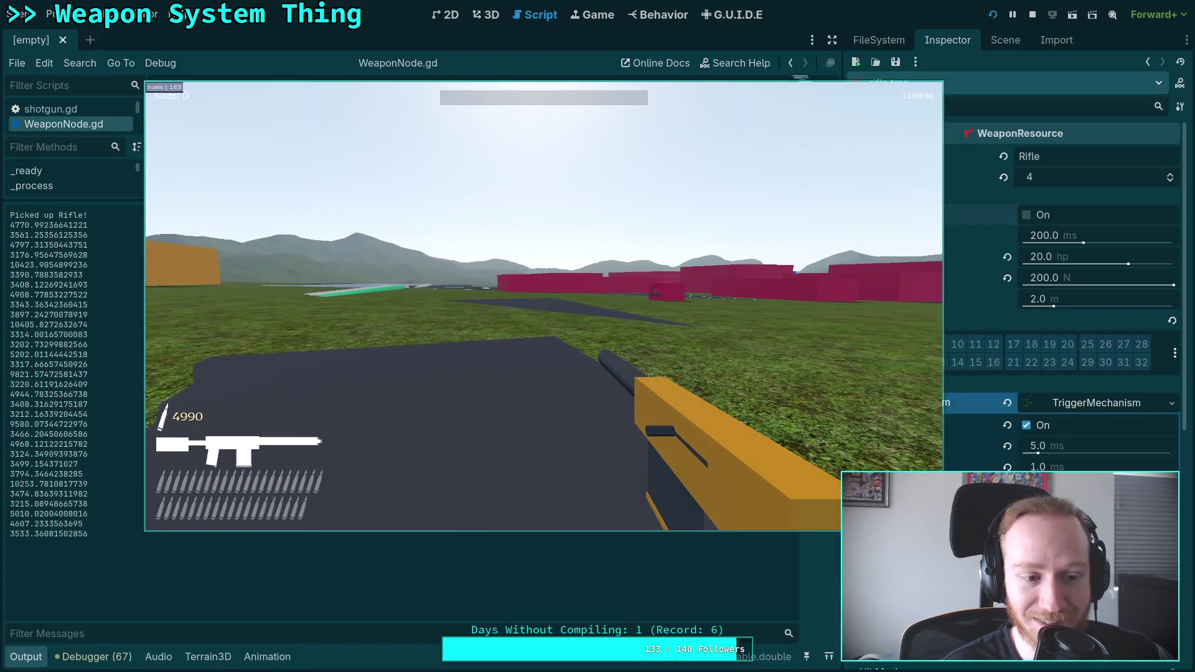
key(Escape)
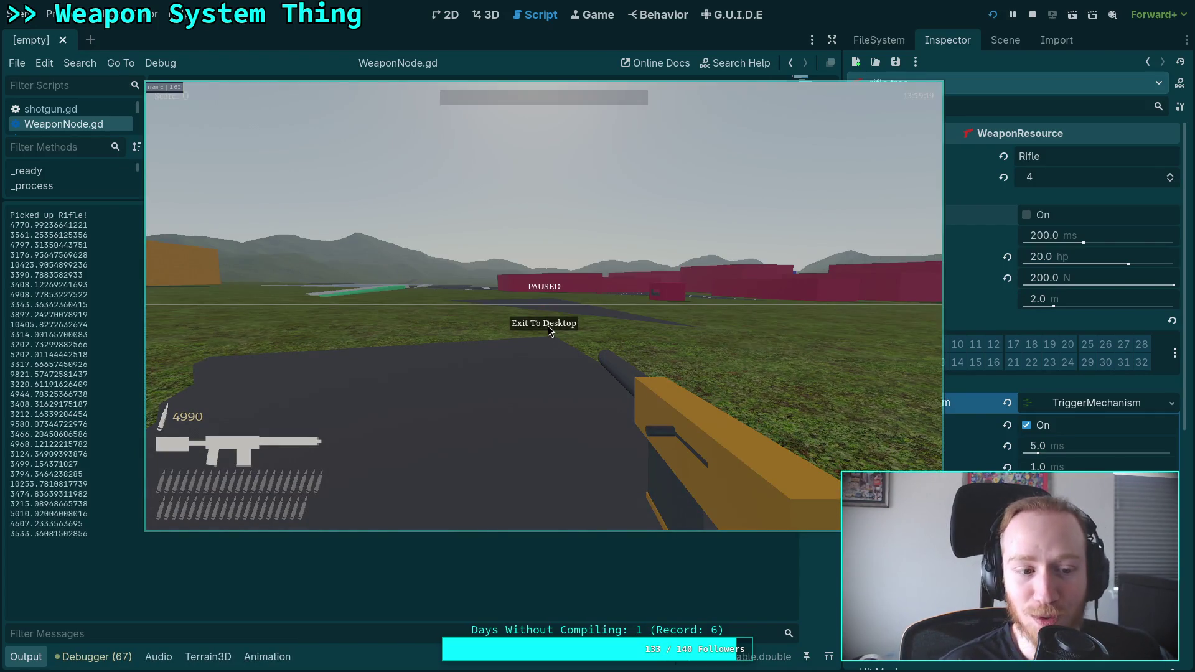
click(548, 326)
drag(94, 534, 11, 224)
Step: Copy the selected RPM values from Godot's Output and paste them into ts, split into lines
right_click(39, 231)
click(83, 251)
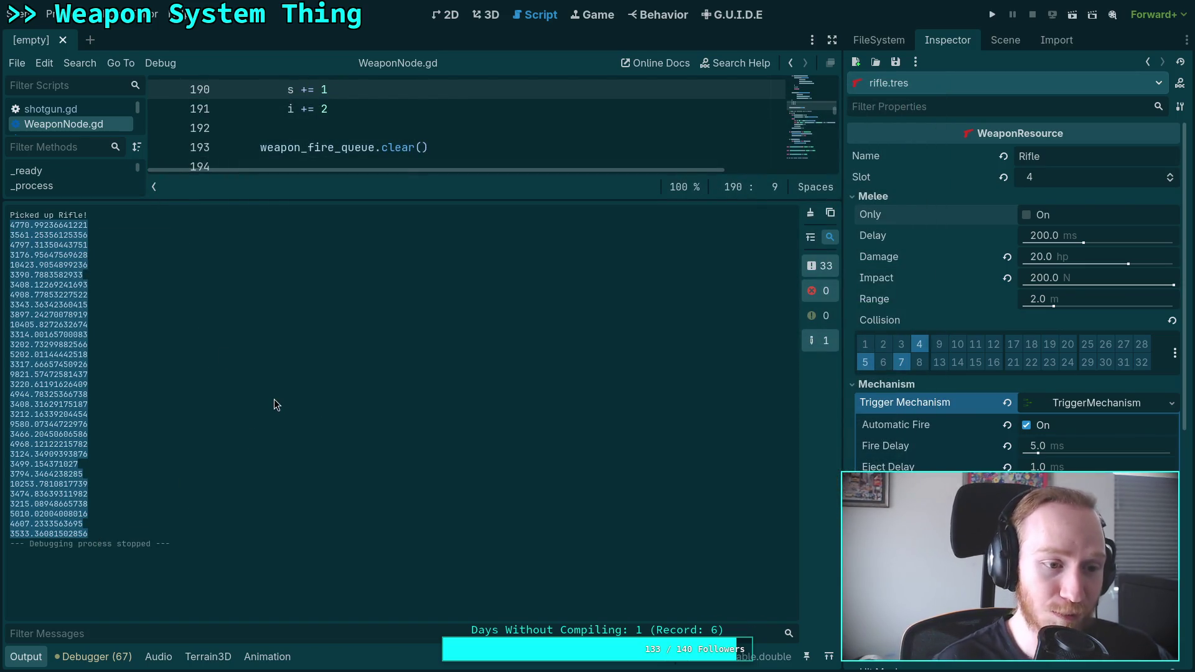
key(super+1)
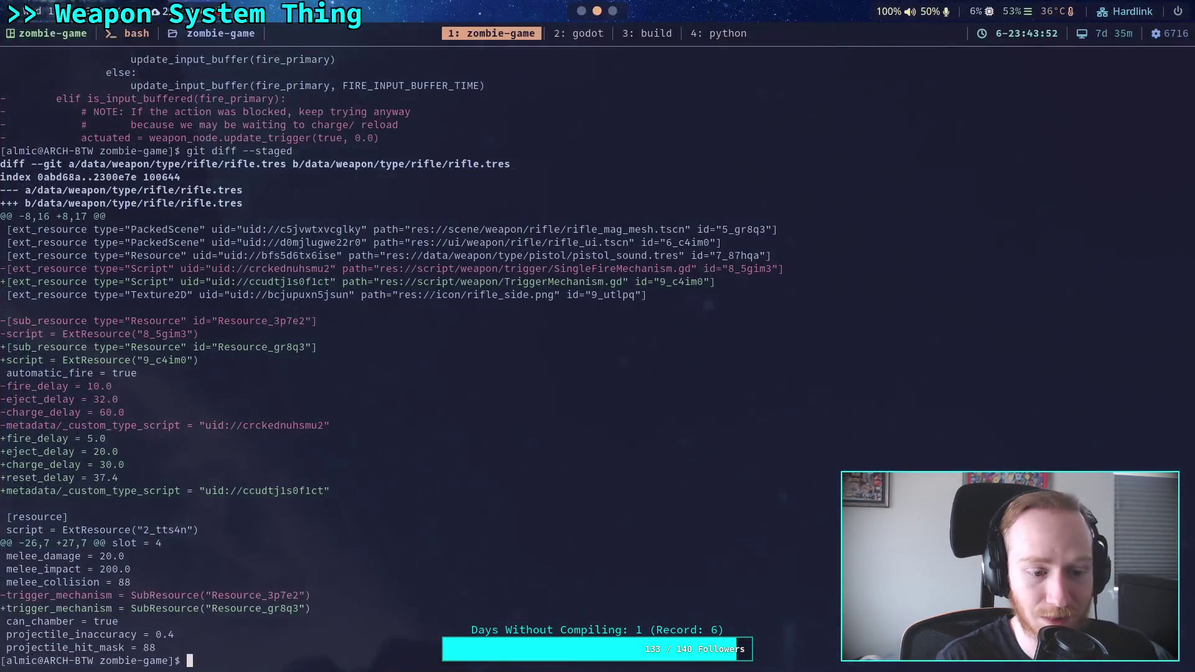
key(super+4)
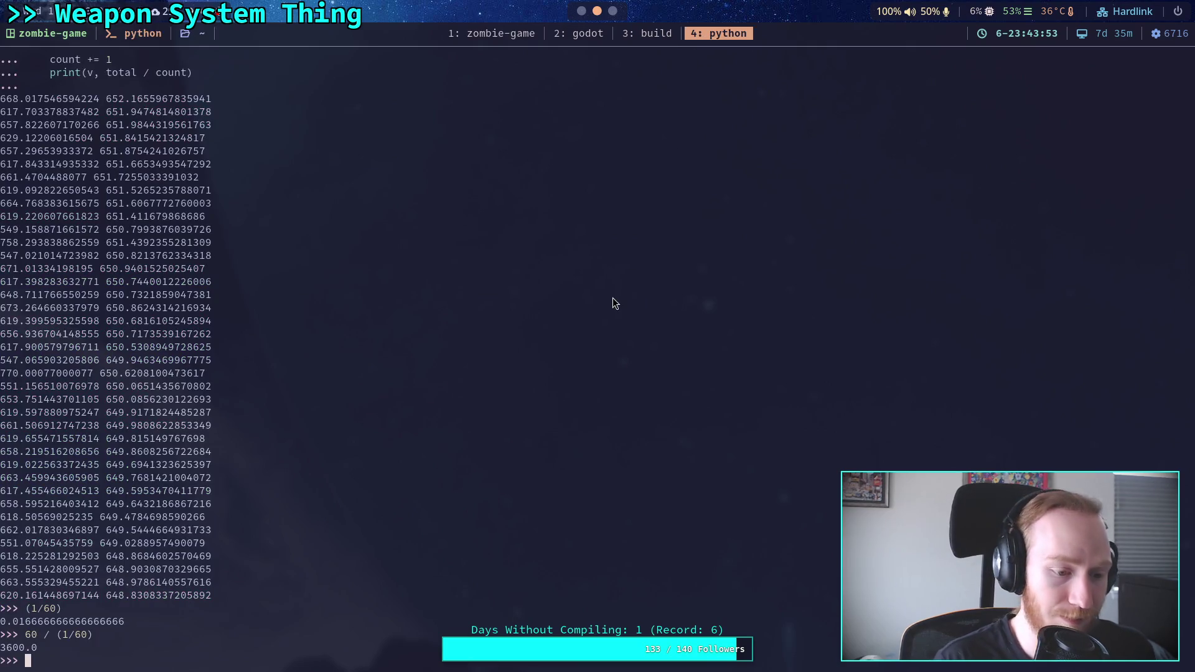
text(ts = """)
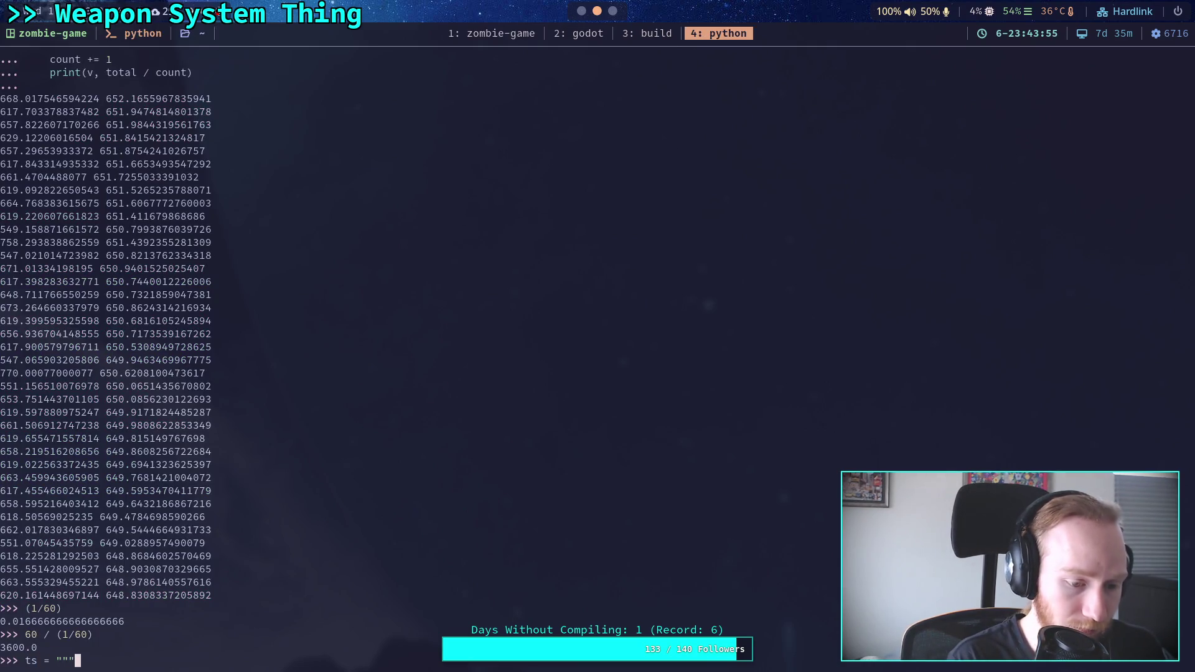
key(ctrl+shift+v)
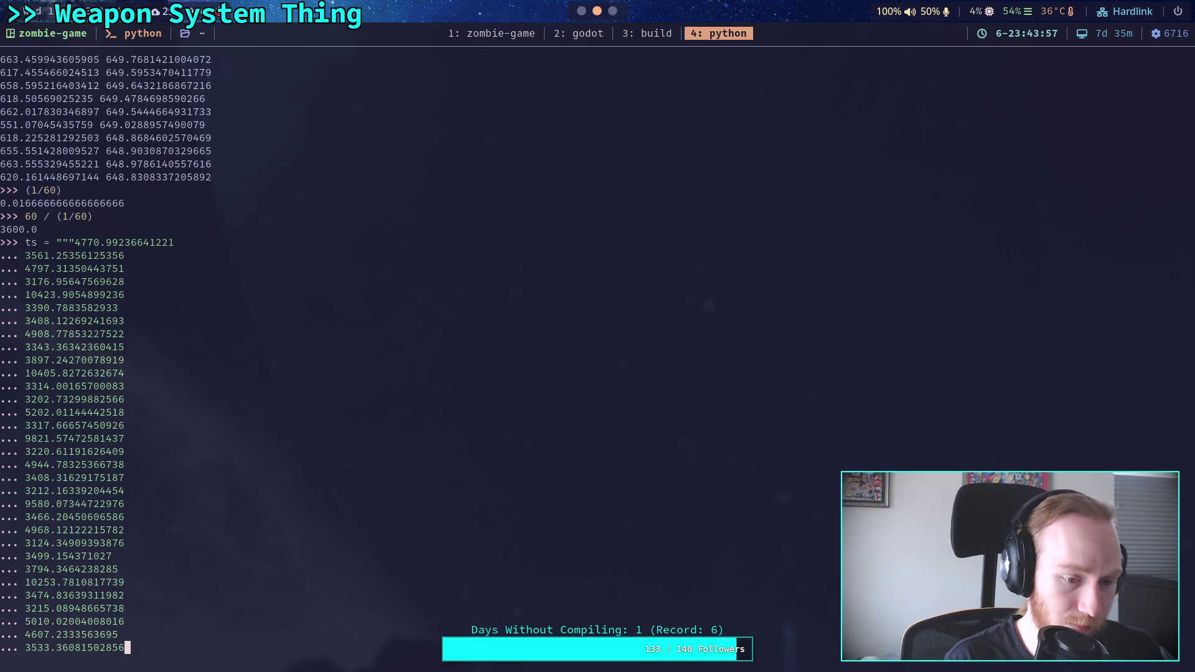
text(""".split()
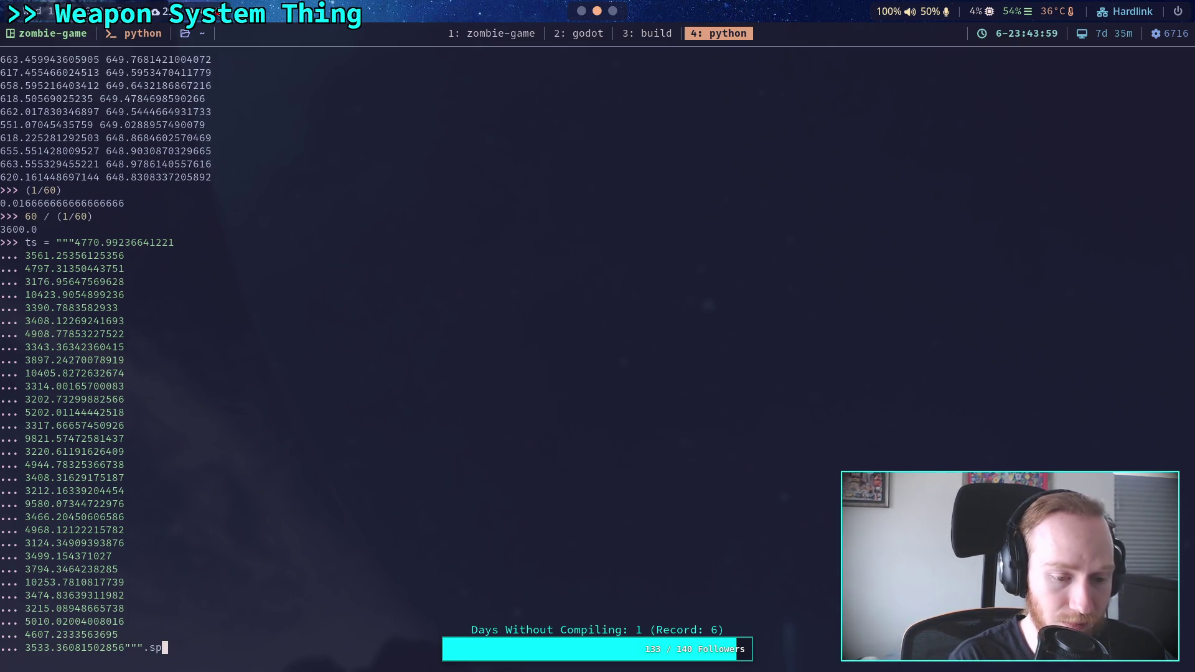
text("\n)
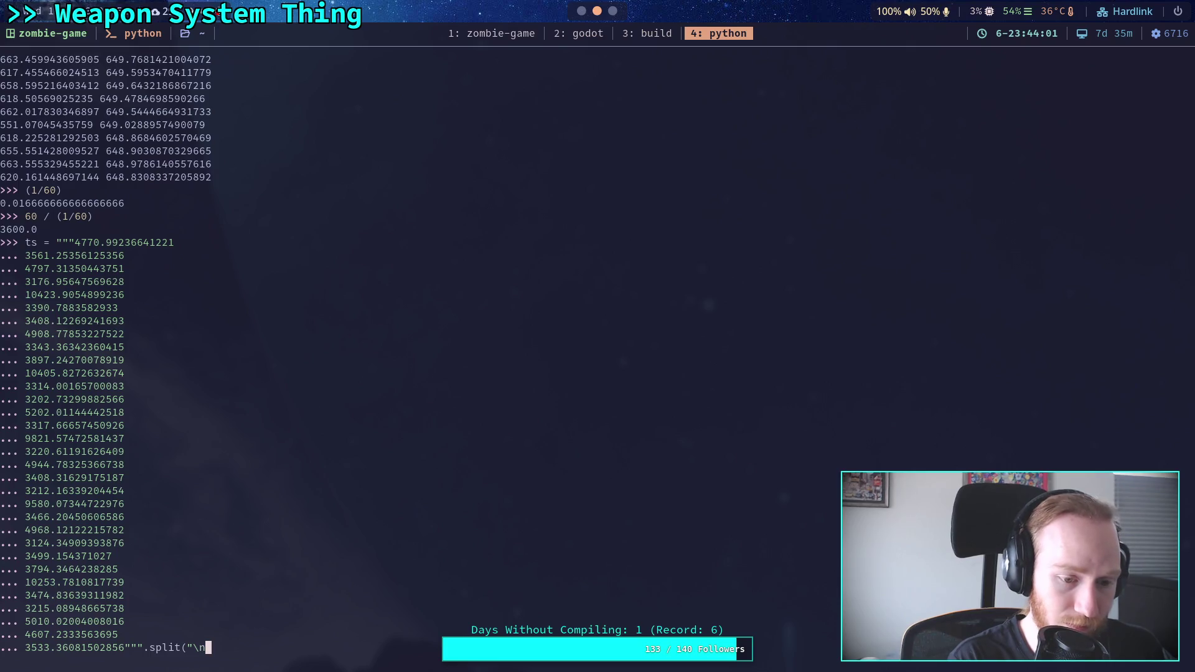
text("))
key(Return)
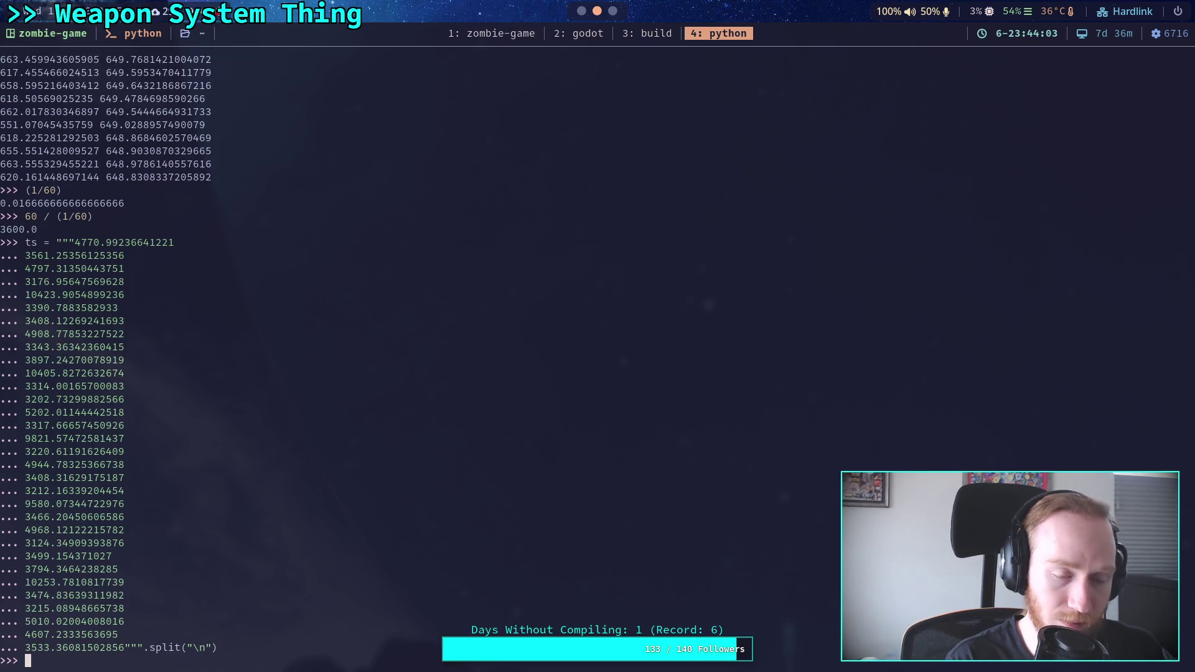
Step: Convert ts to floats and rerun the running-average loop, which ends near 1236.9 rpm
key(Up)
key(Up)
key(Up)
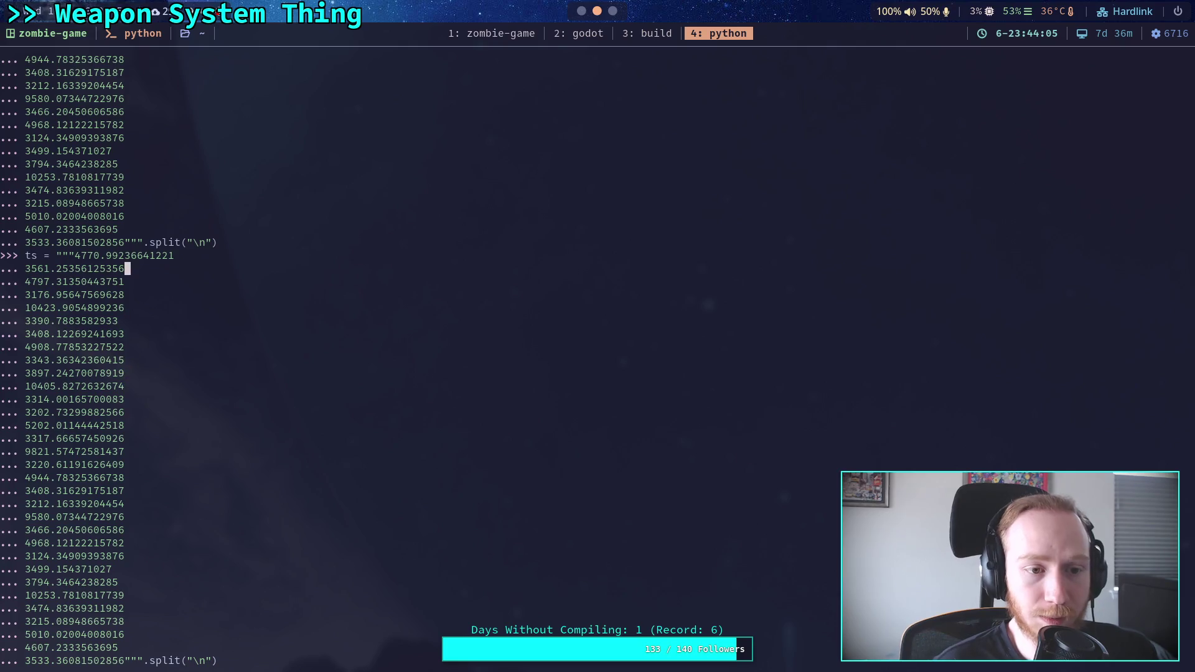
key(Up)
key(Up)
key(Up)
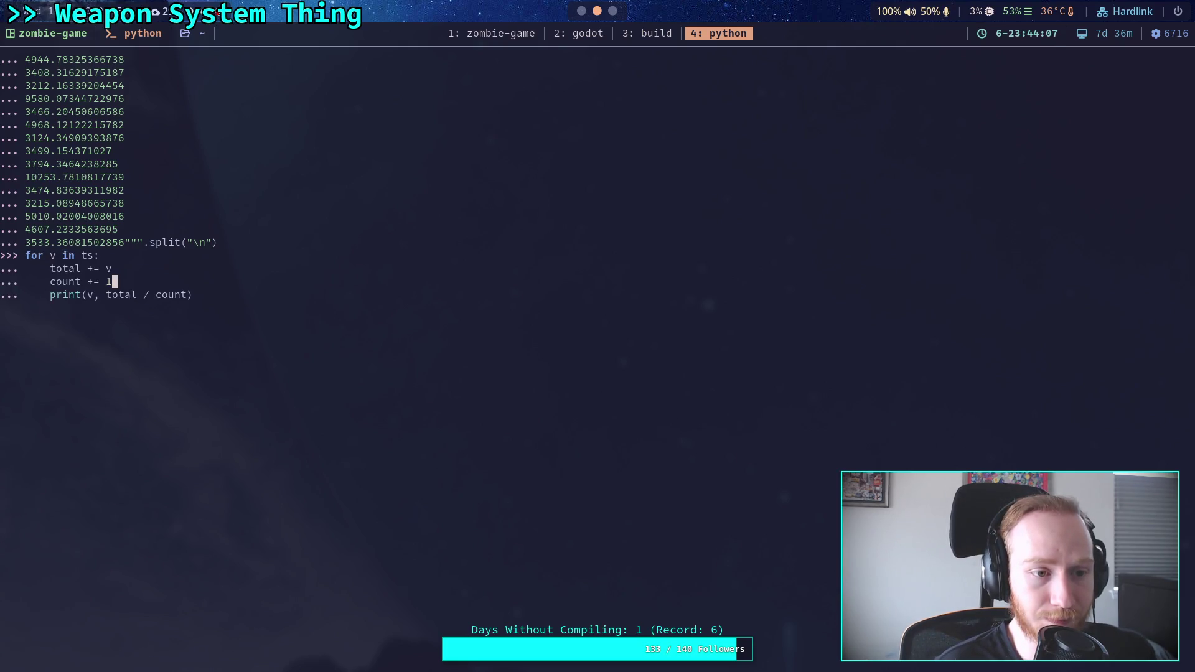
key(Return)
key(Up)
key(Up)
key(Up)
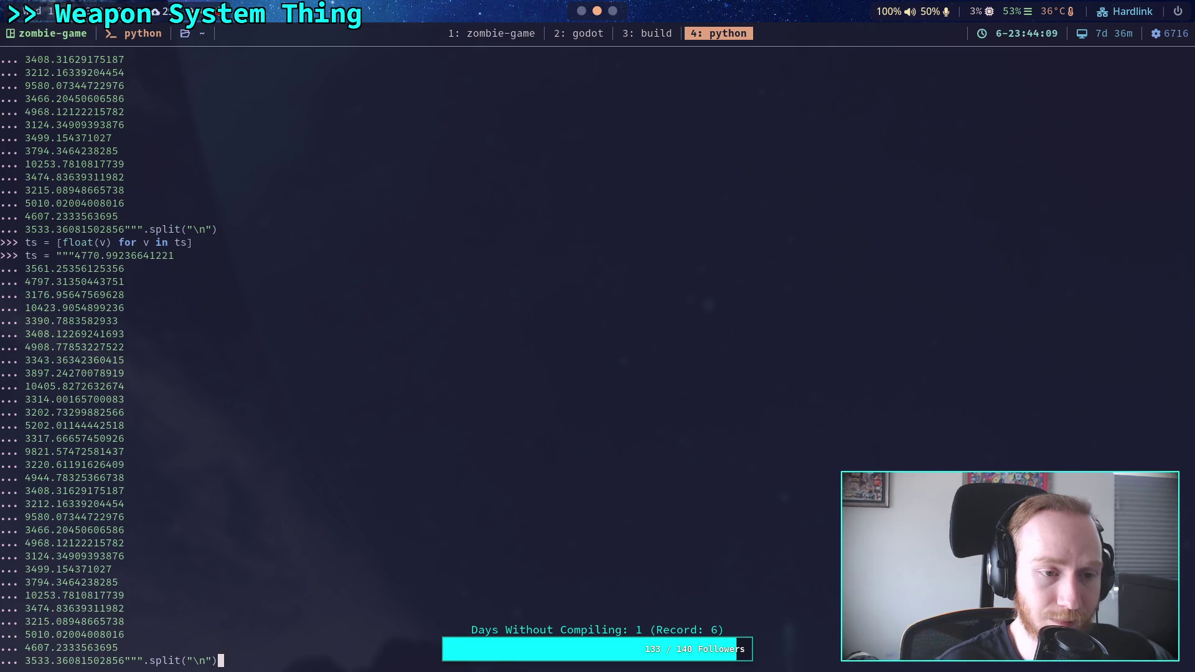
key(Up)
key(Up)
key(Up)
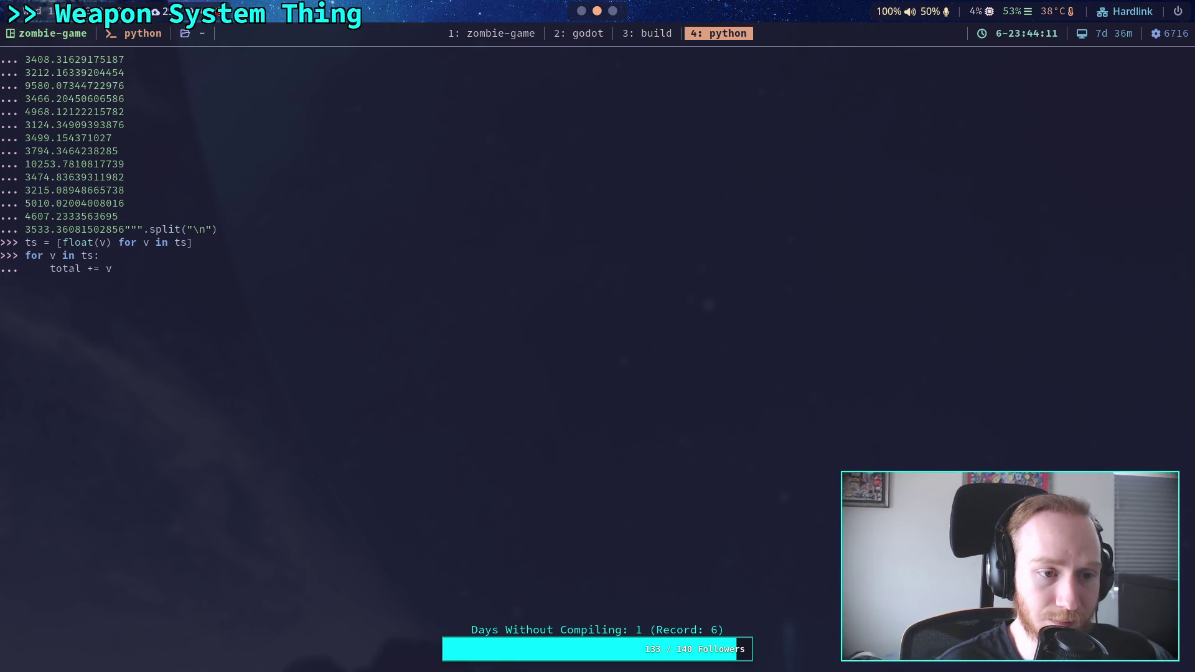
key(Return)
key(Return)
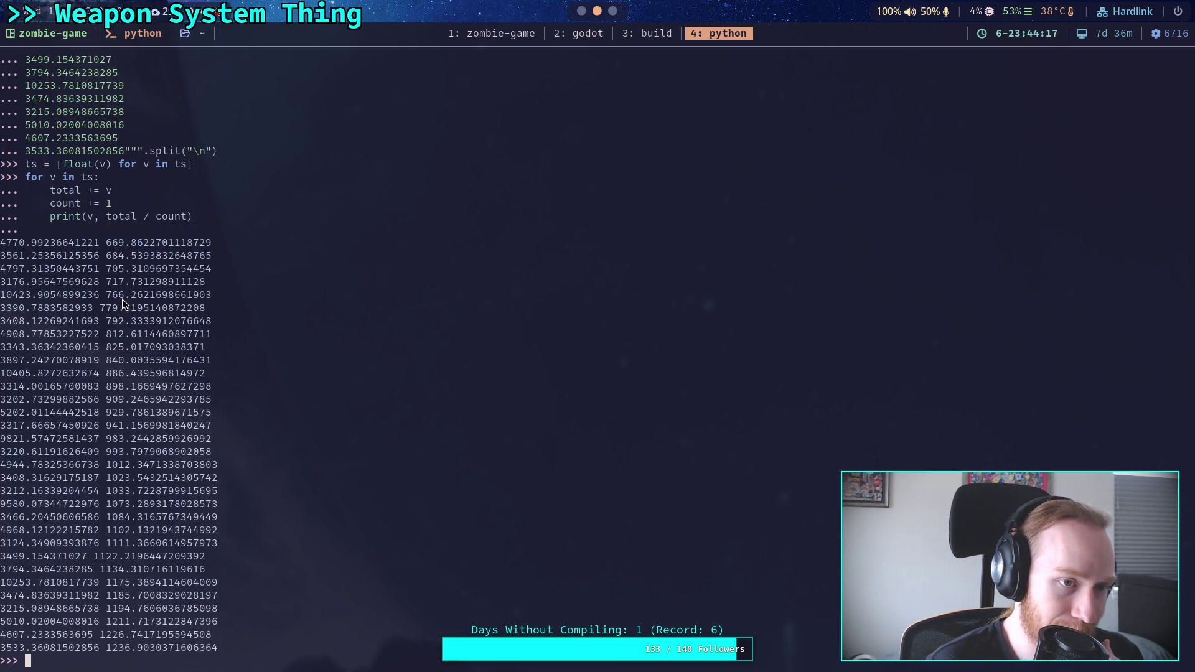
scroll(122, 297, up, 4)
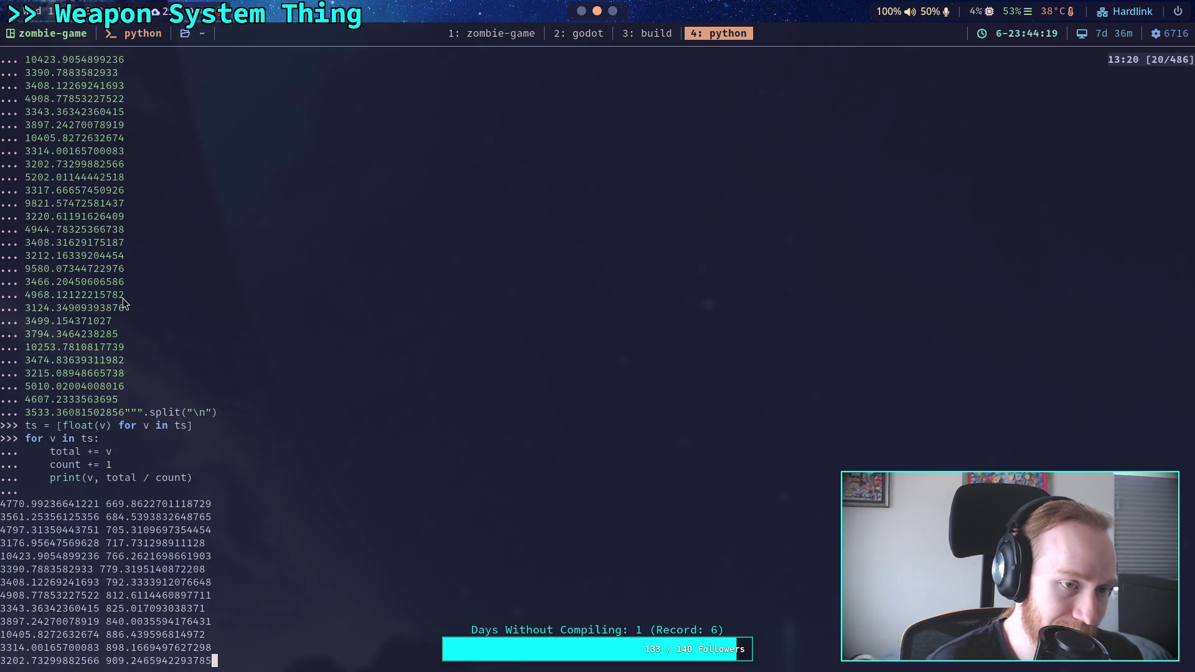
scroll(122, 298, up, 5)
scroll(122, 297, down, 9)
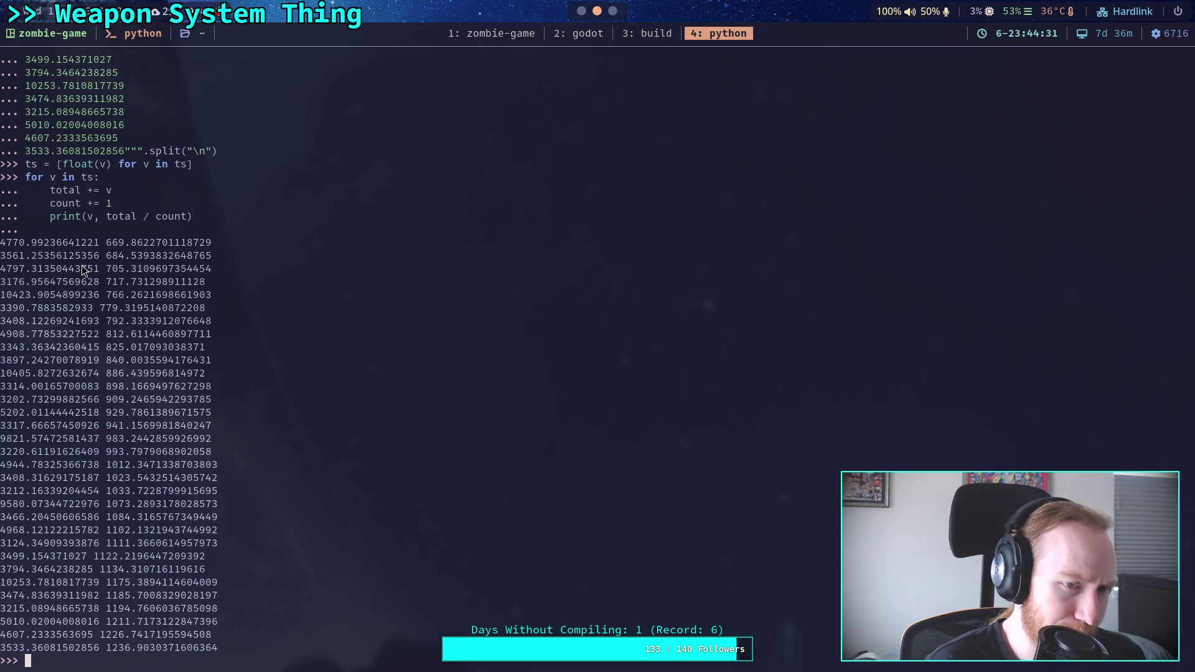
drag(2, 244, 231, 248)
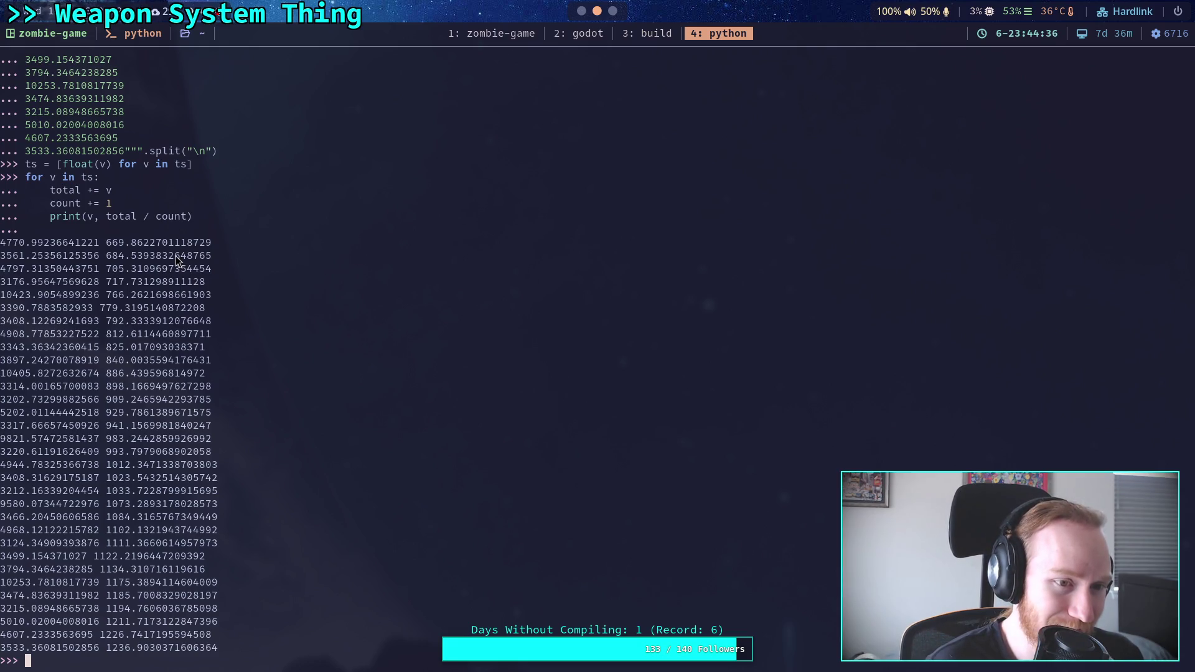
text(total = 0)
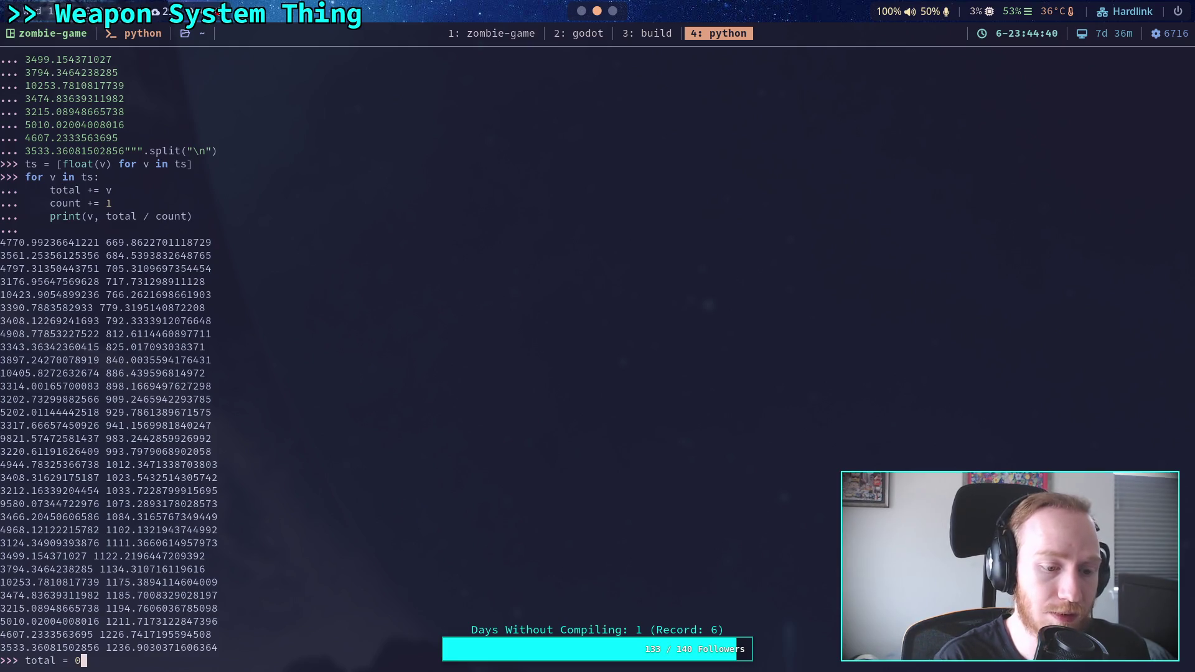
Step: Reset total and count to 0 and rerun the averaging loop, ending near 4820.47 rpm
key(Return)
text(count = 0=)
key(BackSpace)
key(Return)
key(Up)
key(Up)
key(Up)
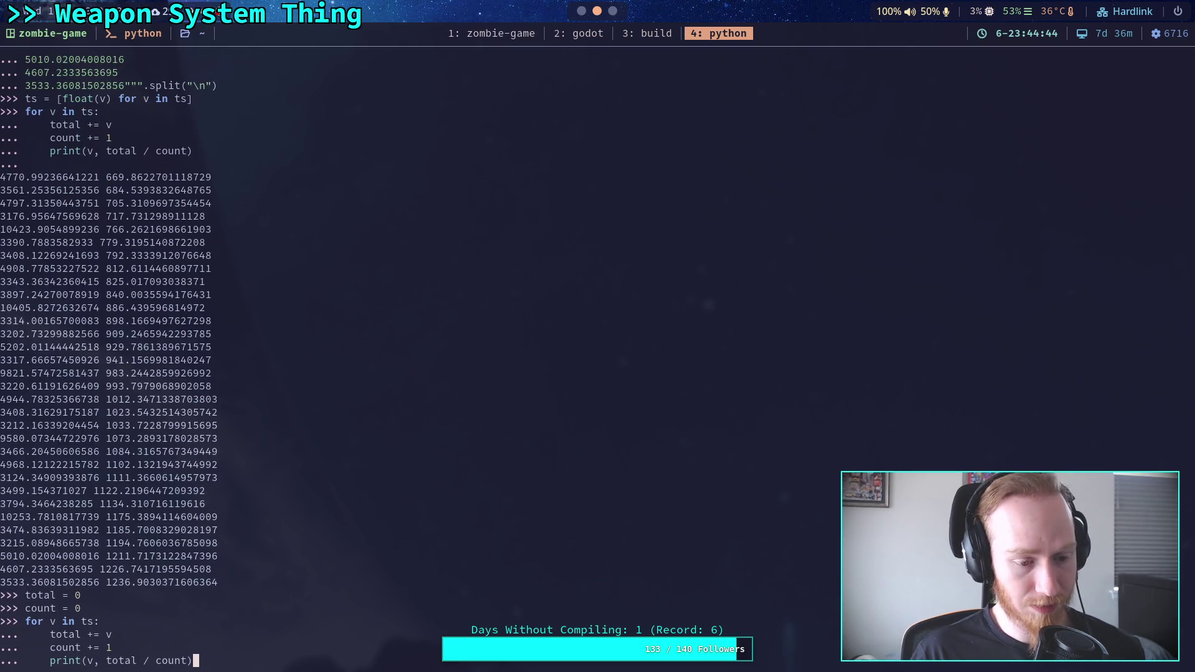
key(Return)
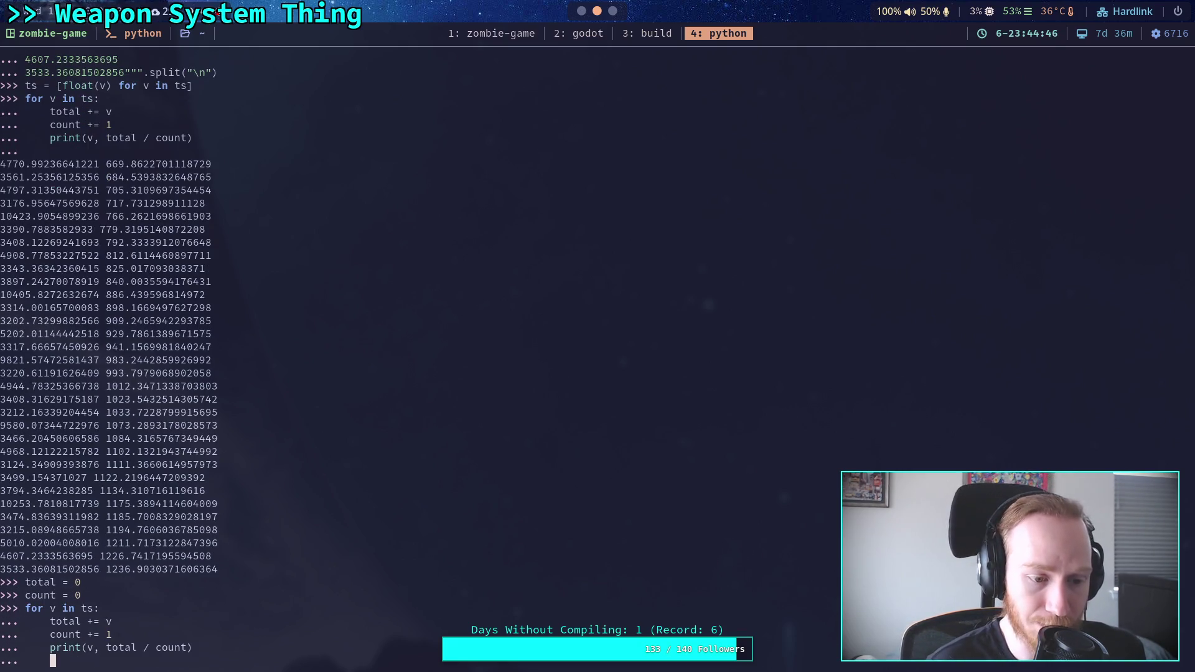
key(Return)
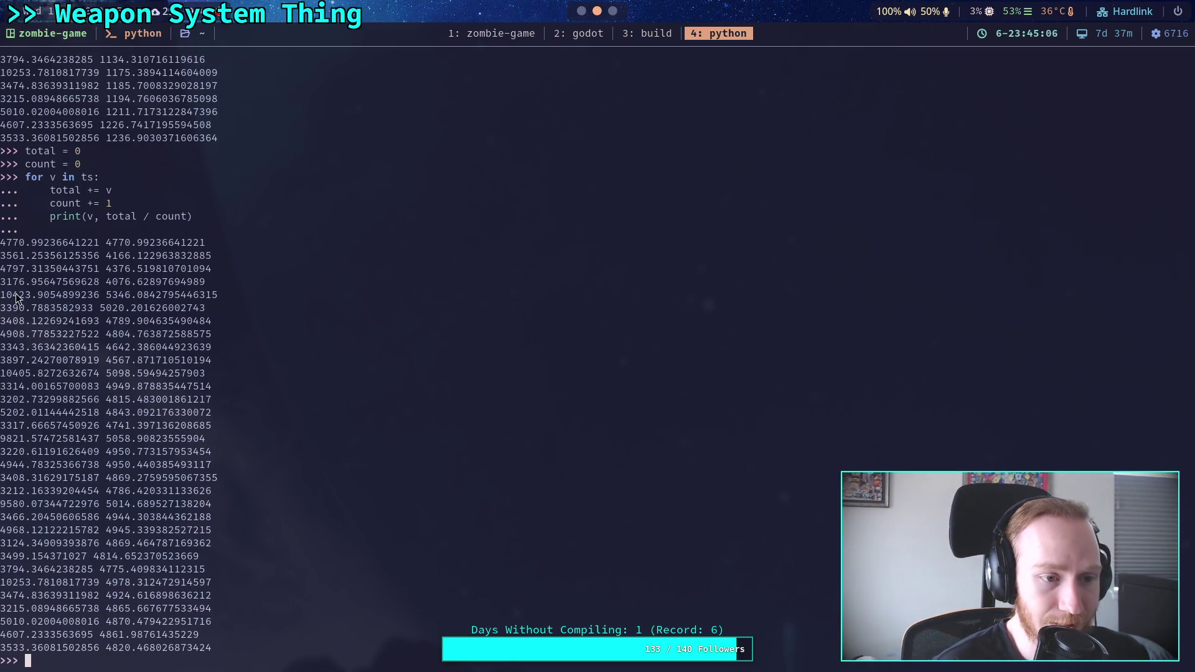
Step: Select rows of the printed sample output, then return to the Godot editor
drag(2, 373, 14, 375)
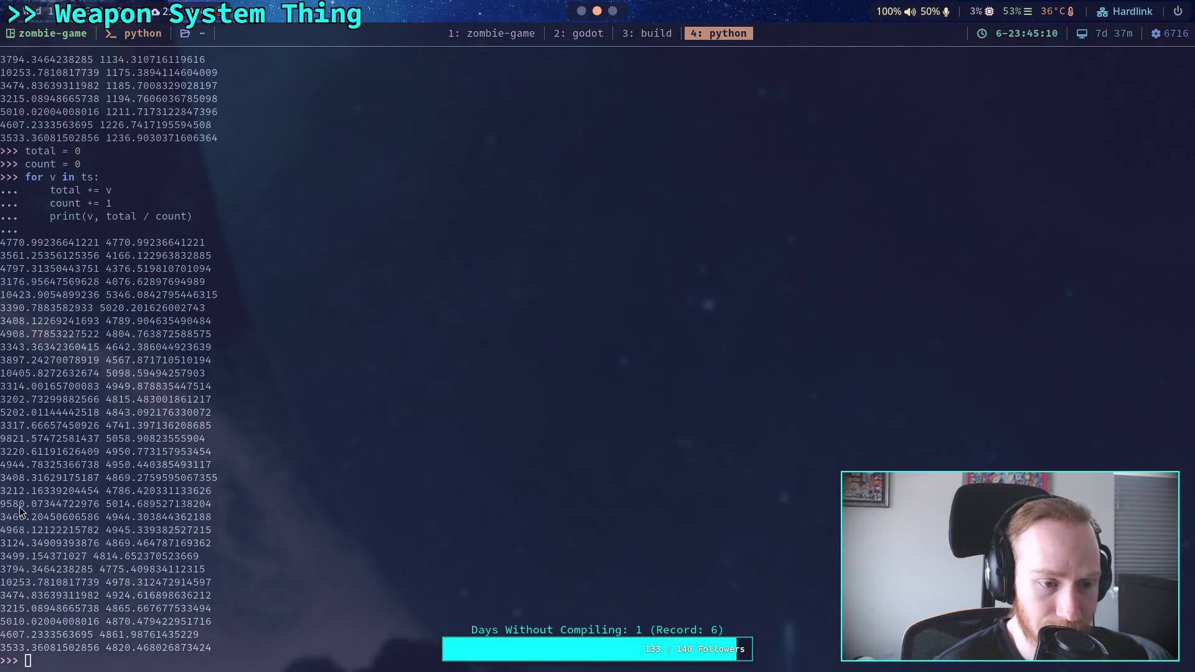
drag(5, 445, 35, 441)
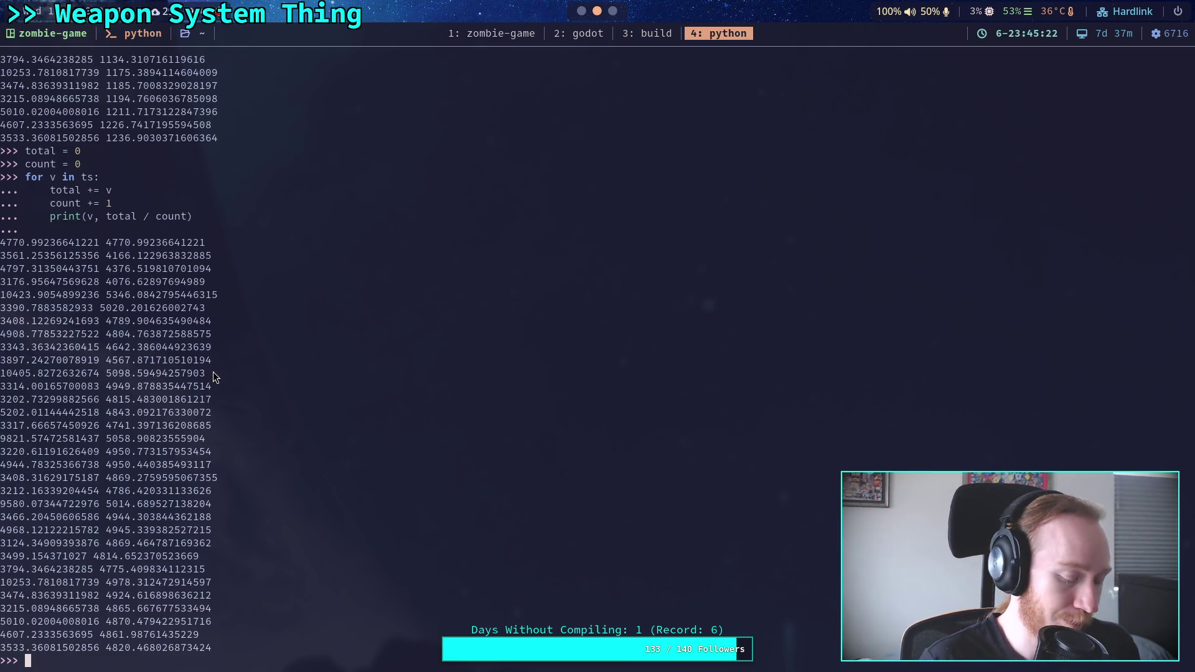
key(super+2)
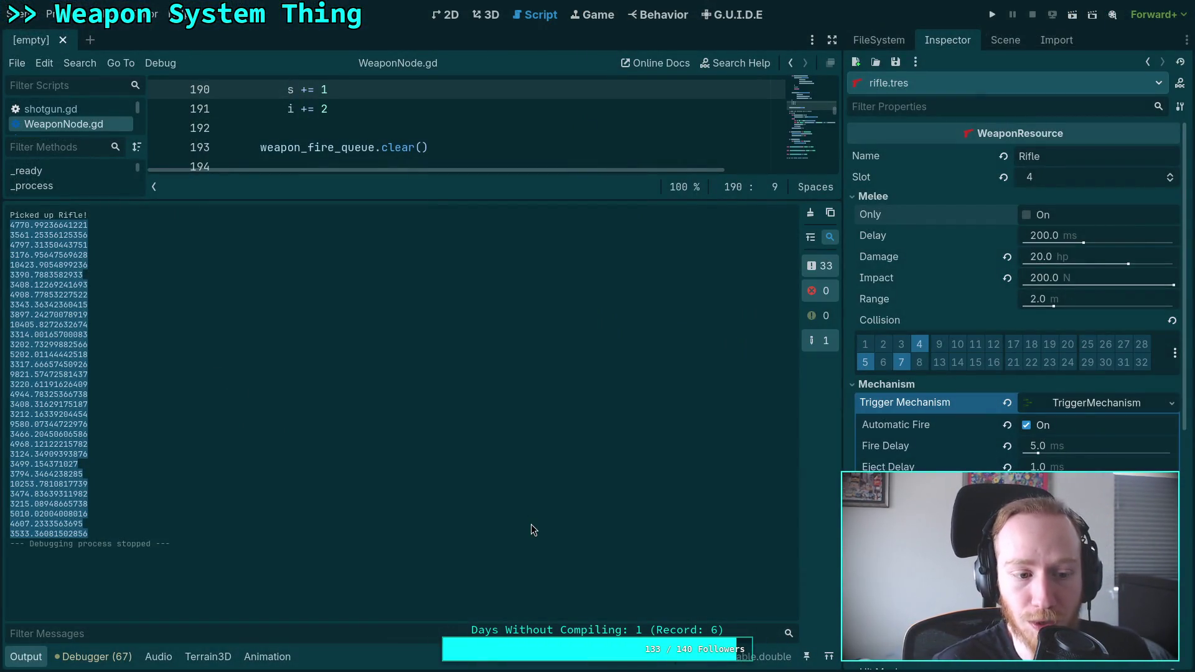
Step: Clear the log selection, enlarge the script editor to show the RPM debug code, and run the project
click(554, 491)
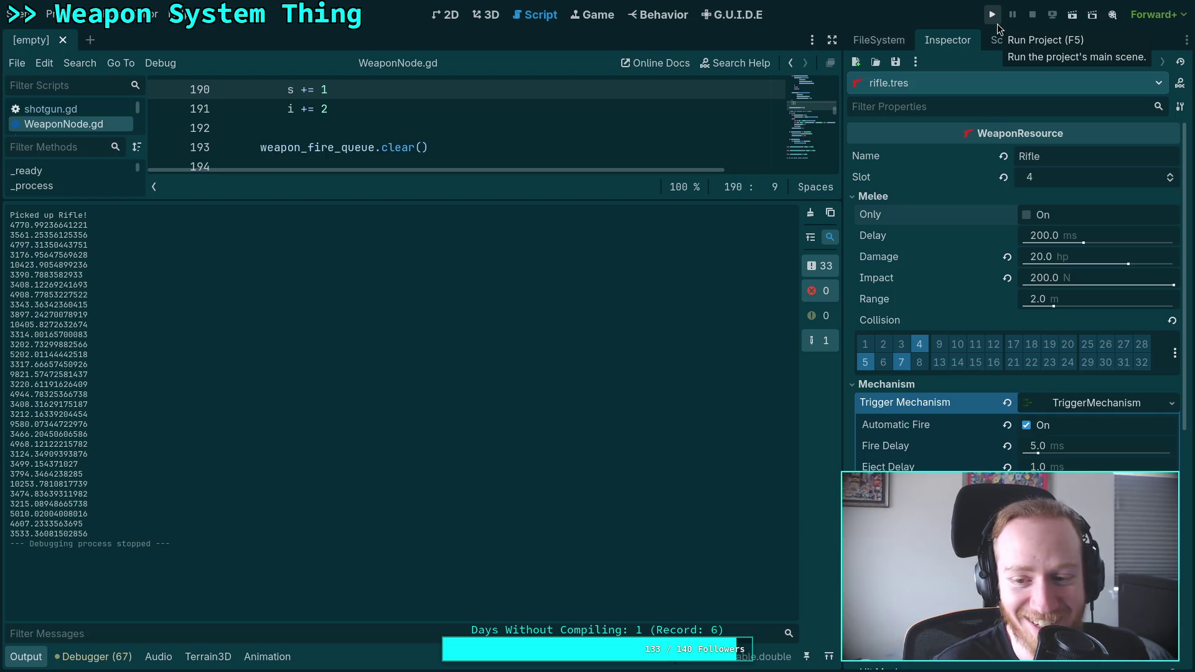
mouse_move(414, 199)
mouse_down()
mouse_move(414, 377)
mouse_move(416, 361)
mouse_up()
scroll(473, 328, down, 1)
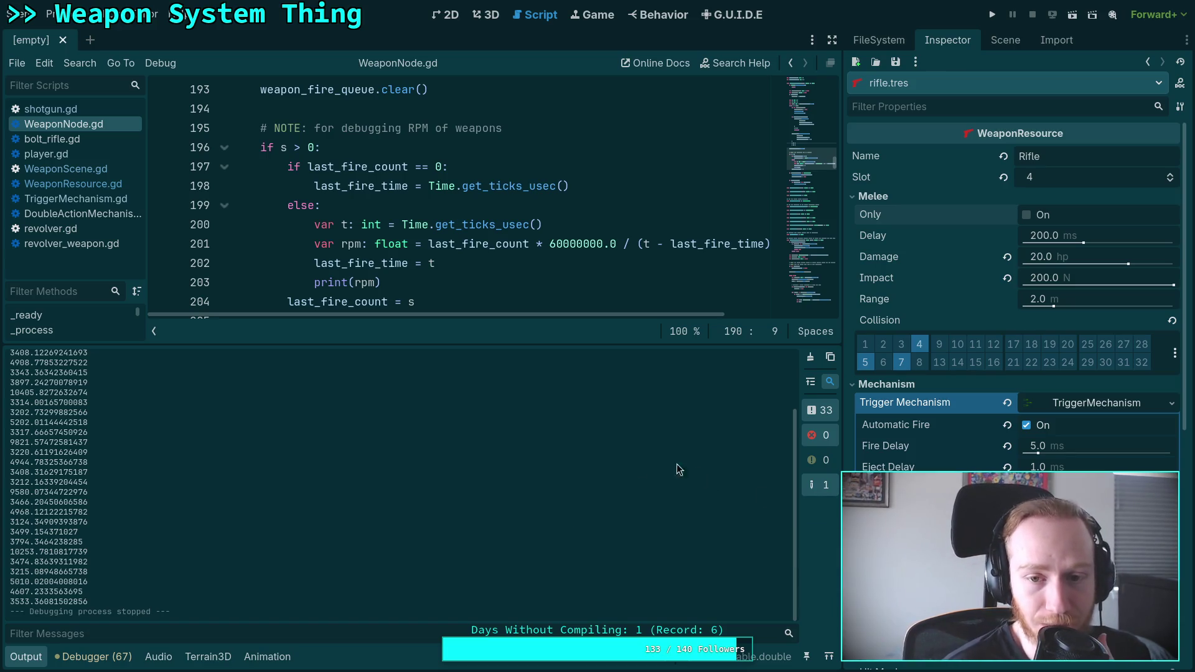
click(991, 15)
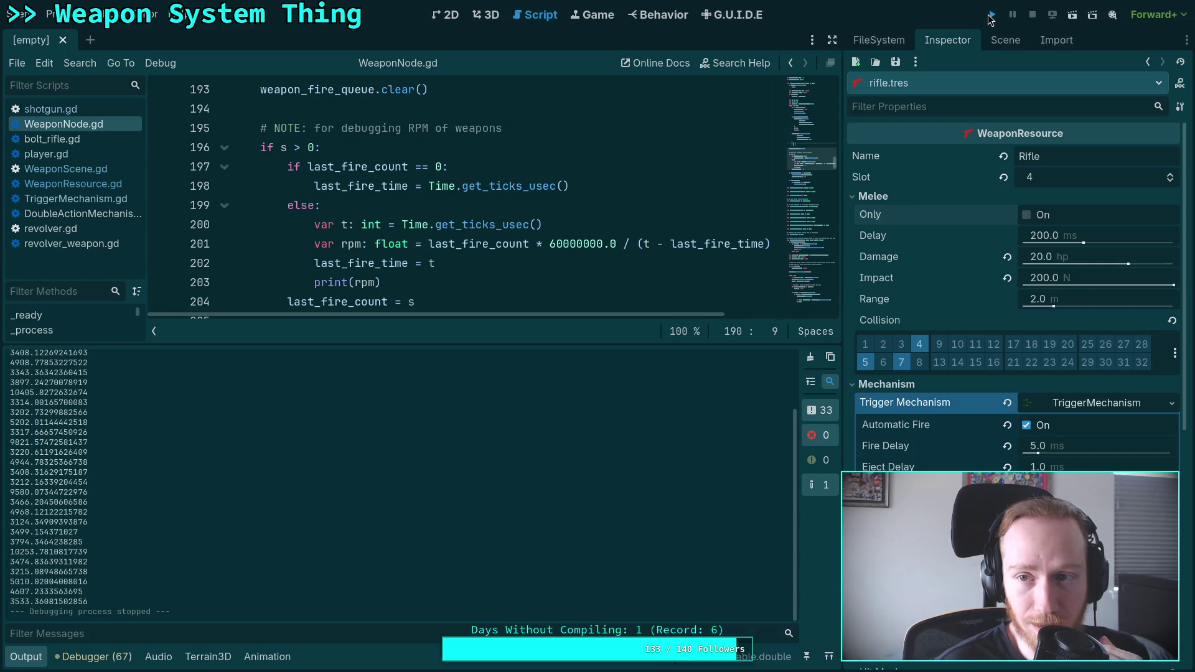
Step: Pick up the rifle in-game, fire it at the red buildings to log RPM samples, then quit
drag(565, 454, 455, 432)
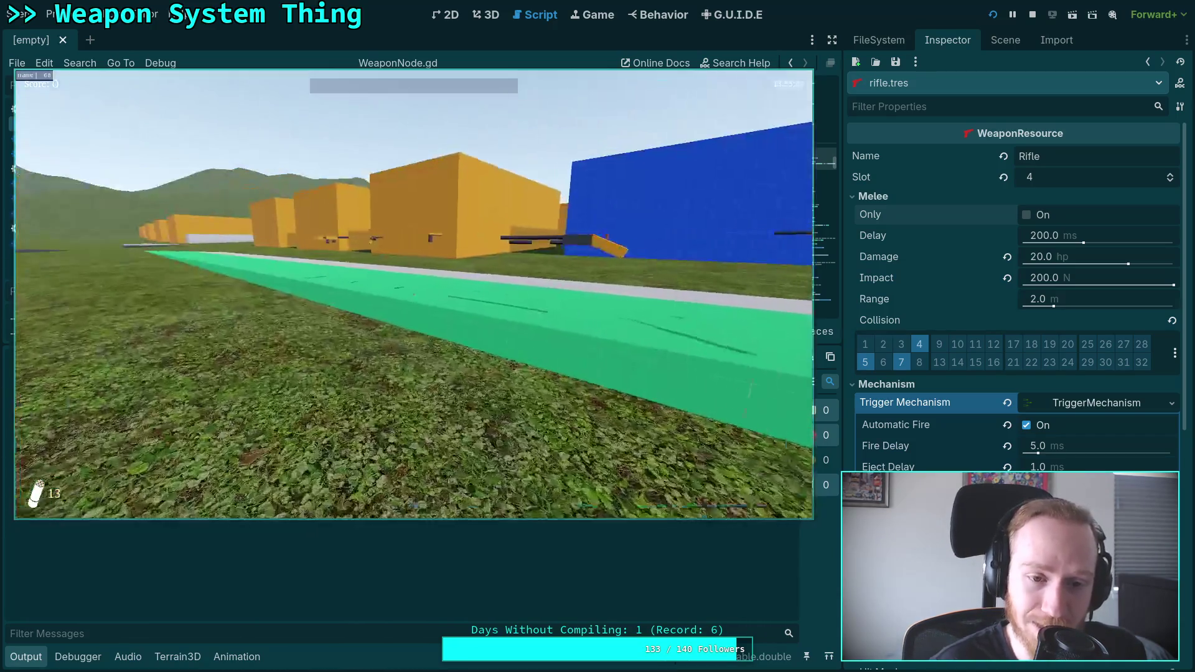
key(w)
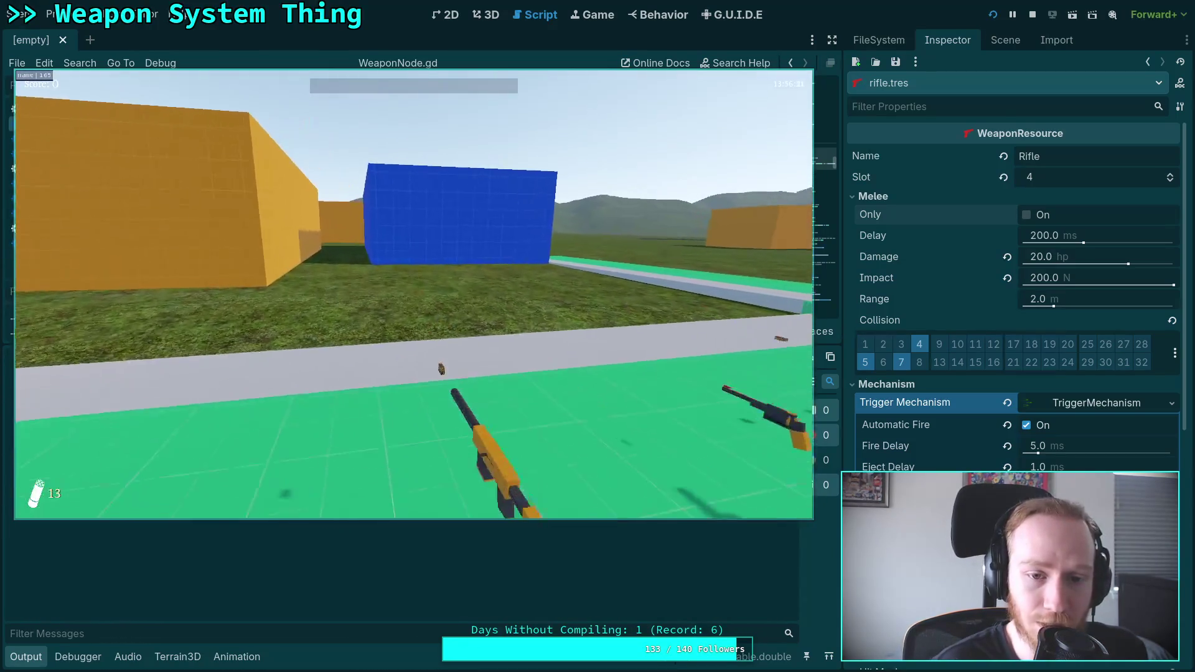
key(r)
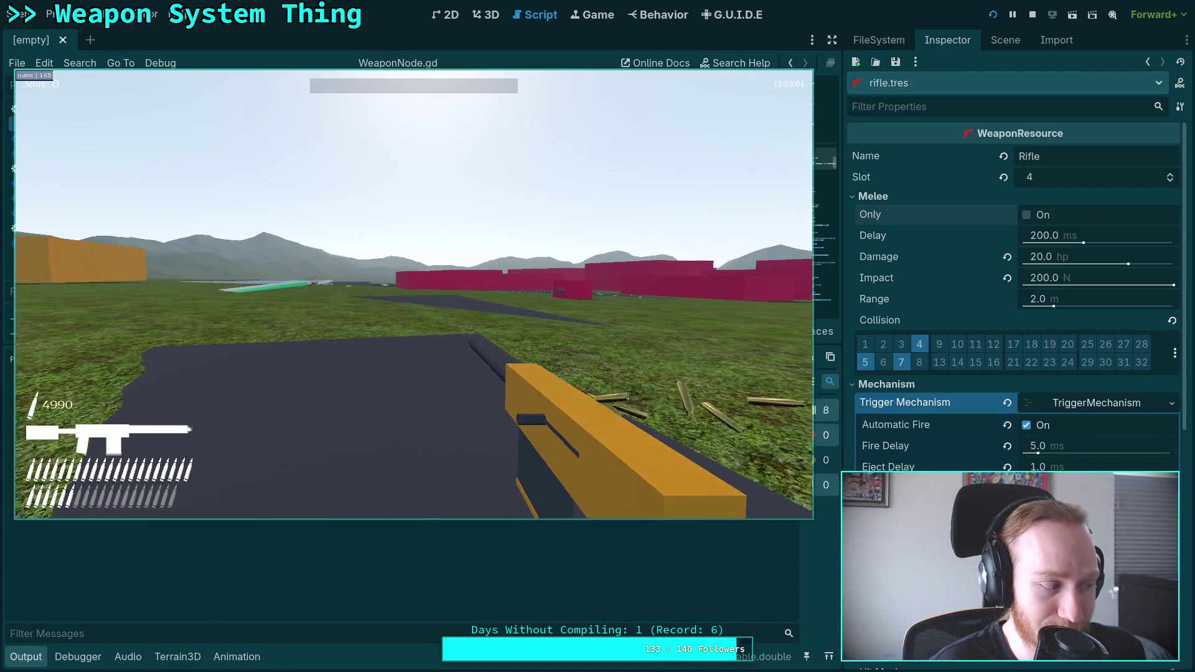
click(414, 294)
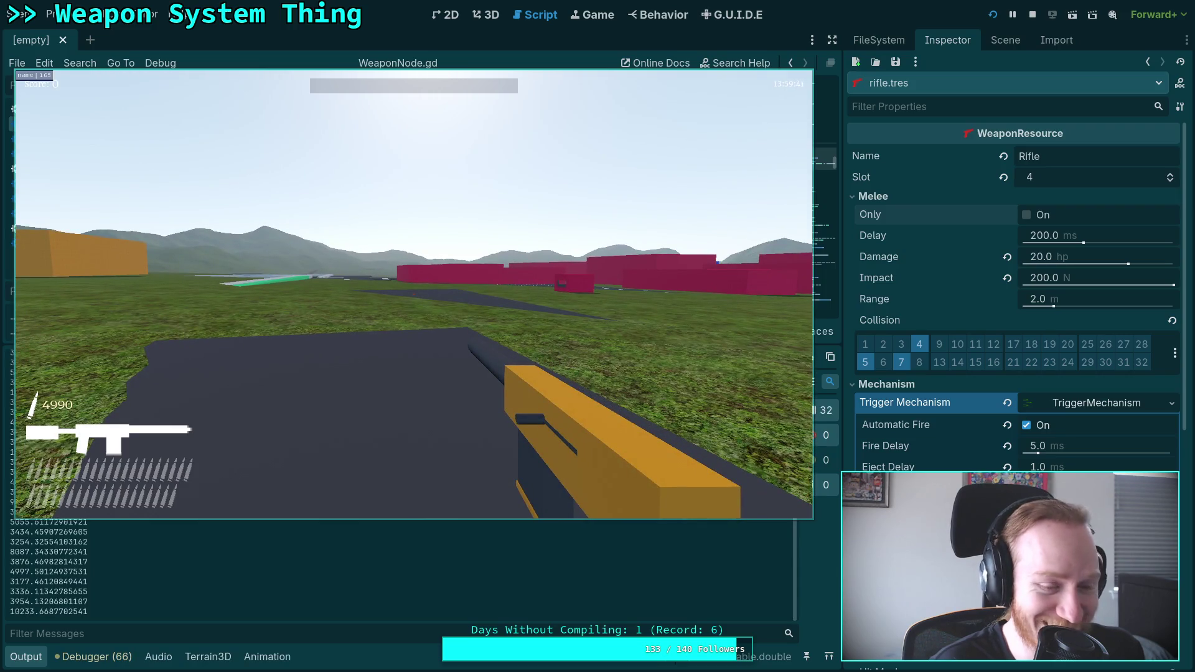
key(Escape)
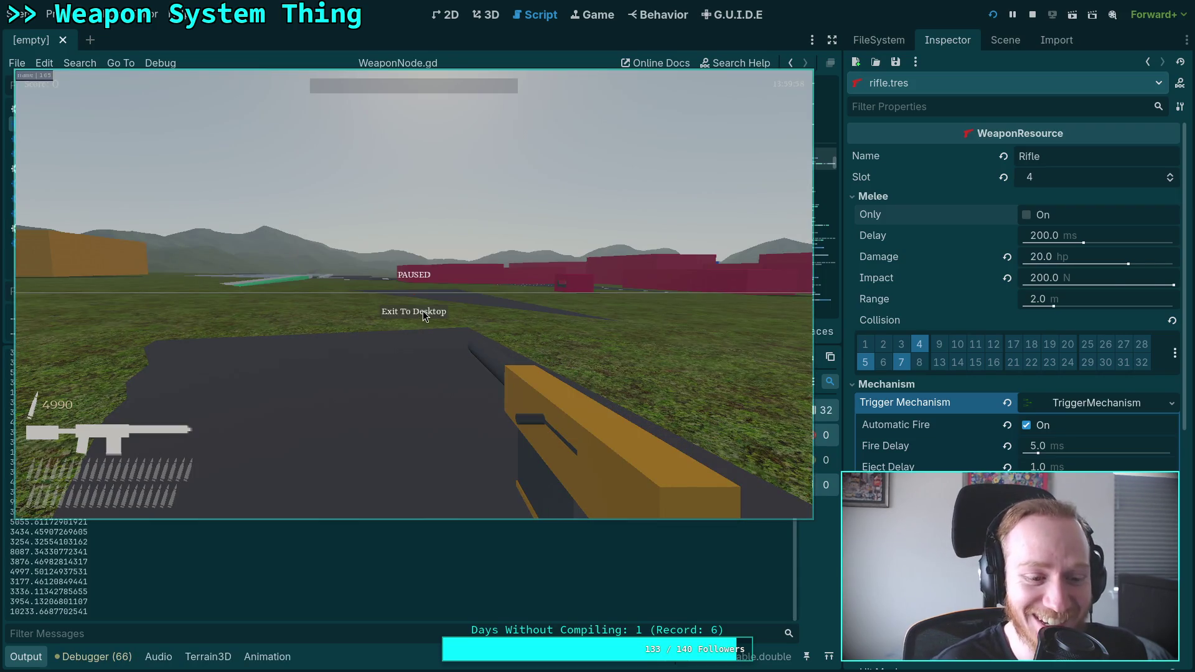
click(423, 311)
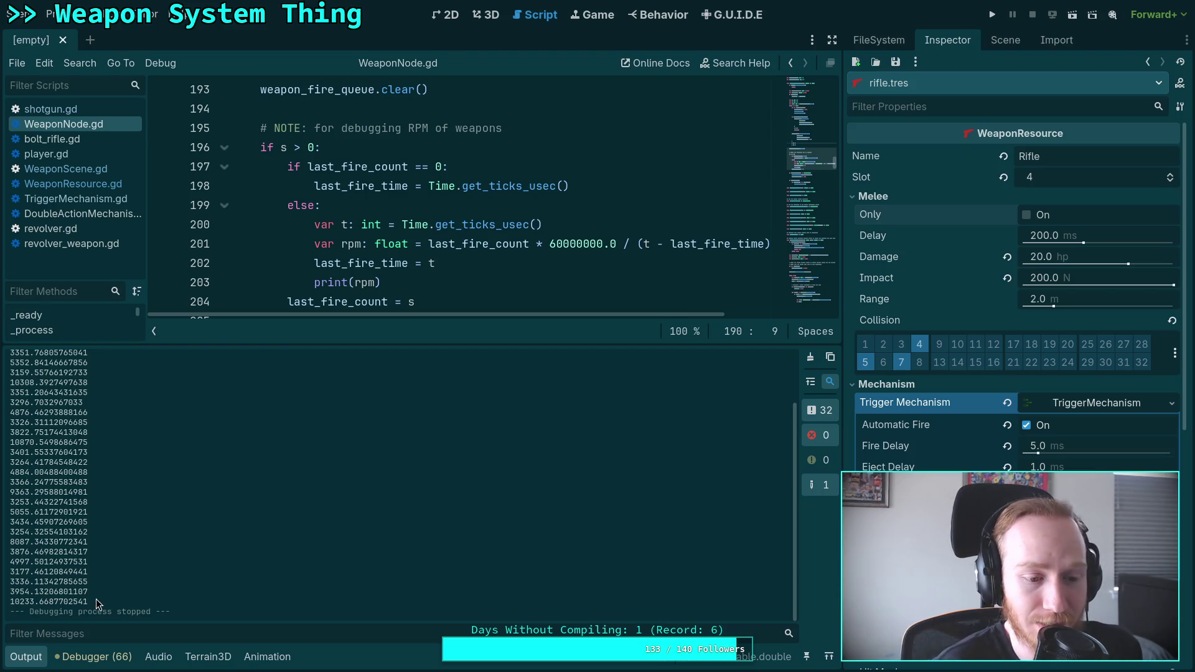
Step: Copy the newly printed RPM samples from Godot's Output and move to the Python terminal
mouse_move(93, 600)
mouse_down()
mouse_move(22, 481)
mouse_move(20, 358)
mouse_move(20, 380)
mouse_move(8, 369)
mouse_up()
key(ctrl+c)
right_click(27, 371)
click(47, 380)
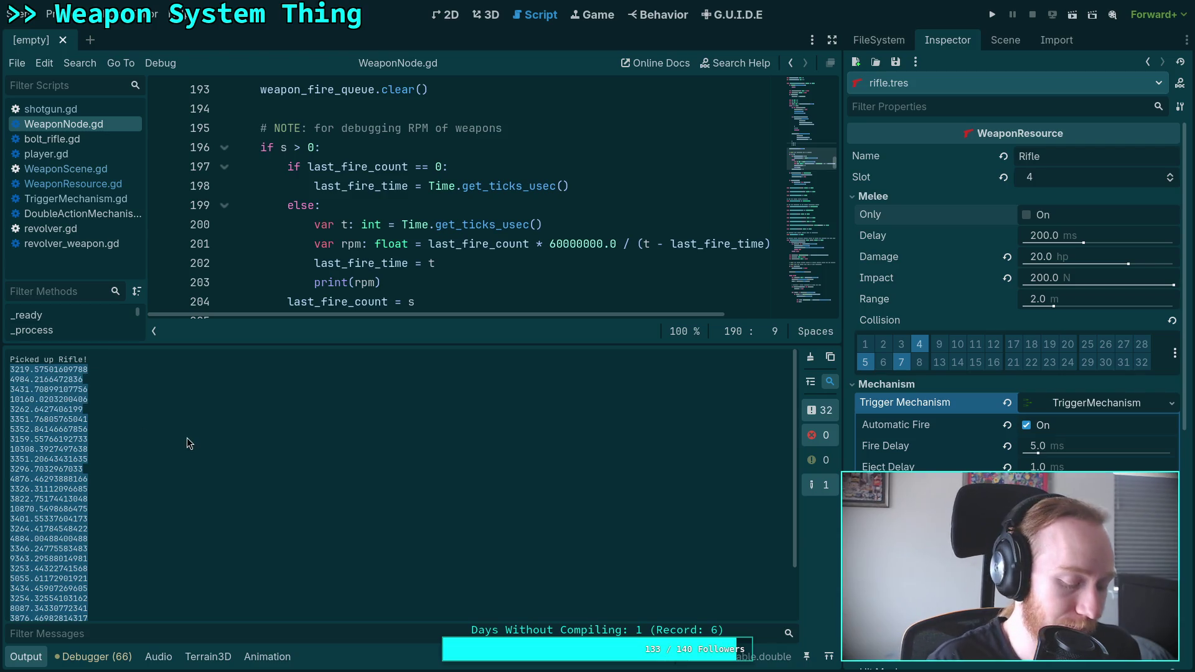
key(super+4)
Step: Paste the new RPM samples into ts as a split list and inspect it
text(ts = """)
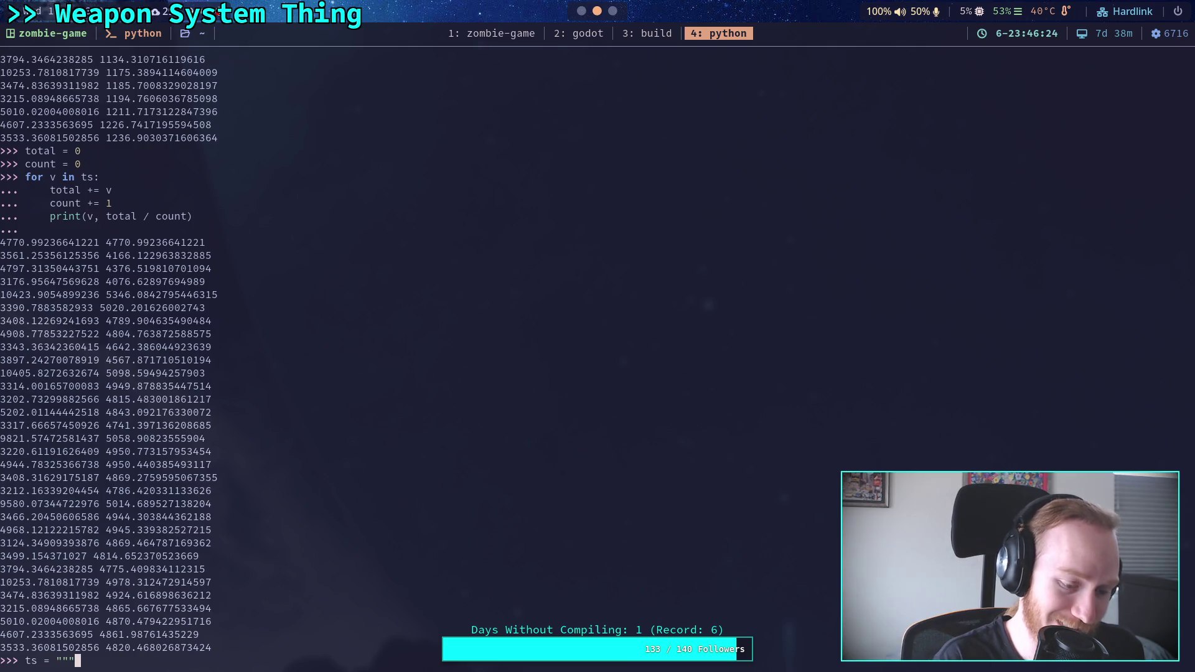
key(ctrl+shift+v)
key(BackSpace)
text(")
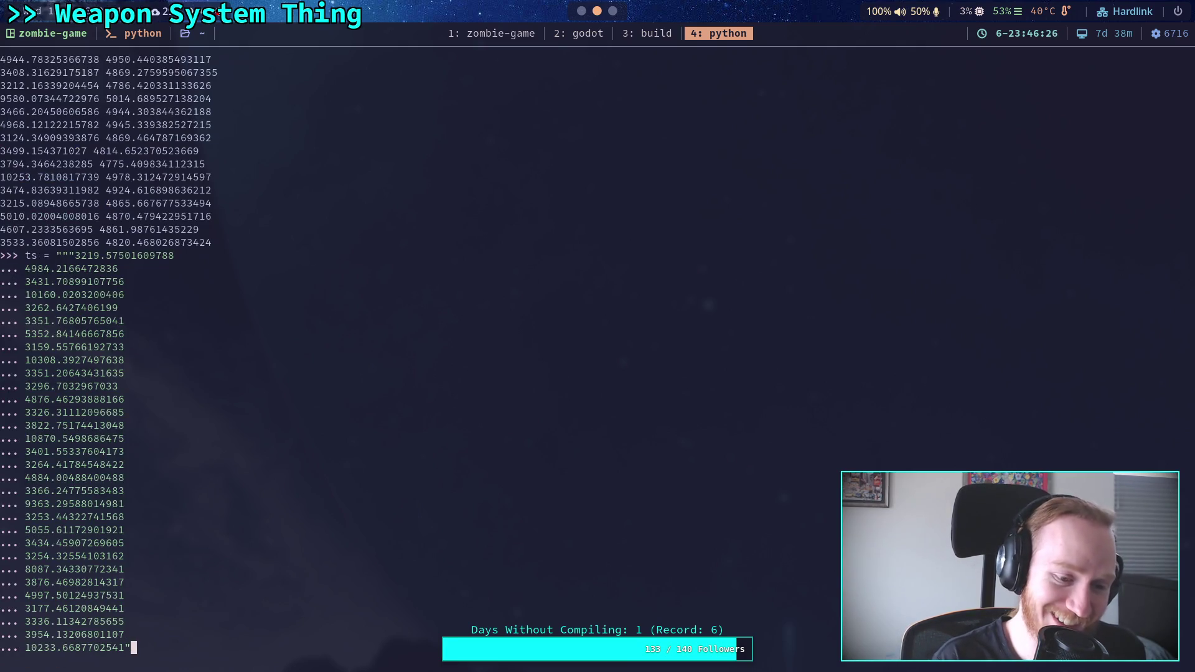
text("".split)
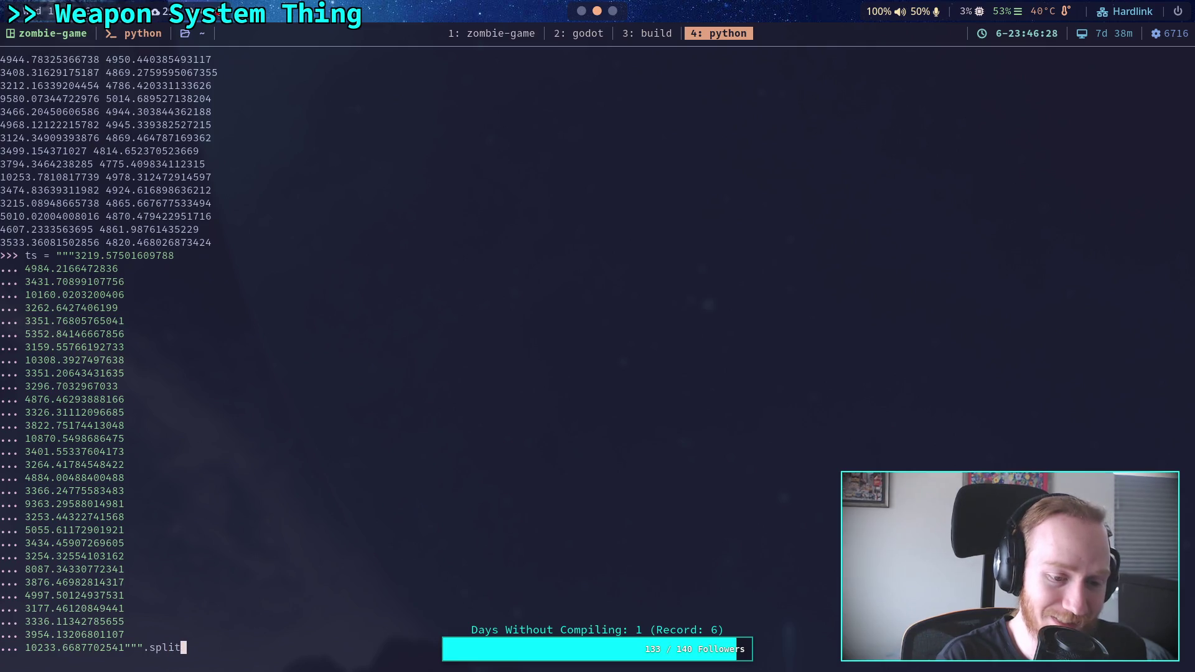
text(()
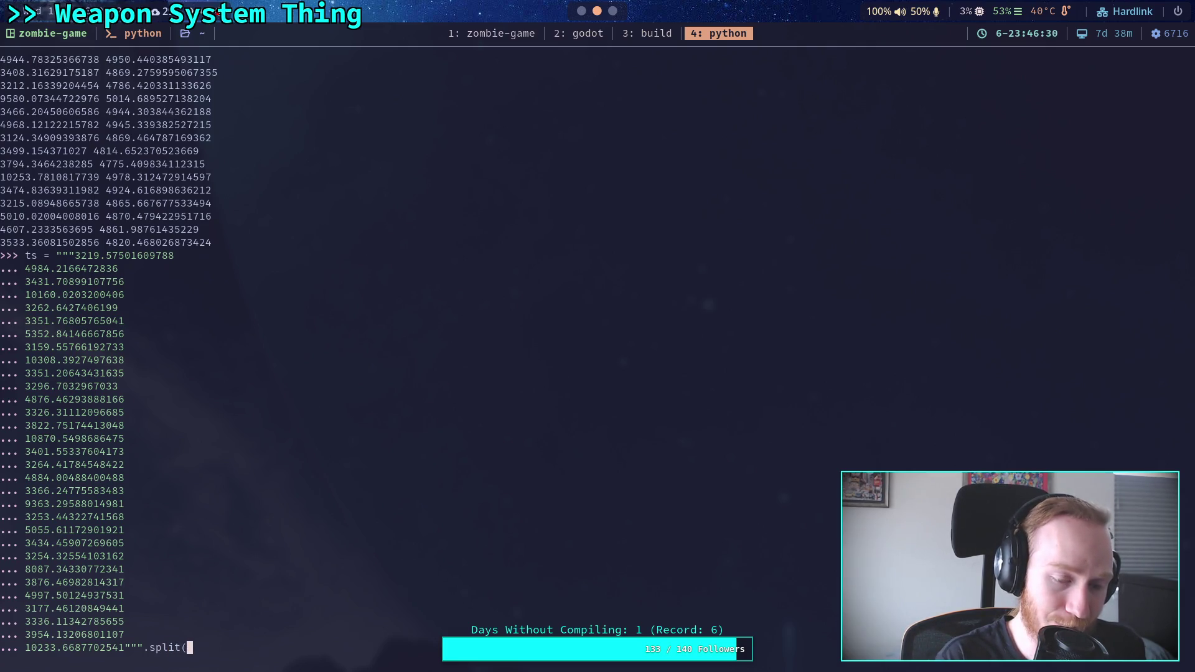
text())
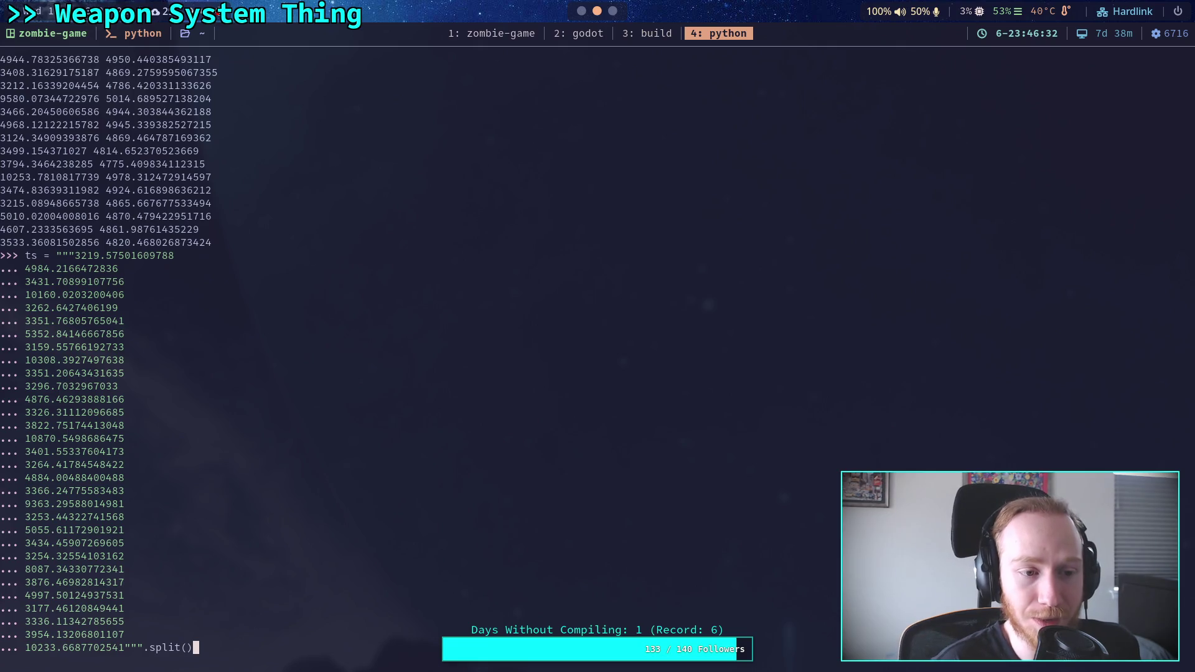
key(Return)
text(ts)
key(Return)
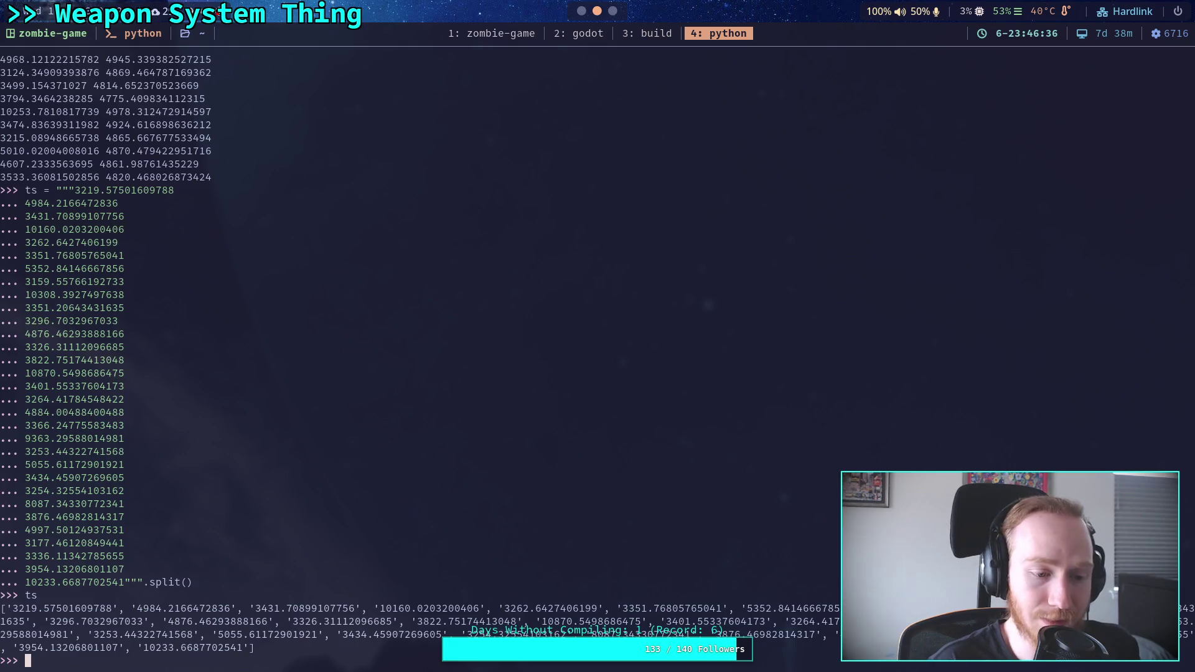
Step: Convert the ts samples to floats and re-enter the running-average loop
key(Up)
key(Up)
key(Up)
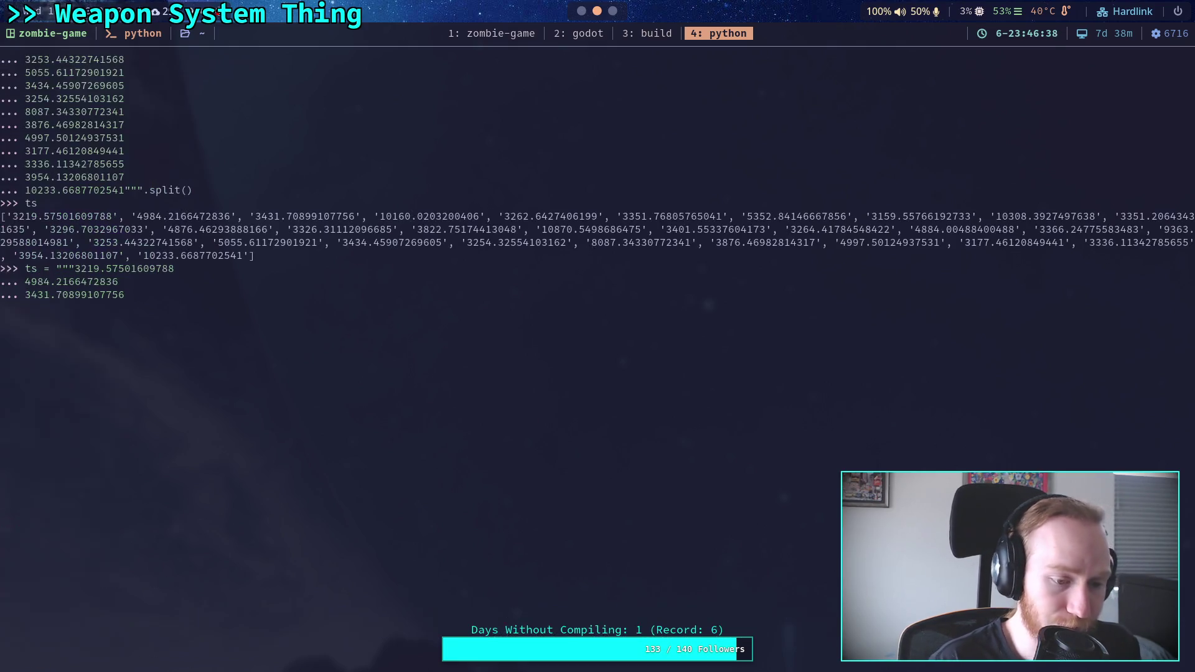
key(Down)
key(Down)
key(Down)
key(Up)
key(Up)
key(Up)
key(Down)
key(Down)
key(Return)
key(Up)
key(Up)
key(Up)
key(Up)
key(Up)
key(Up)
key(Up)
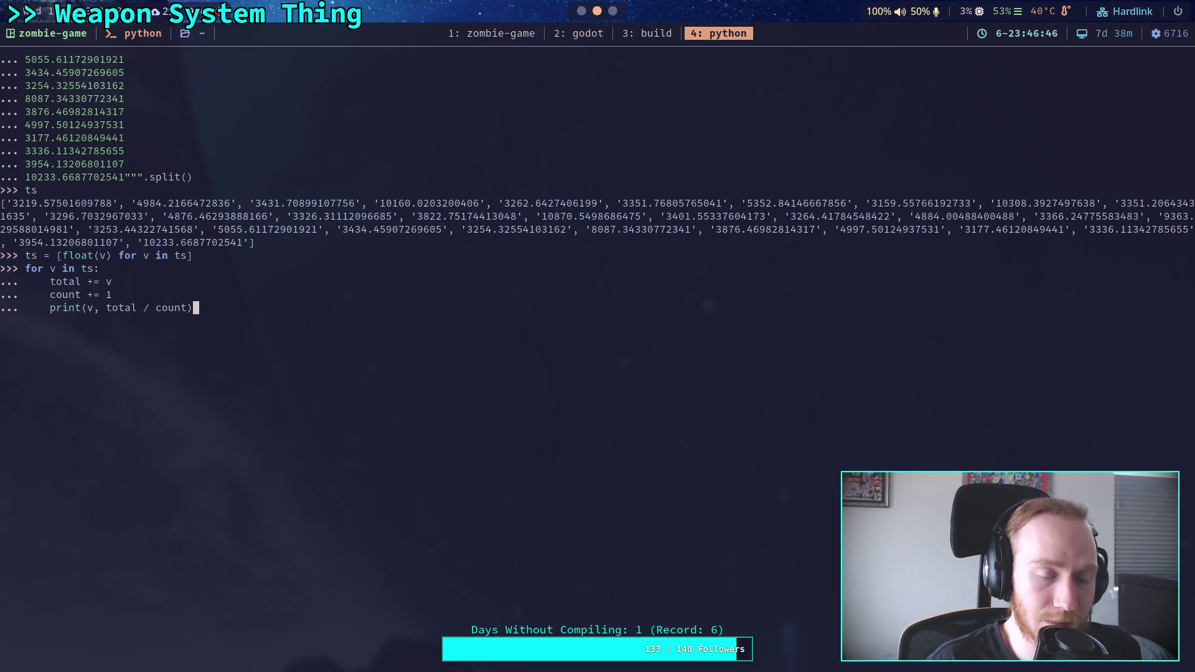
key(Return)
key(Return)
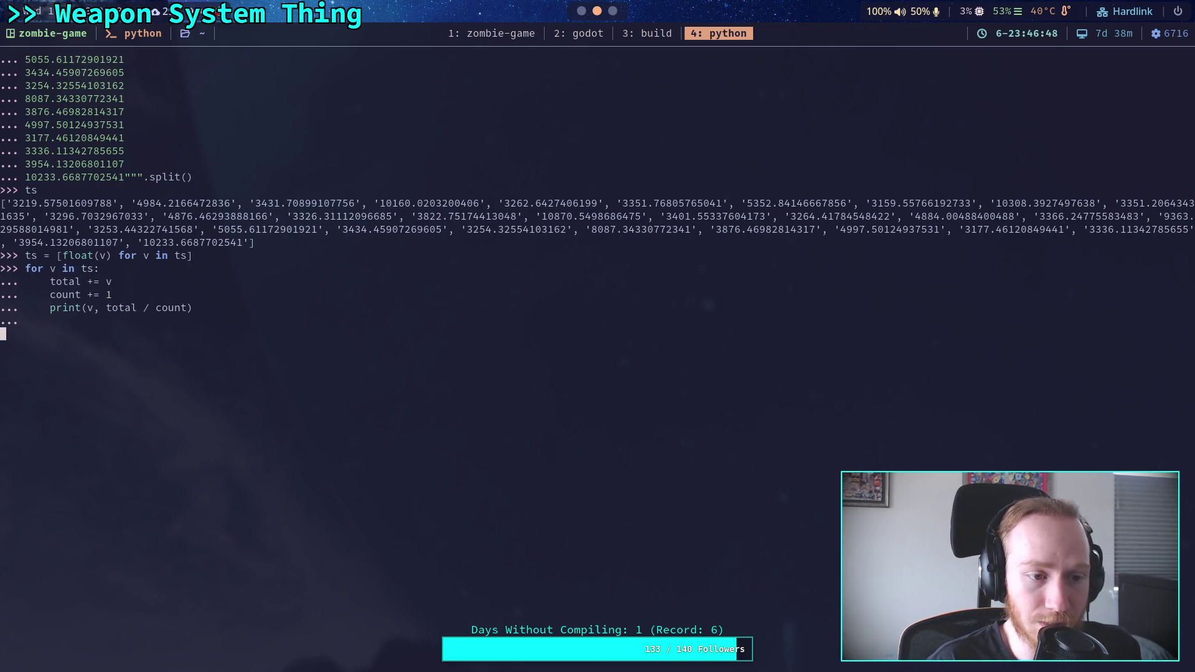
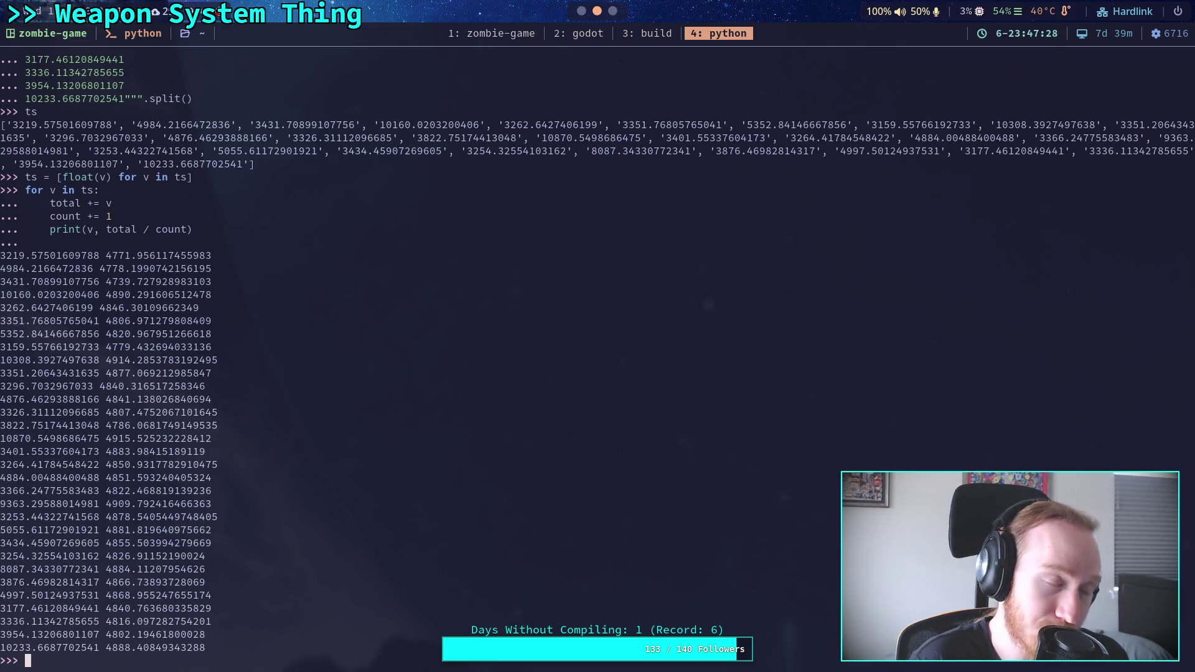
Step: Back in the Godot editor, clear the Output panel's log
key(super+2)
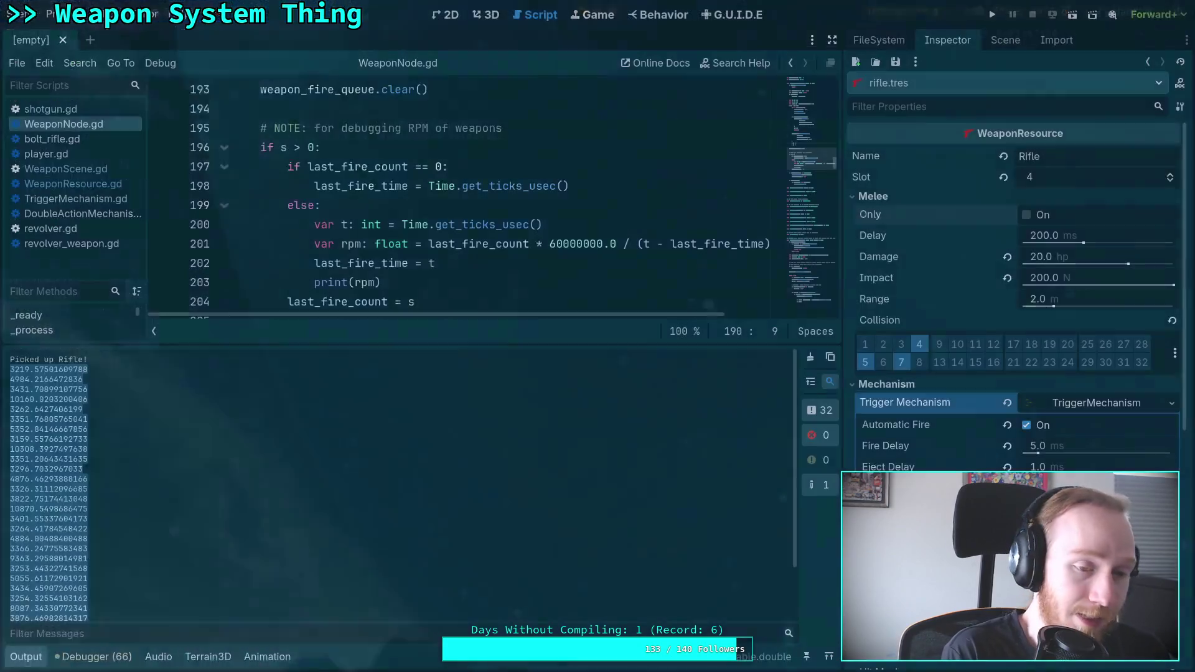
key(super+4)
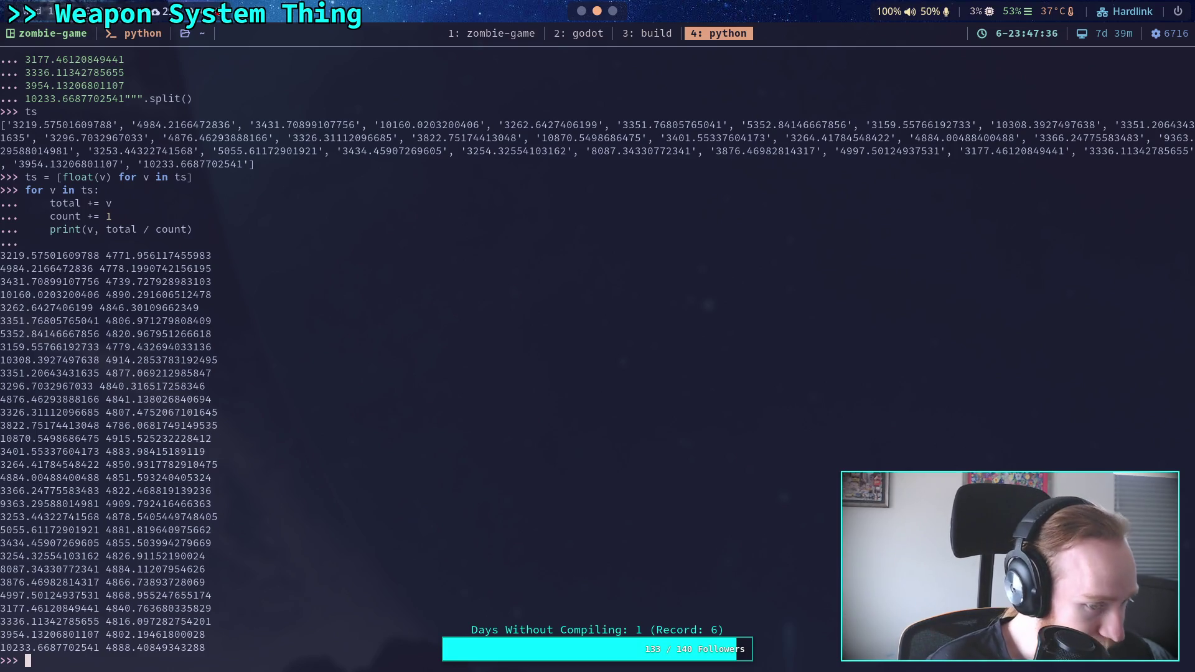
key(super+2)
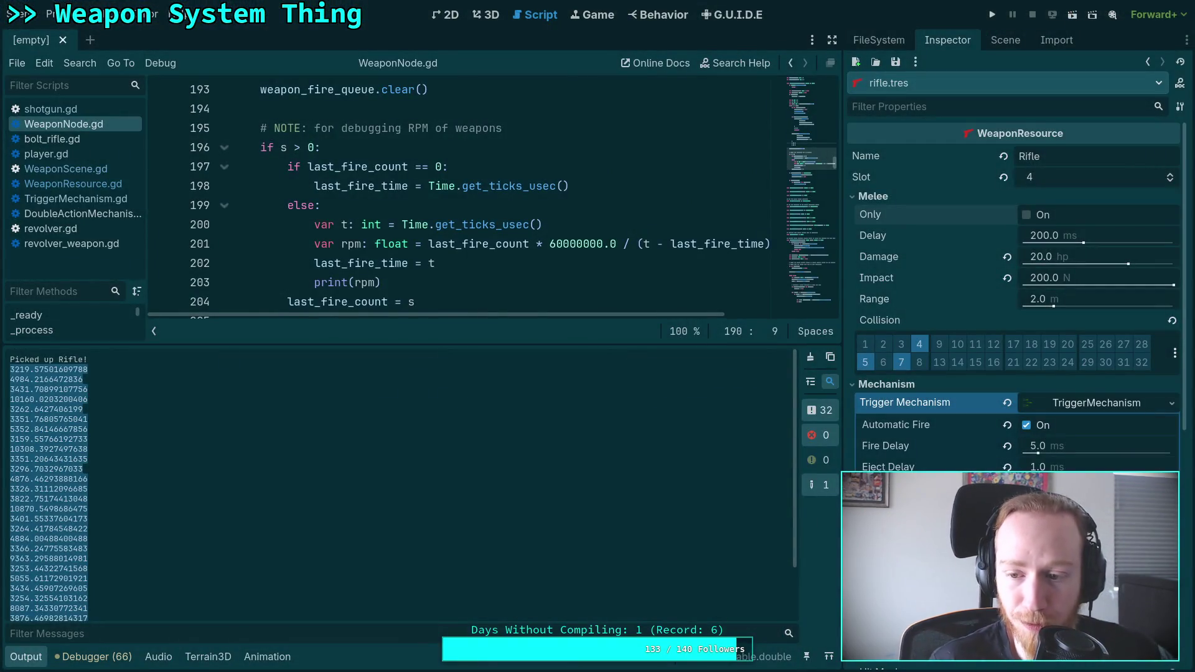
click(24, 656)
click(25, 657)
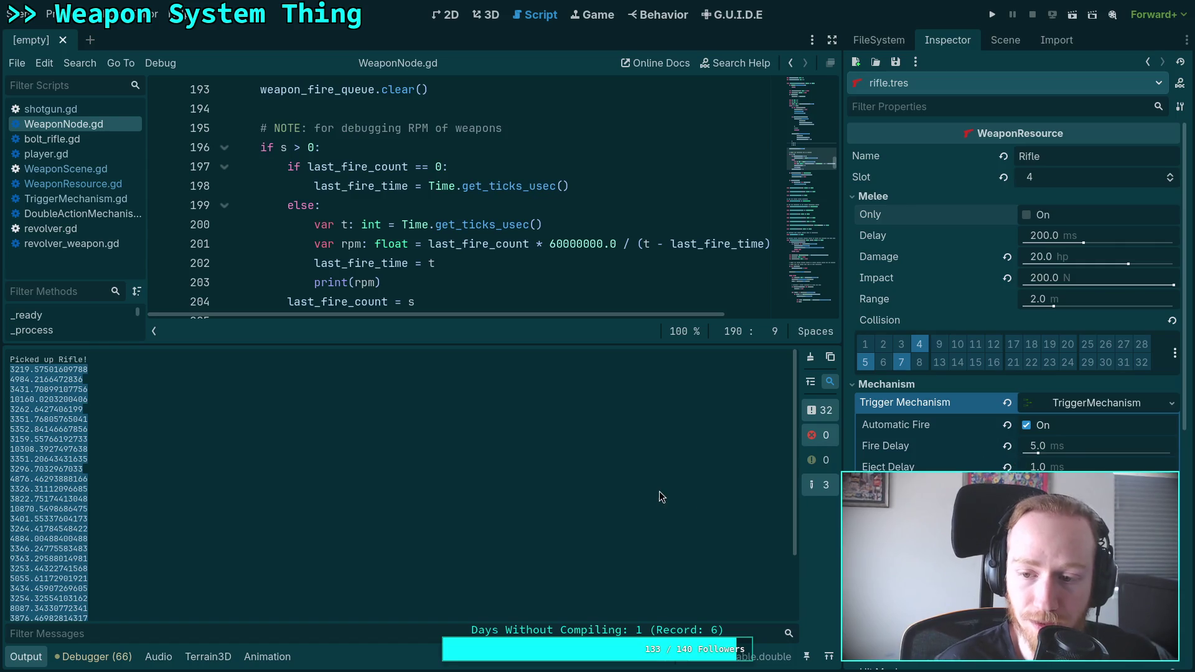
click(475, 474)
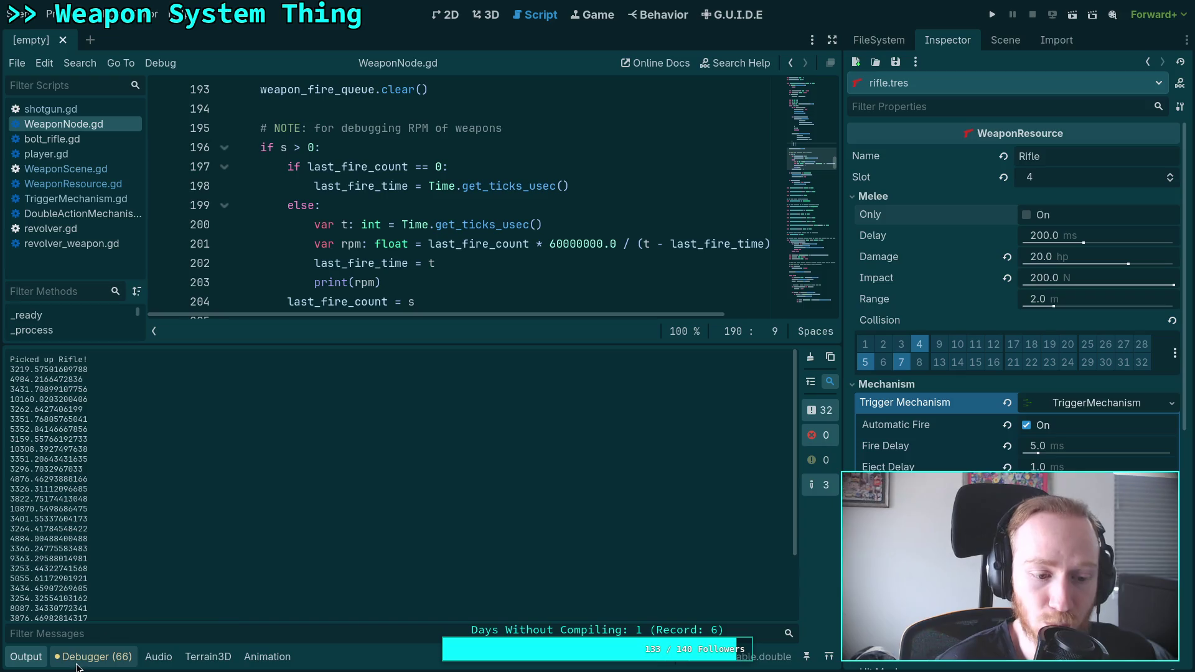
click(809, 357)
Step: Save the rifle.tres resource from the Inspector and run the project with F5
click(896, 61)
click(915, 82)
key(F5)
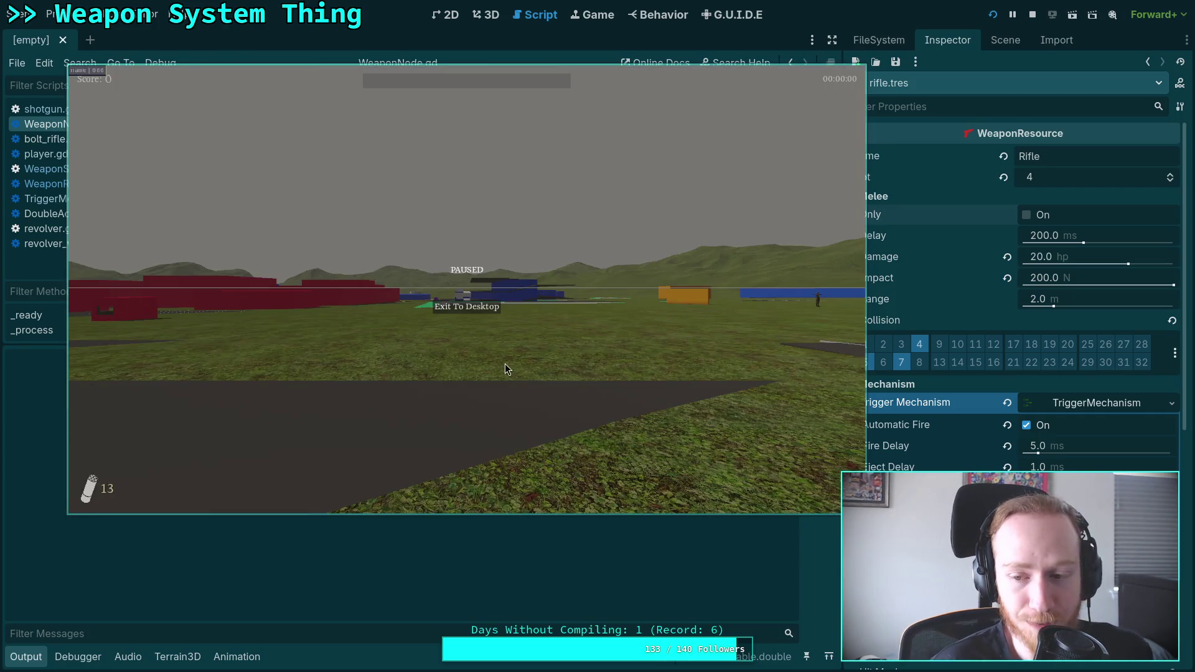
Step: Resume the game, pick up and reload the rifle, fire a full magazine, then exit to the editor
click(480, 358)
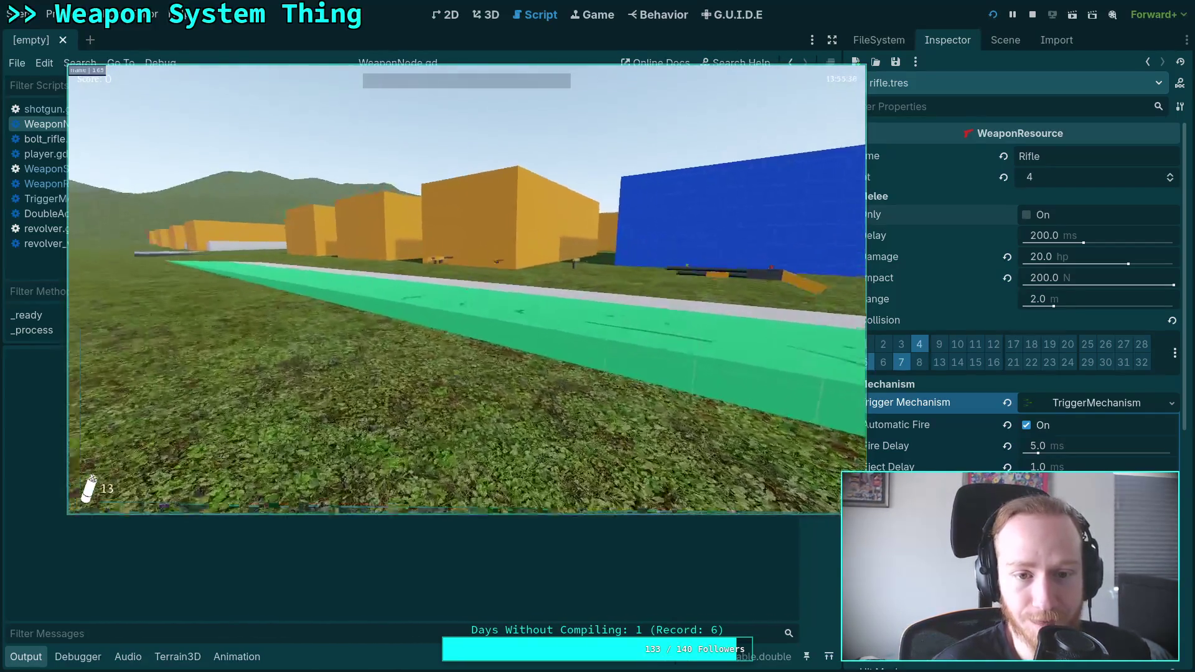
key(w)
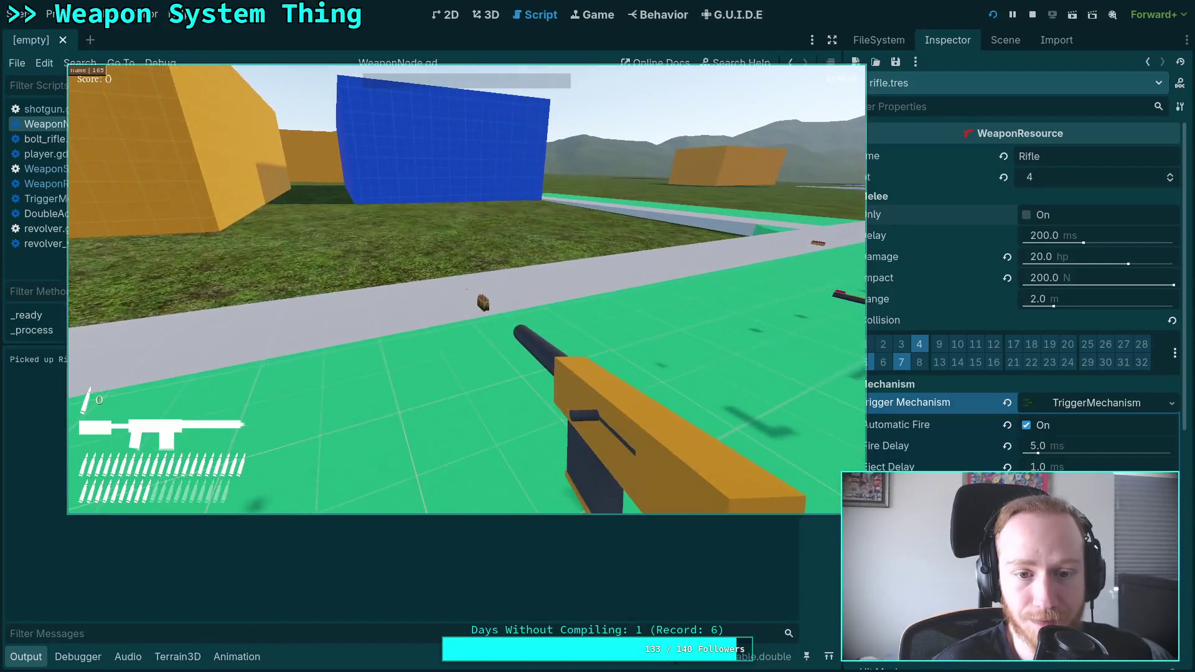
key(w)
key(r)
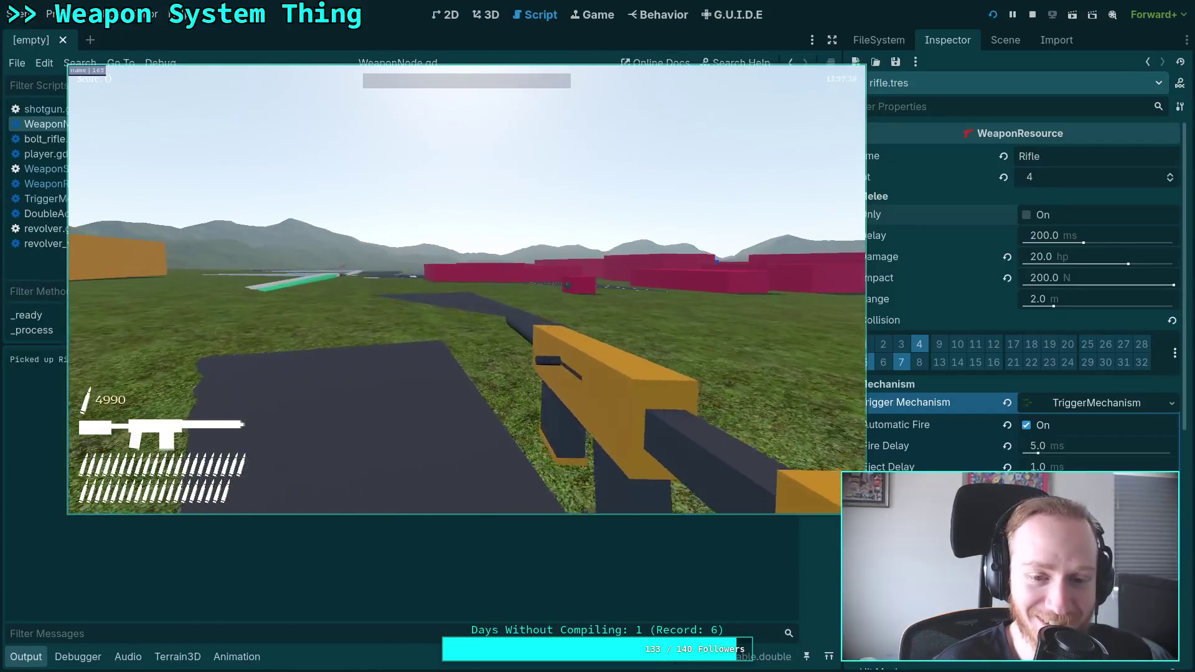
key(w)
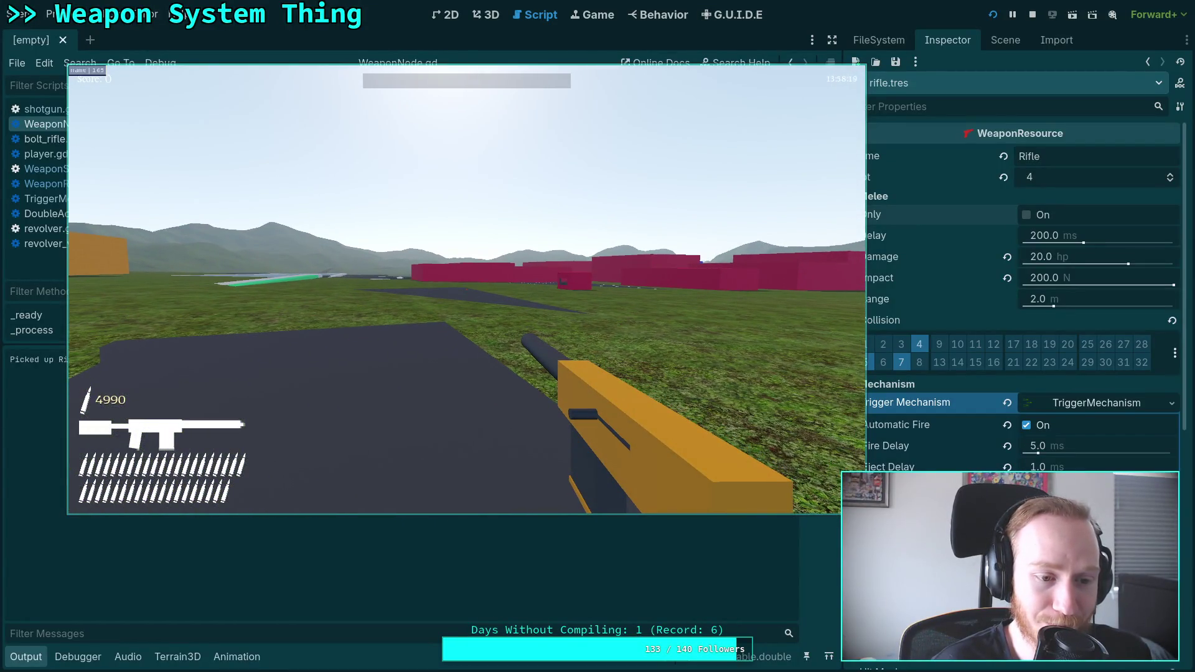
click(466, 290)
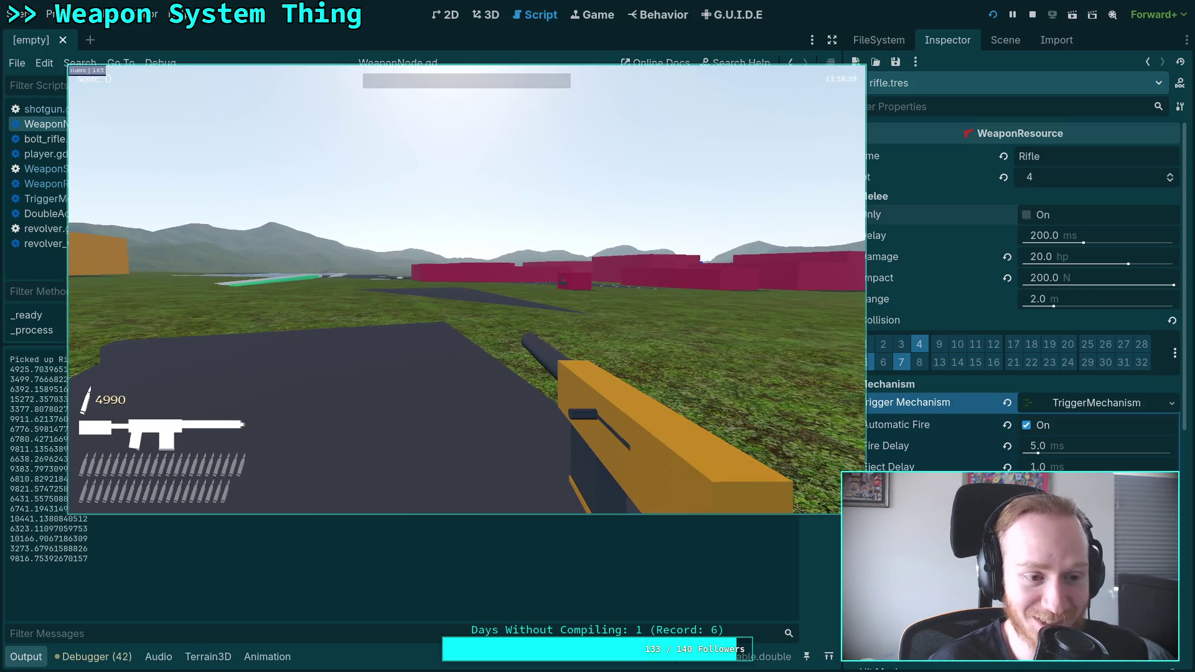
key(Escape)
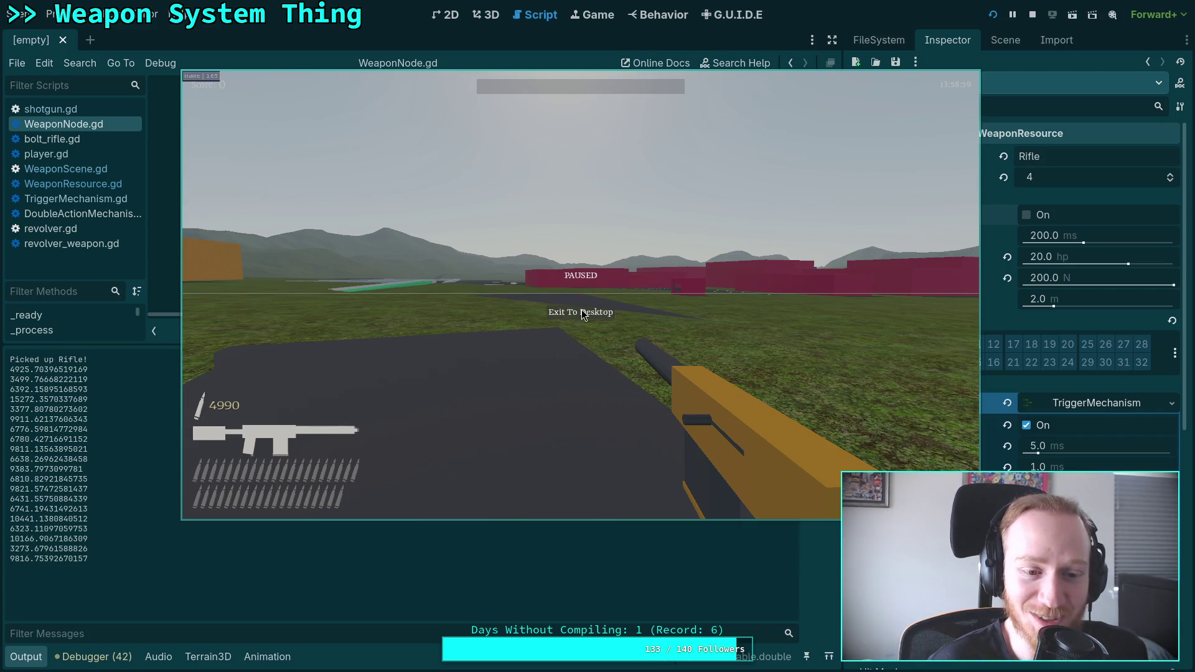
click(581, 312)
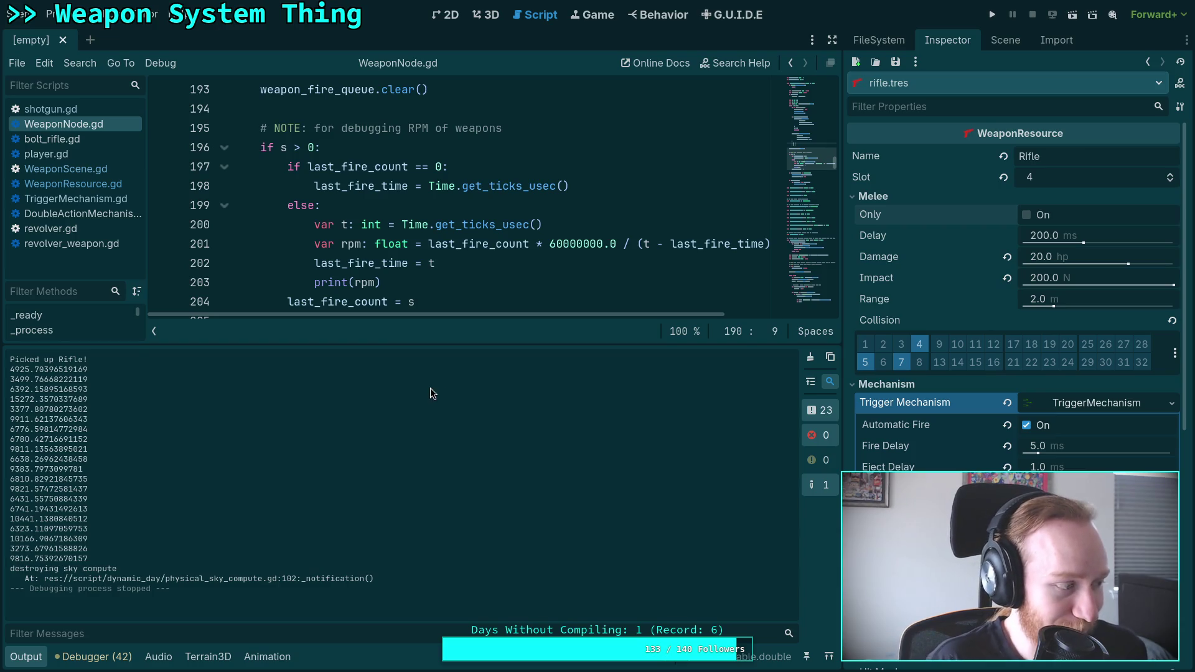
Step: Copy the logged timing numbers from the Output panel and switch to the Python terminal
mouse_move(90, 559)
mouse_down()
mouse_move(12, 461)
mouse_move(10, 369)
mouse_up()
key(ctrl+c)
right_click(71, 404)
click(94, 416)
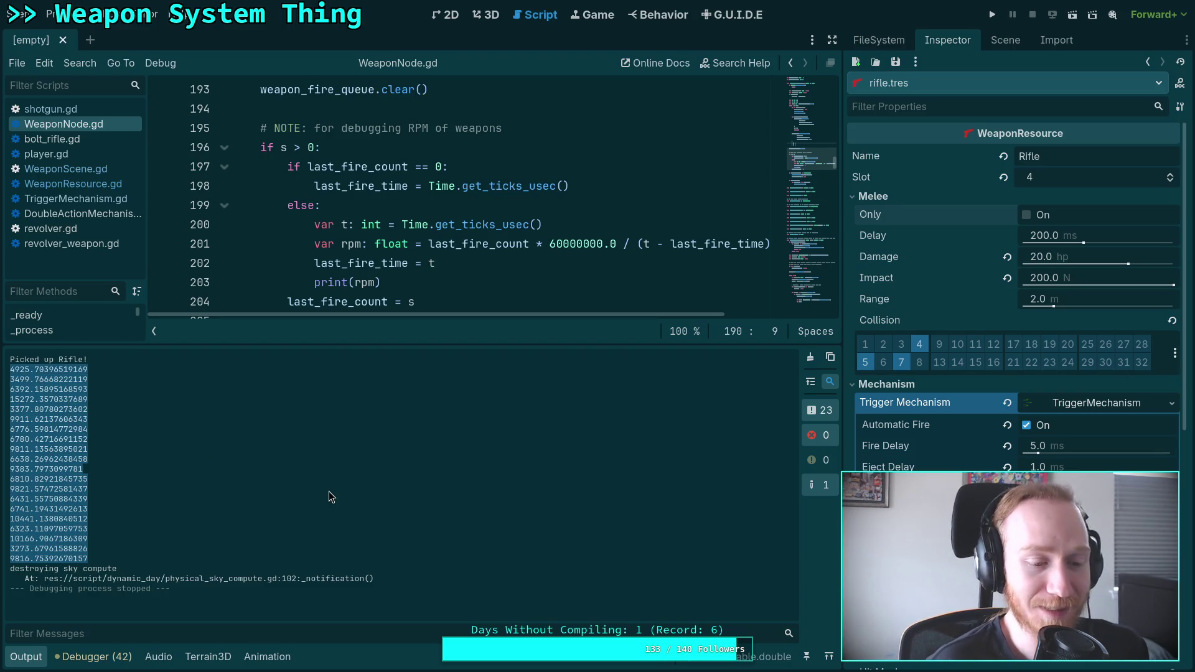
key(super+4)
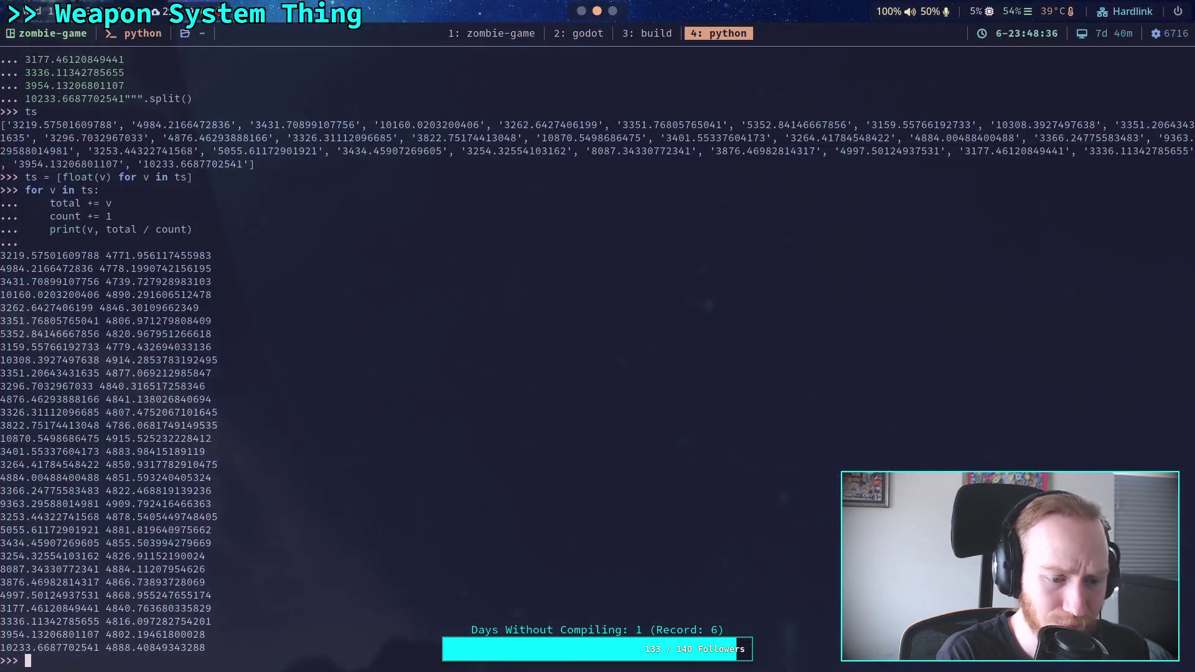
Step: Paste the copied numbers into ts = """...""".split() to get a list of strings
text(ts = )
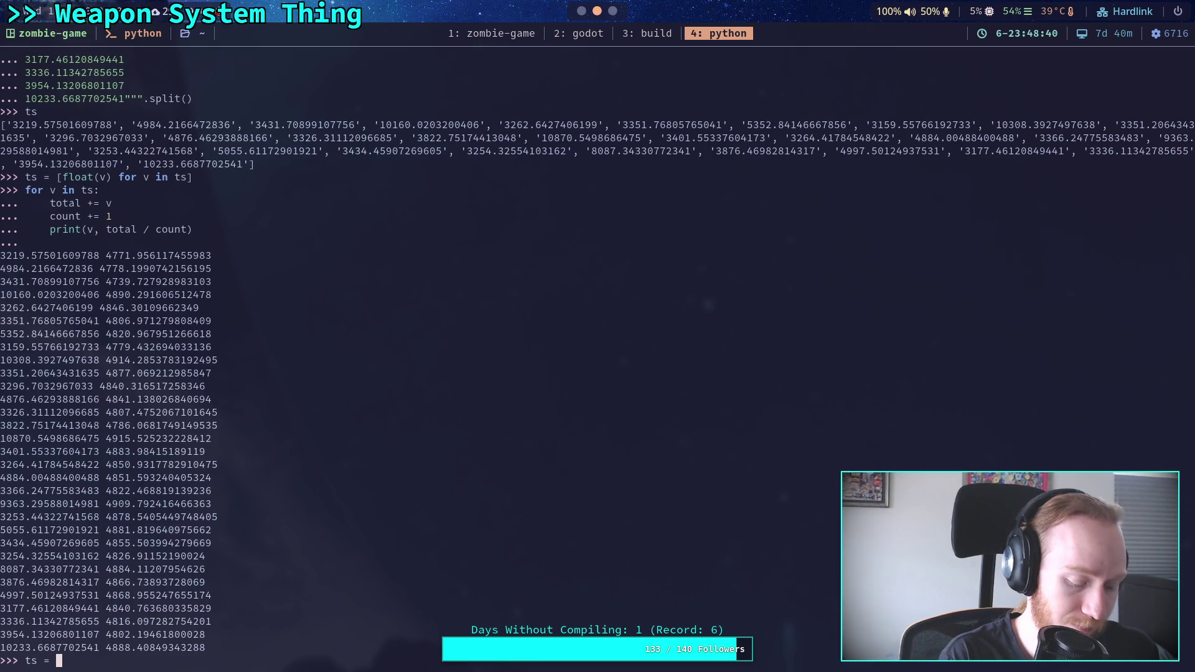
text(""")
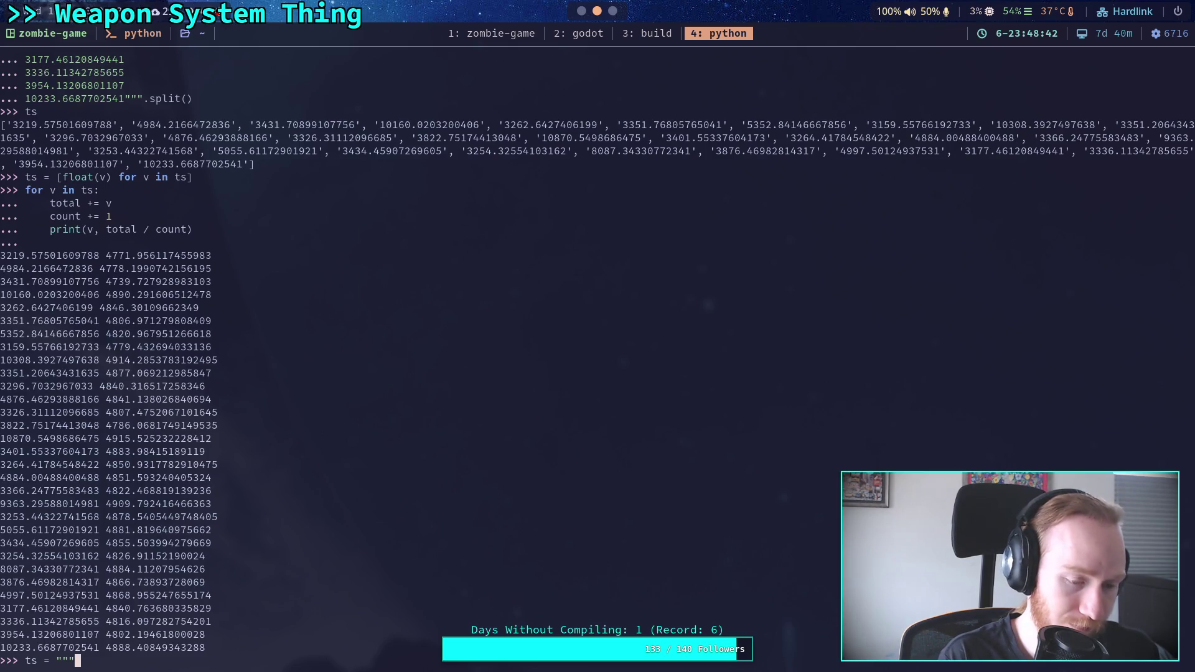
key(ctrl+shift+v)
key(BackSpace)
text(""")
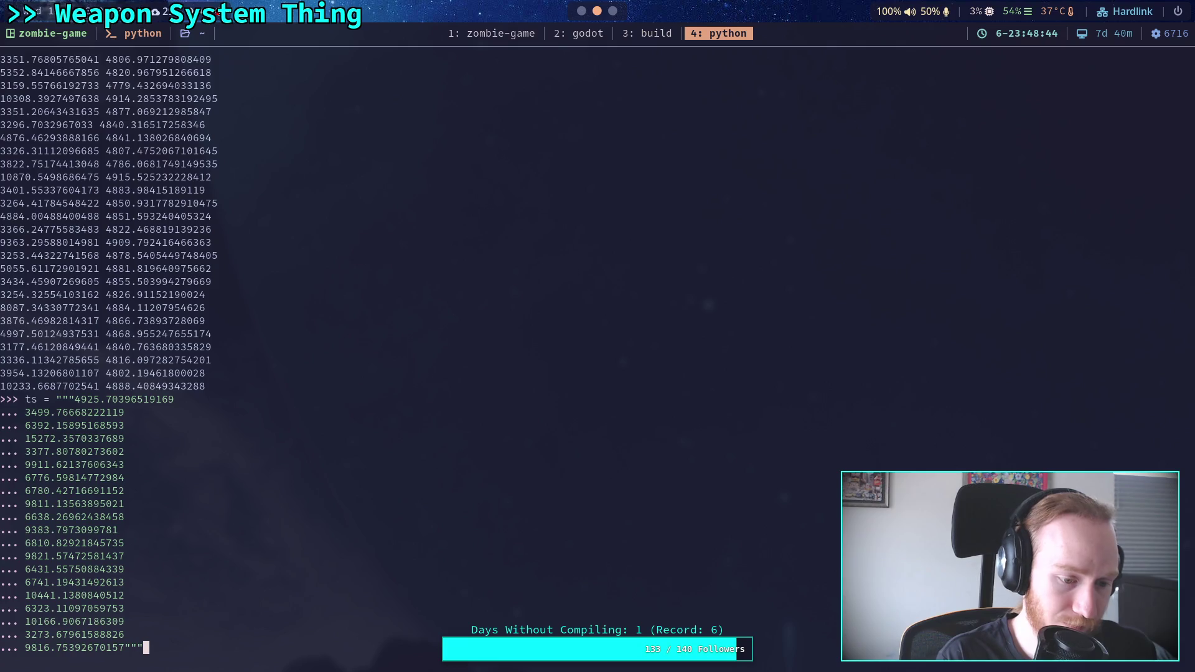
text(.split()
key(BackSpace)
key(BackSpace)
key(BackSpace)
text(lit())
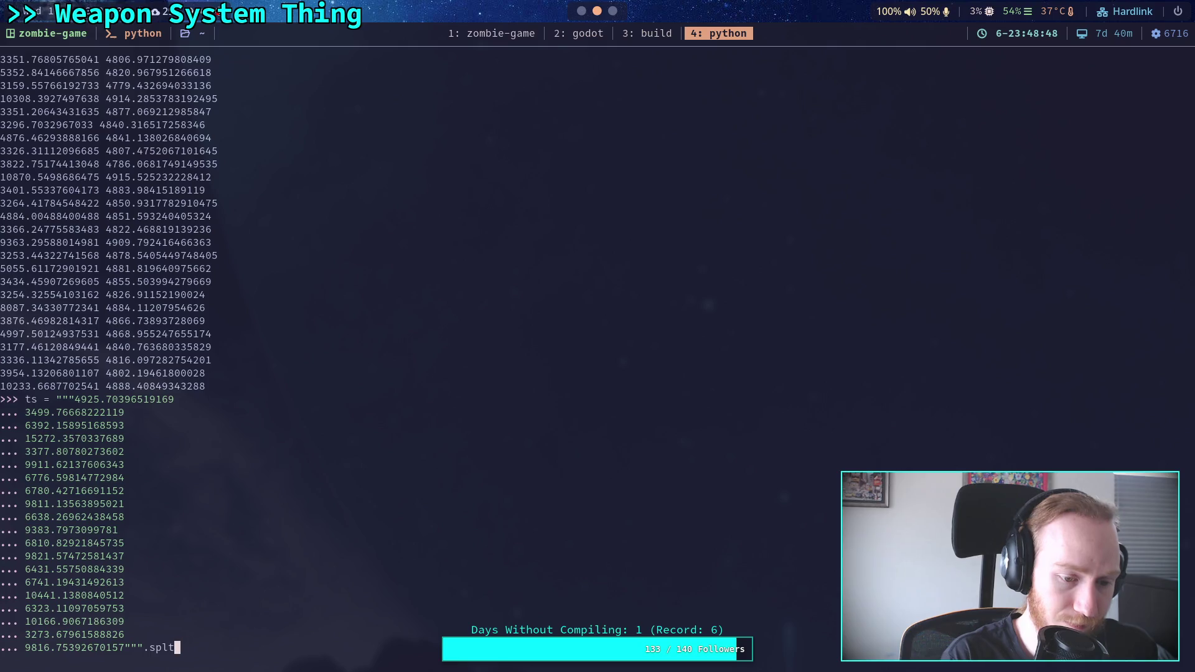
key(Return)
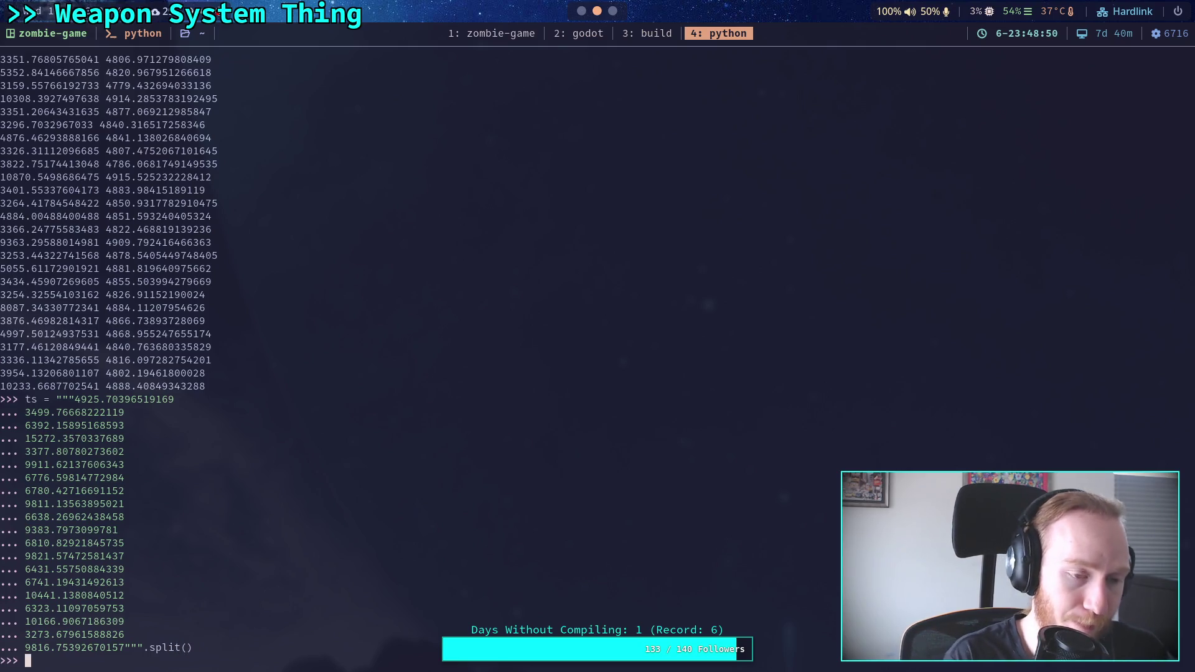
Step: Convert ts to floats, reset total and count to 0, and rerun the running-average loop
key(Up)
key(Up)
key(Up)
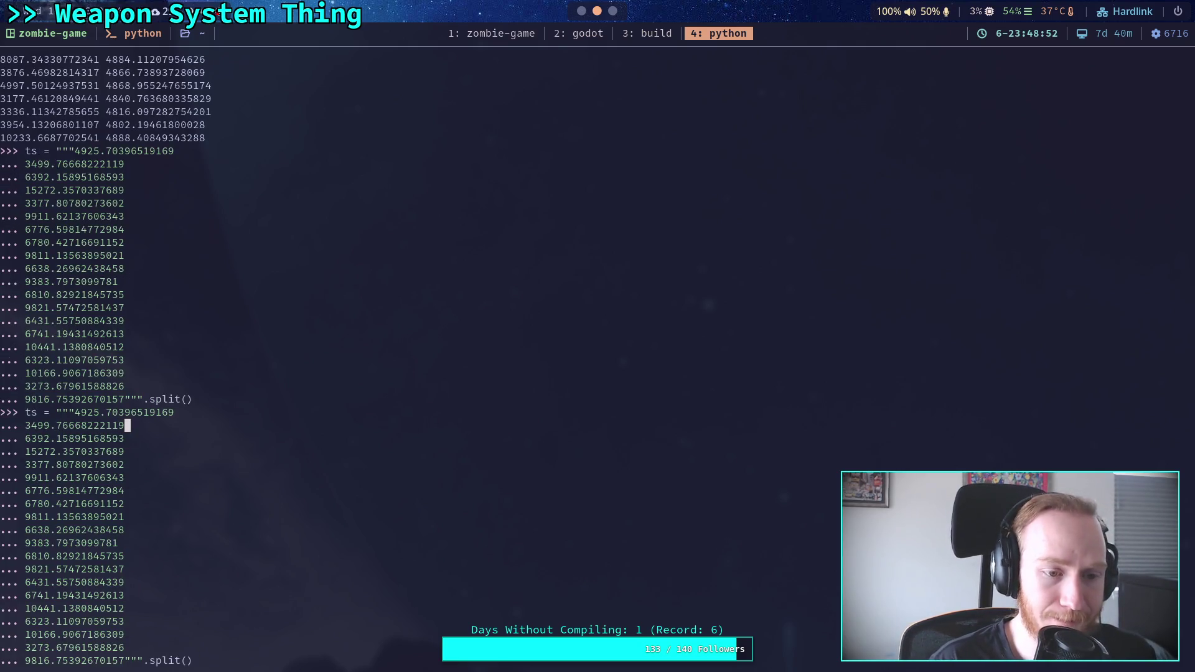
key(Up)
key(Return)
text(total = 0)
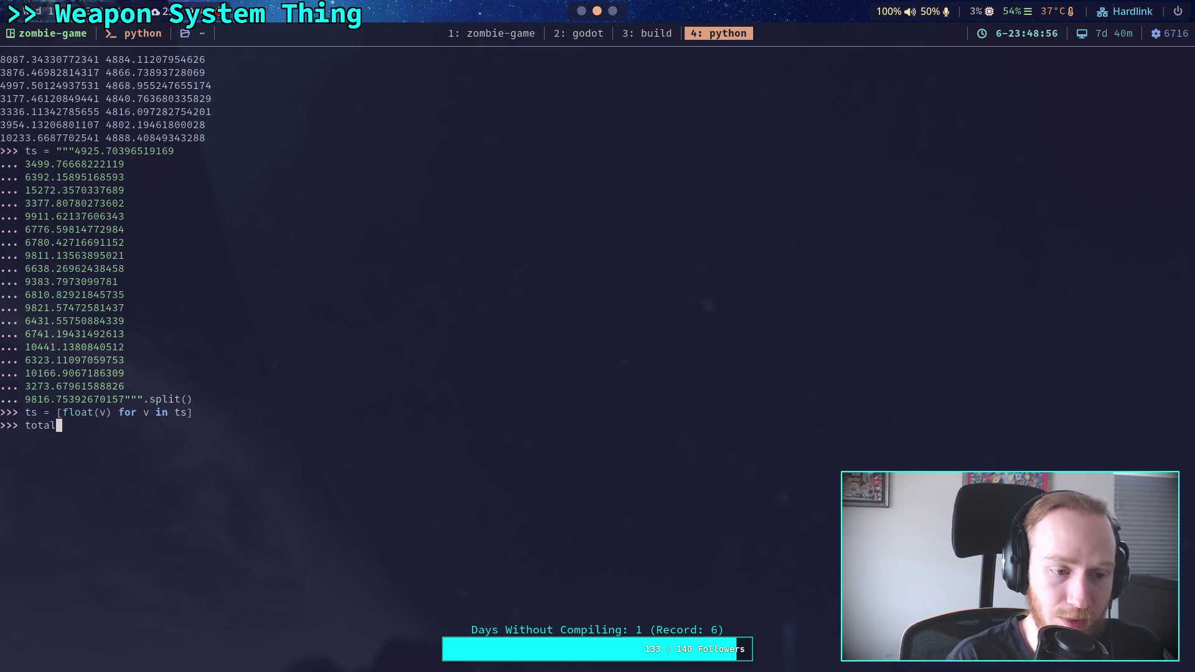
key(Return)
text(count = 0)
key(Return)
key(Up)
key(Up)
key(Up)
key(Up)
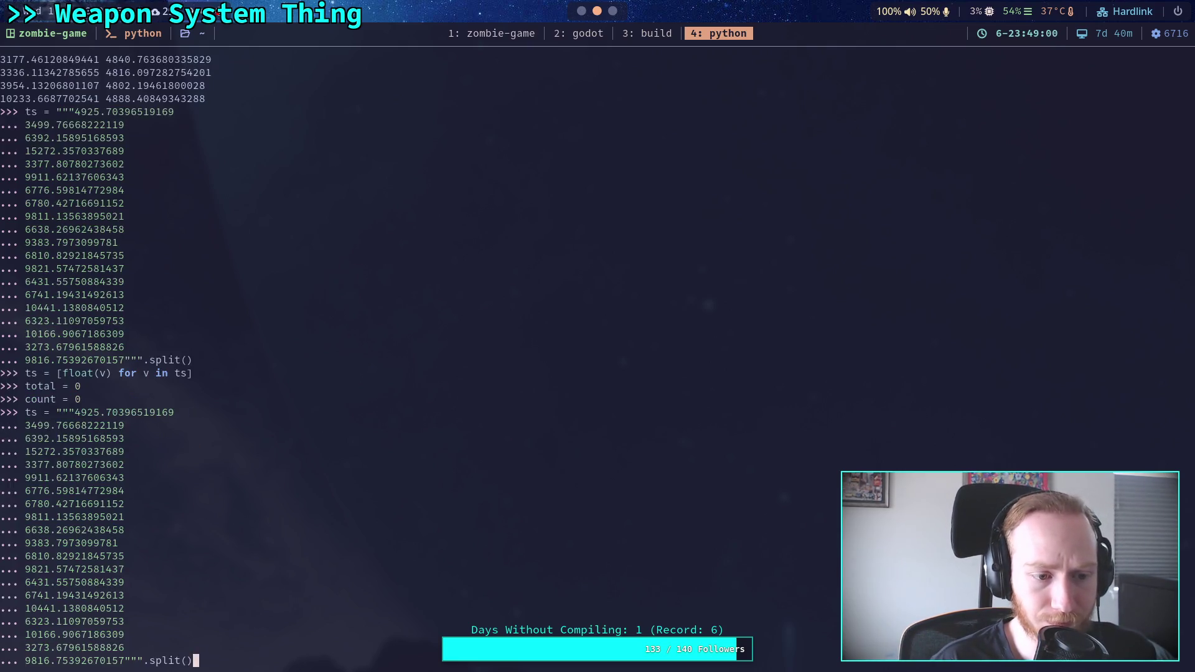
key(Up)
key(Up)
key(Return)
key(Return)
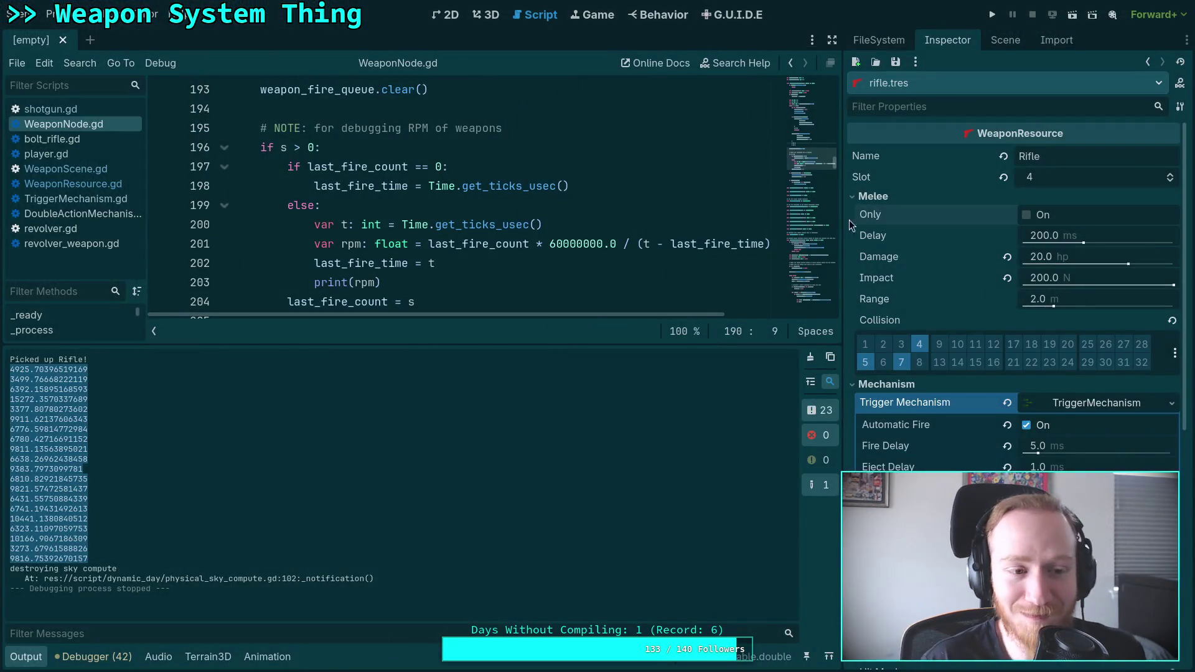
Step: Launch the game with F5, pick up and reload the rifle, fire a full magazine, then quit
key(F5)
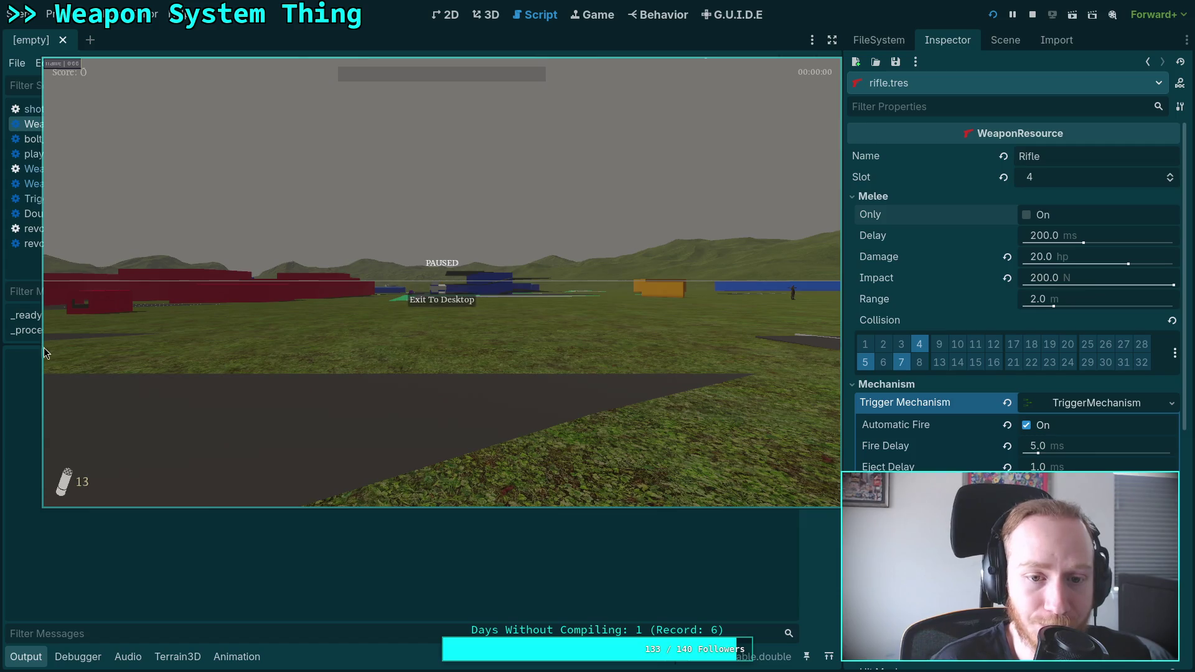
key(w)
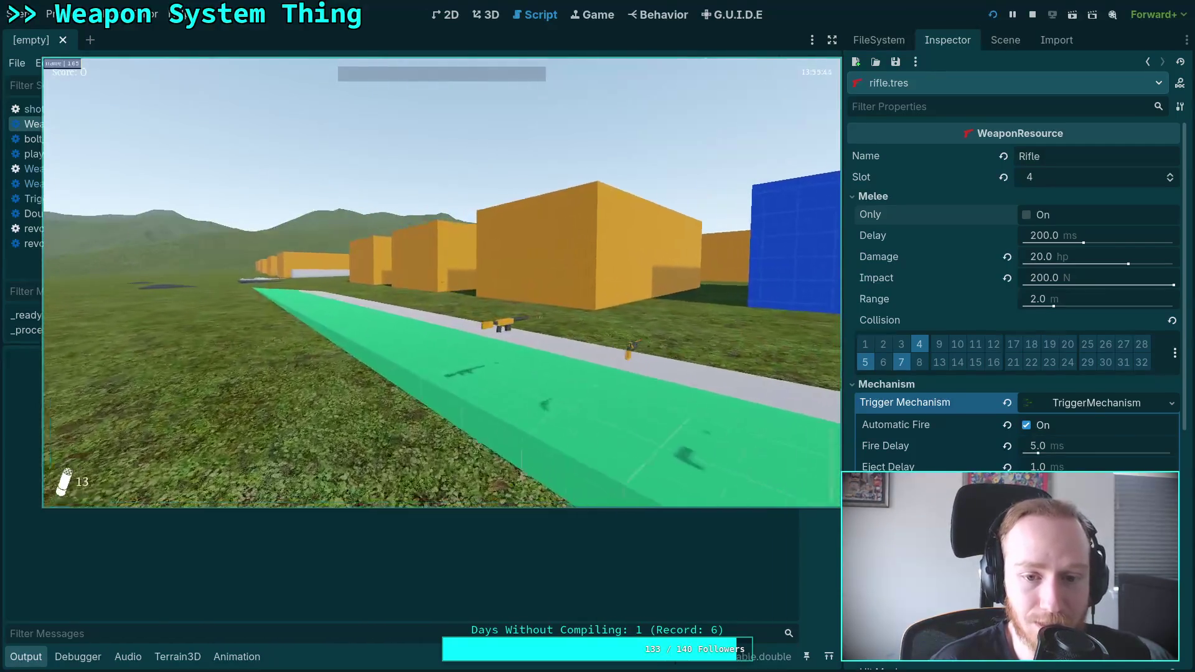
key(w)
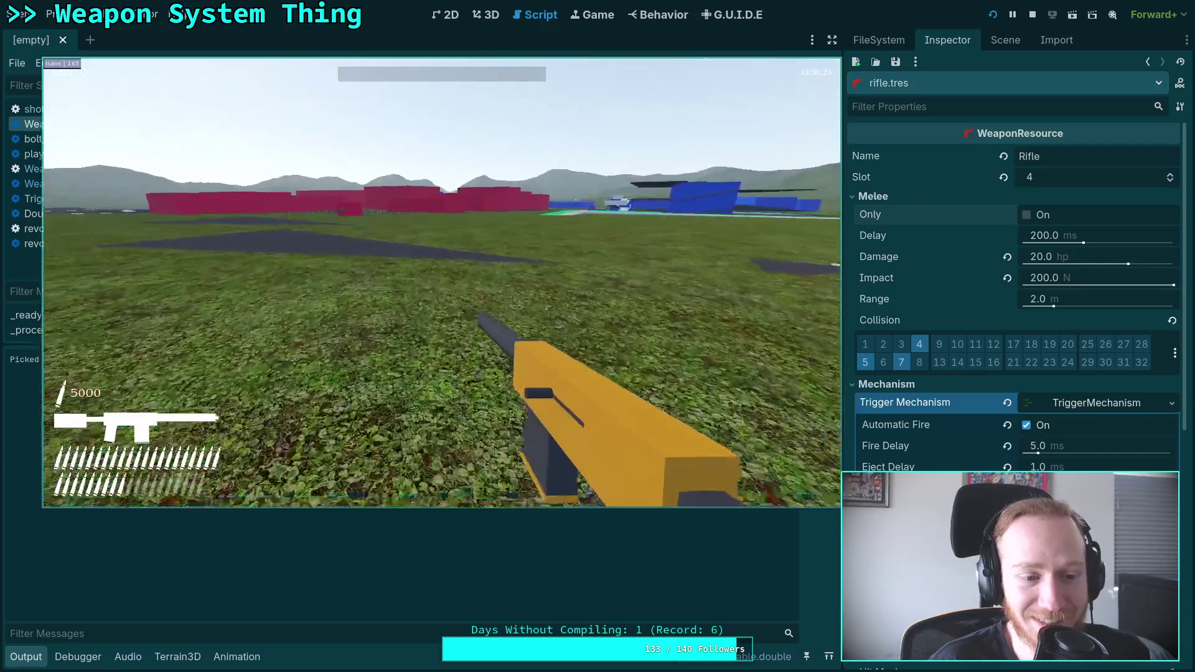
key(r)
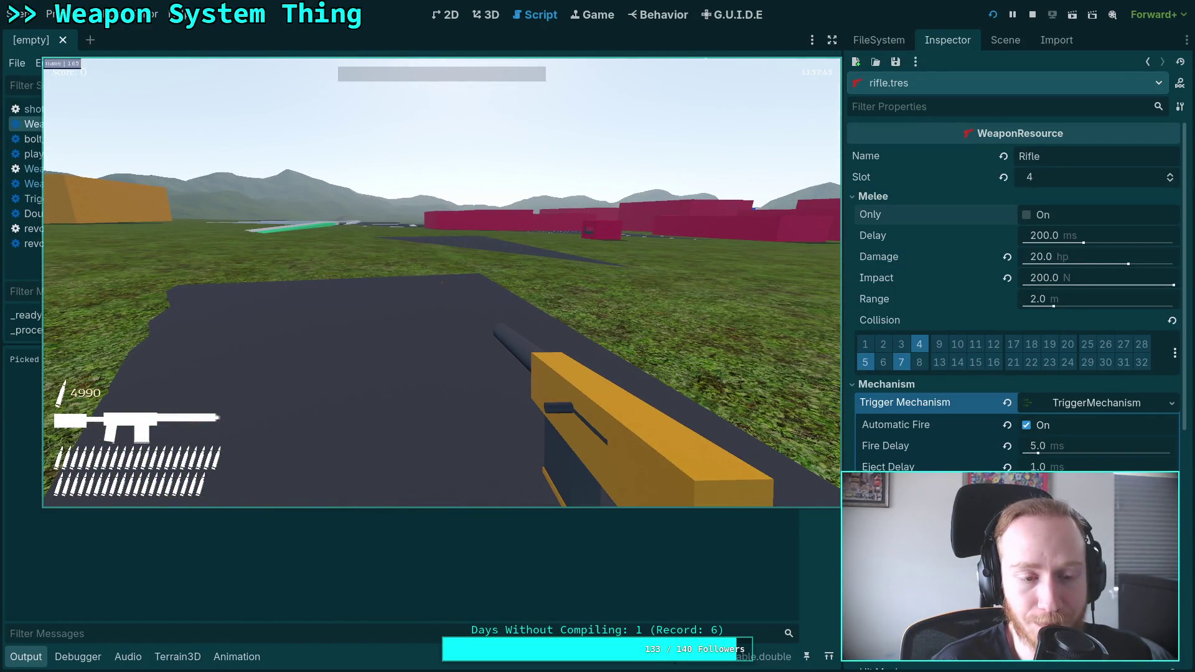
click(442, 282)
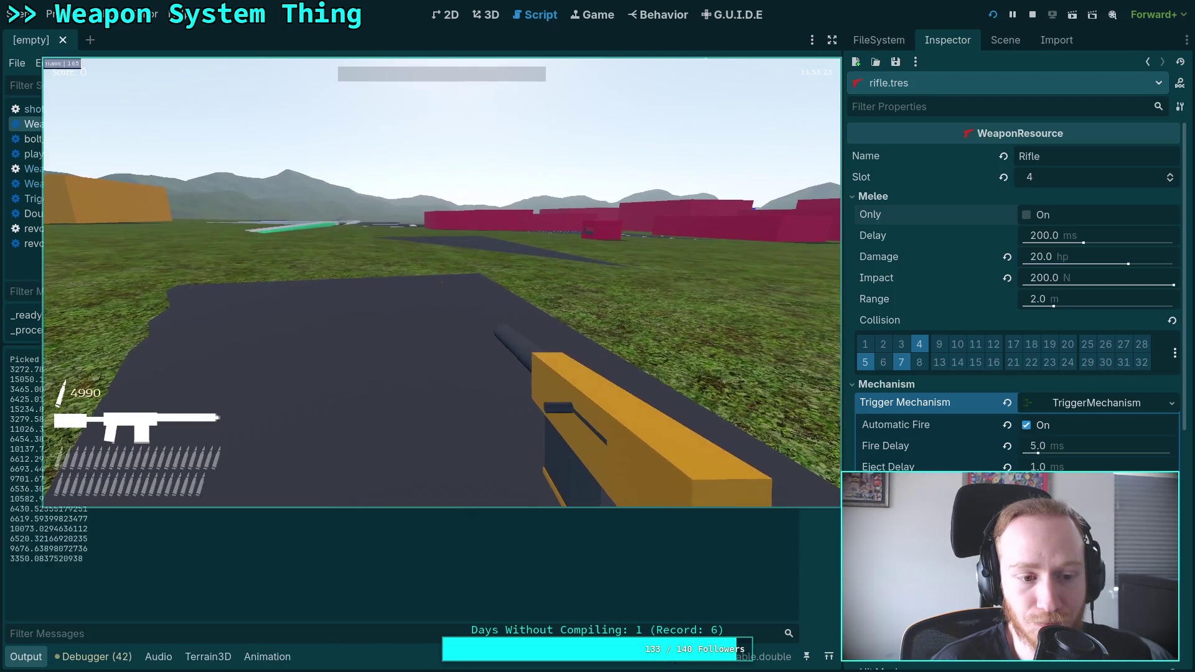
key(Escape)
click(448, 304)
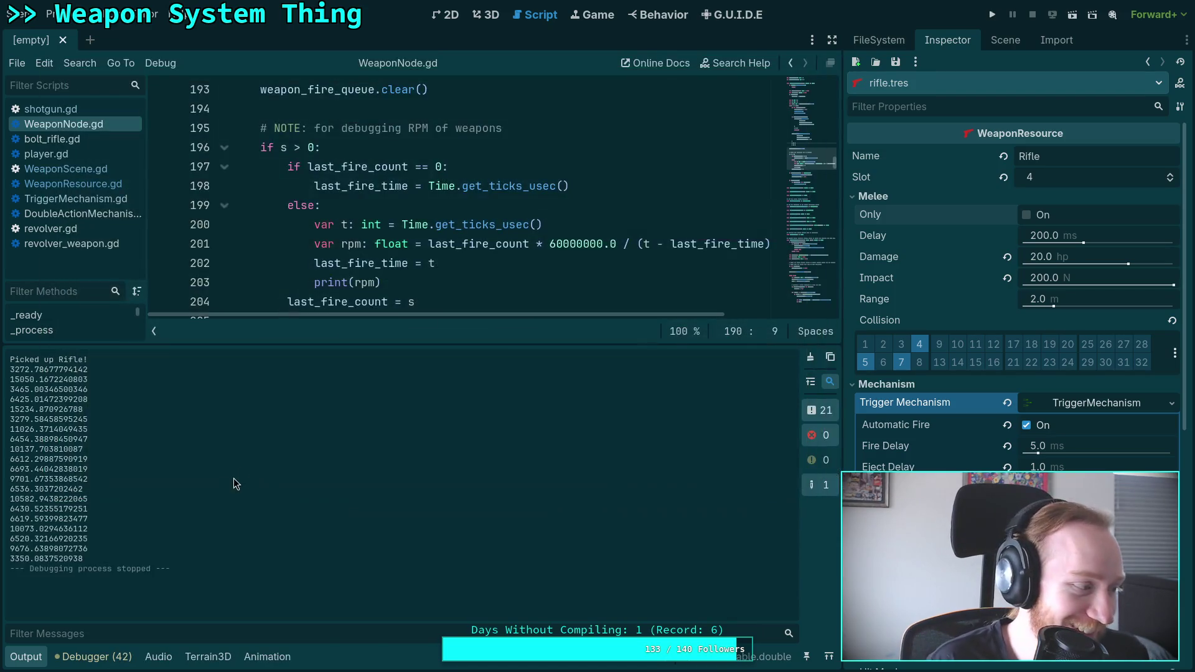
Step: Copy the new timing numbers from Output, then start a ts = """ string in Python
mouse_move(82, 563)
mouse_down()
mouse_move(18, 535)
mouse_move(85, 545)
mouse_move(10, 370)
mouse_up()
click(83, 553)
right_click(35, 377)
click(50, 386)
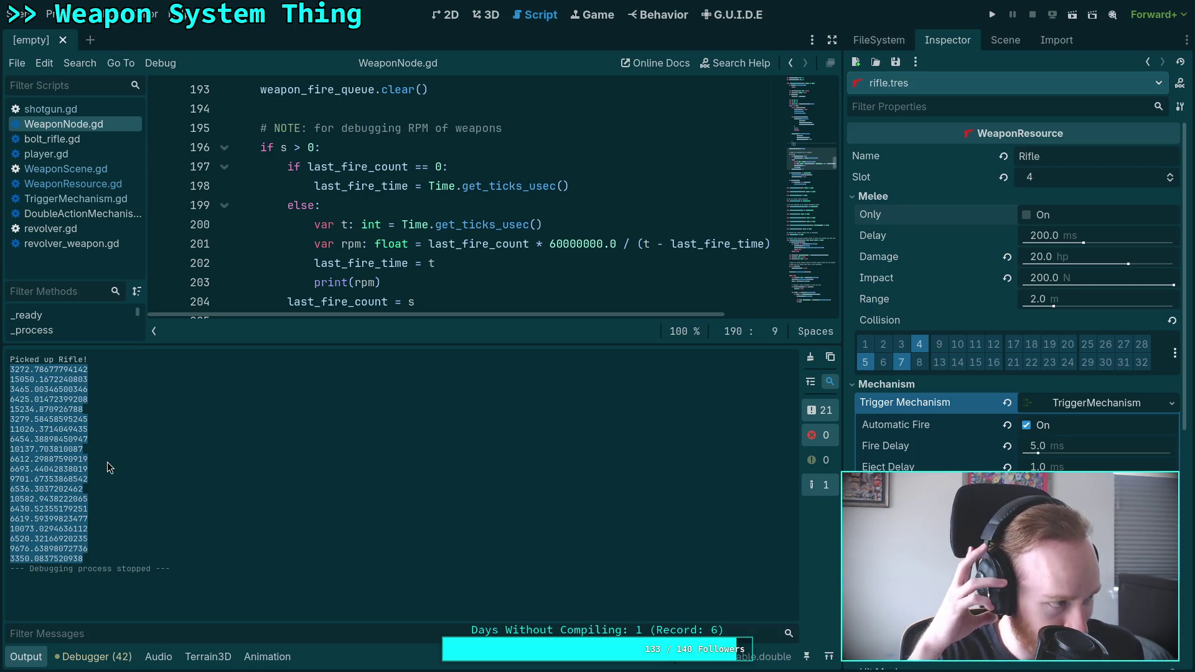
key(super+4)
text(ts = """)
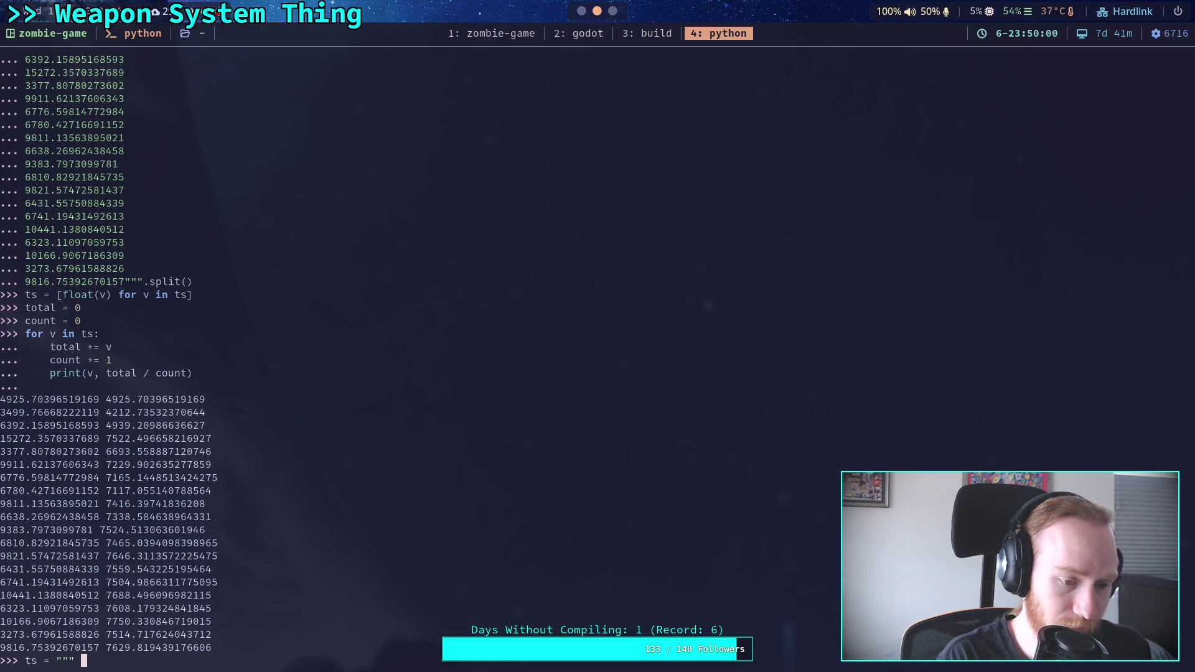
Step: Paste the new values into ts with .split(), reset total and count, and rerun the loop
key(ctrl+shift+v)
text(""".split())
key(Return)
key(Up)
key(Up)
key(Up)
key(Up)
key(Up)
key(Up)
key(Return)
key(Up)
key(Up)
key(Up)
key(Up)
key(Up)
key(Up)
key(Up)
key(Up)
key(Up)
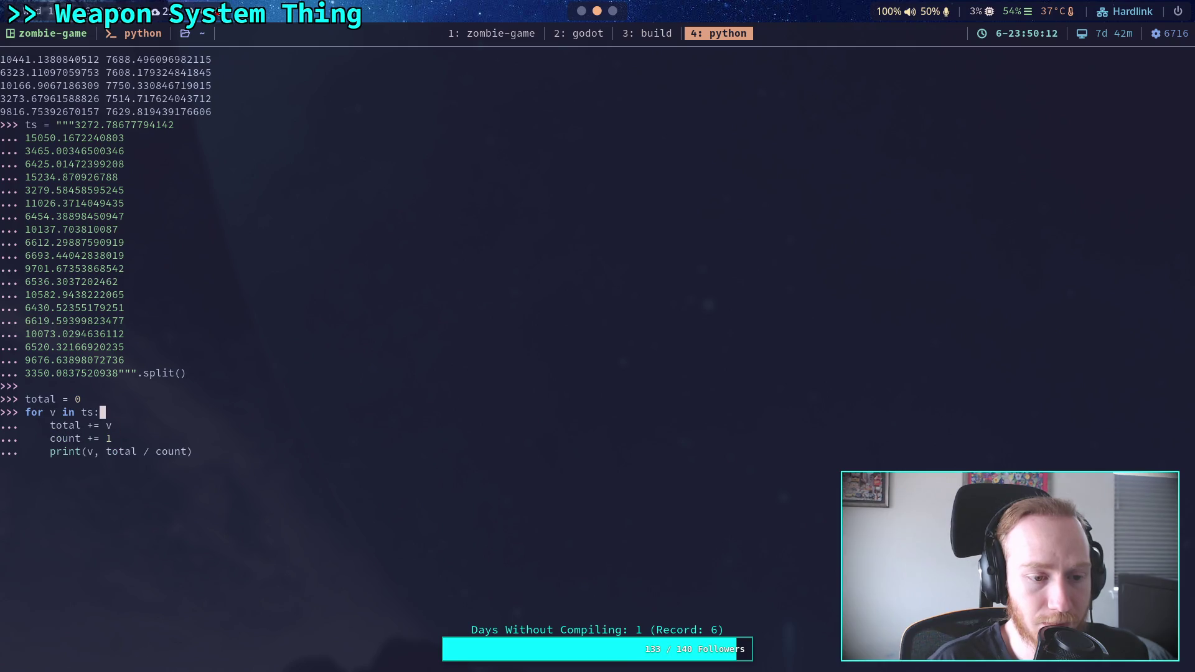
key(Return)
key(Up)
key(Up)
key(Up)
key(Up)
key(Up)
key(Up)
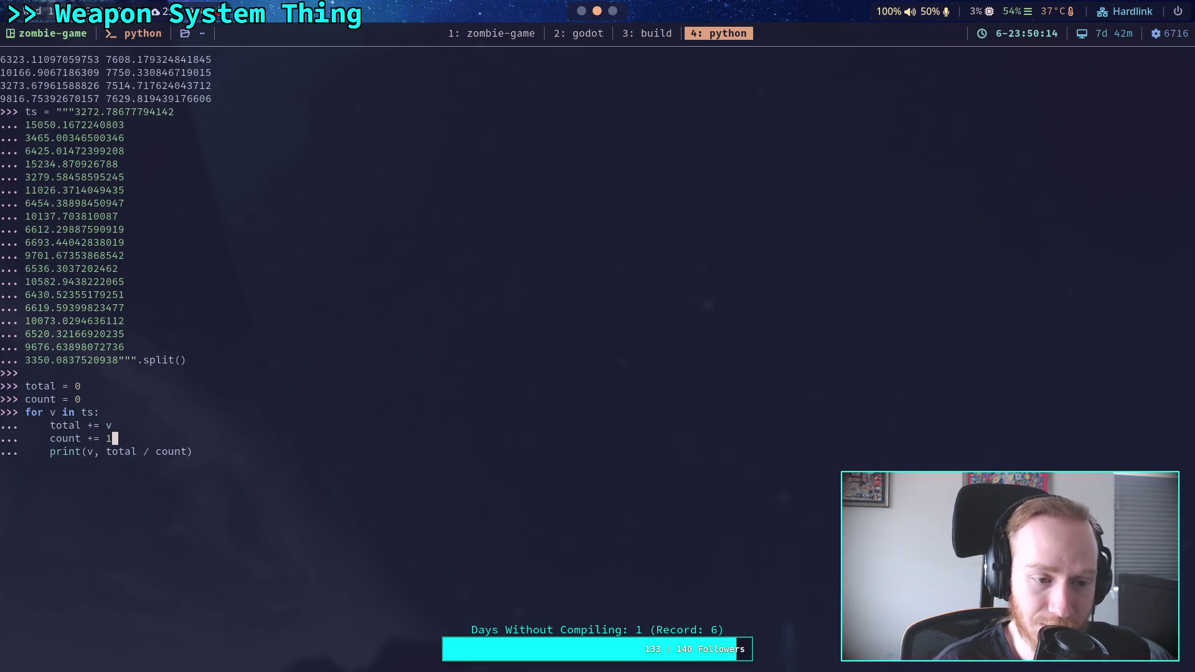
key(Down)
key(End)
key(Return)
key(Return)
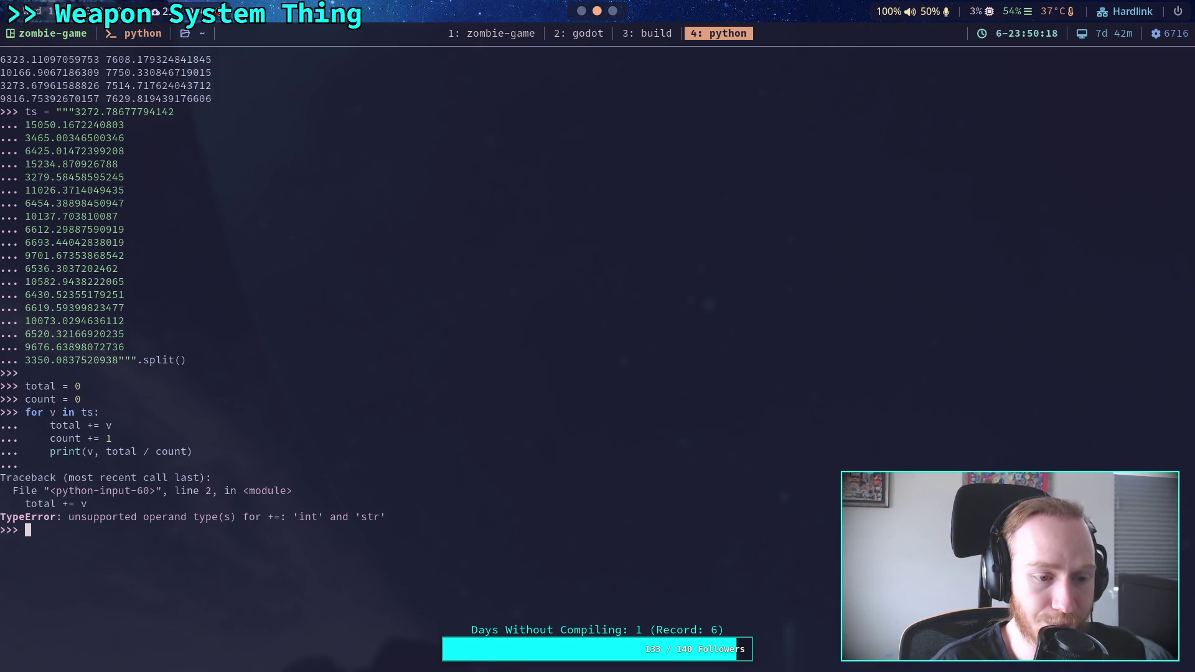
Step: Convert the ts values to floats and rerun the averaging loop, ending near 7857
key(Up)
key(Up)
key(Up)
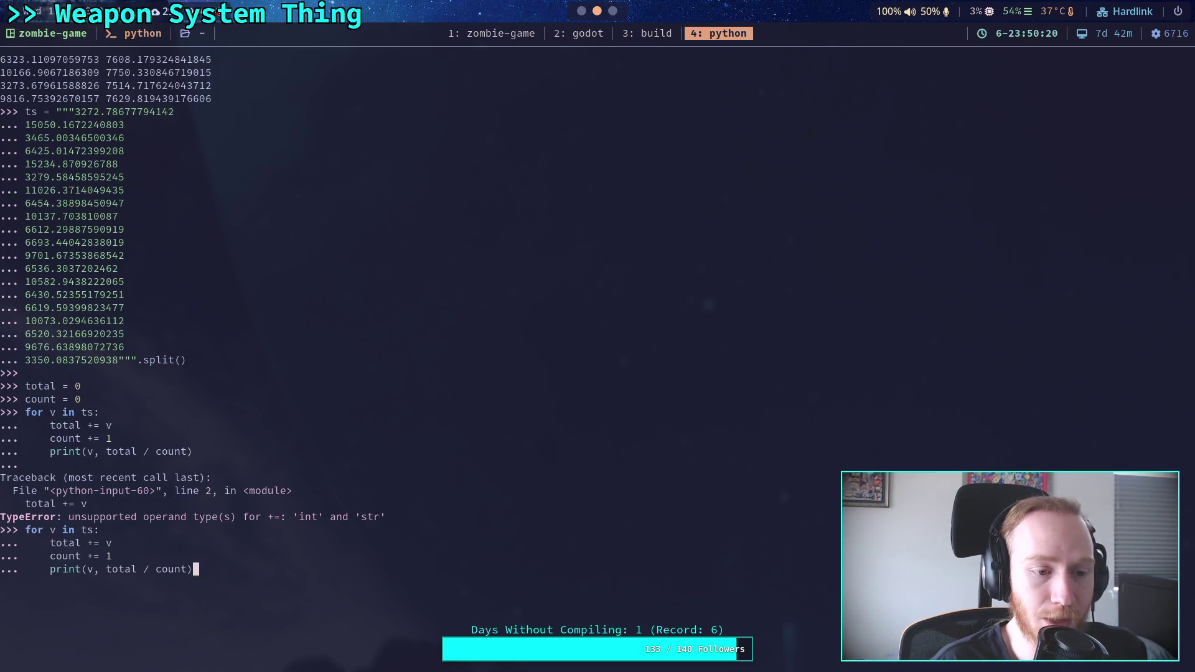
key(Up)
key(Up)
key(Up)
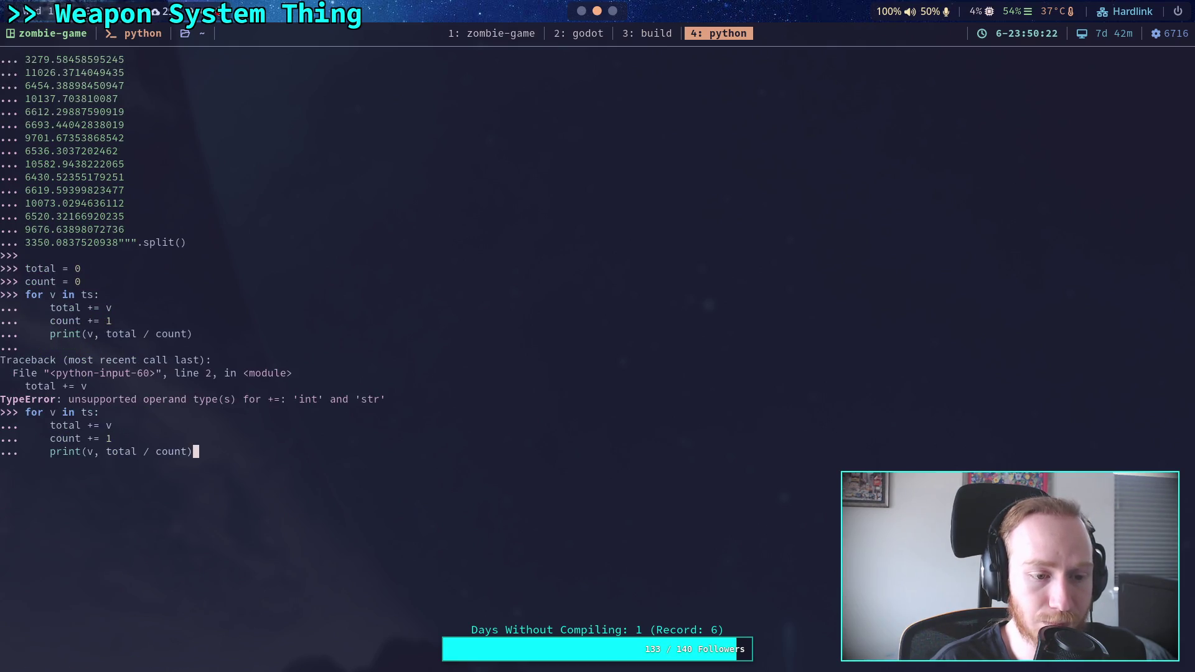
key(Up)
key(Return)
key(Up)
key(Up)
key(Up)
key(Down)
key(Down)
key(Down)
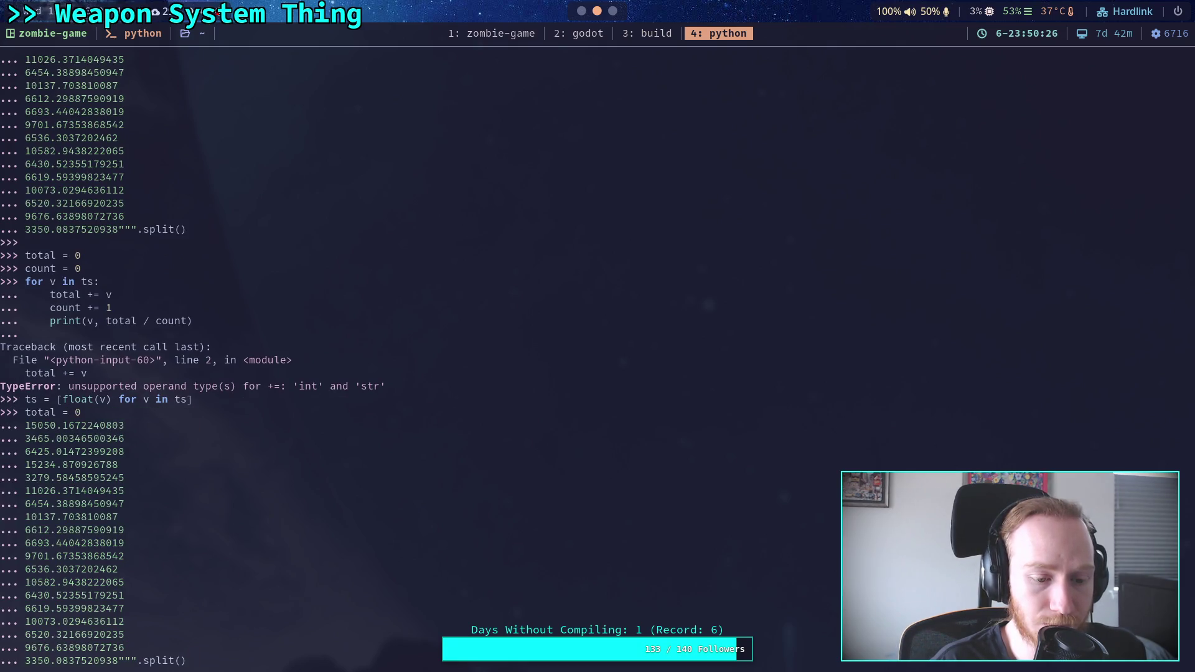
key(Return)
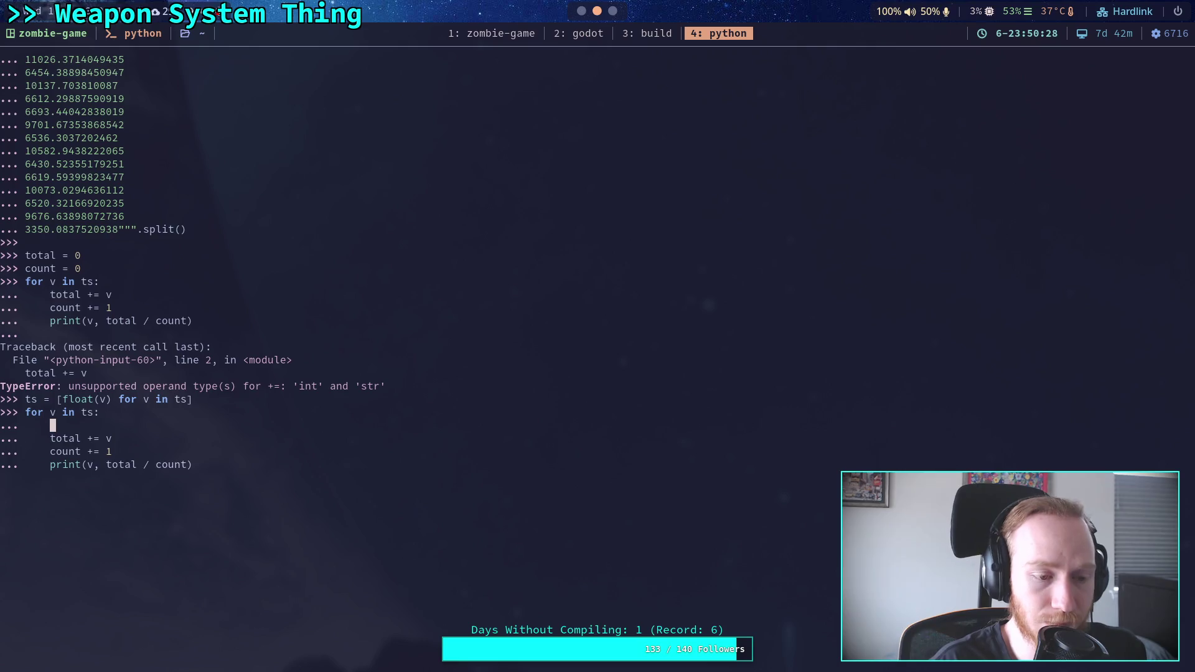
key(BackSpace)
key(Down)
key(Down)
key(Down)
key(Return)
key(Return)
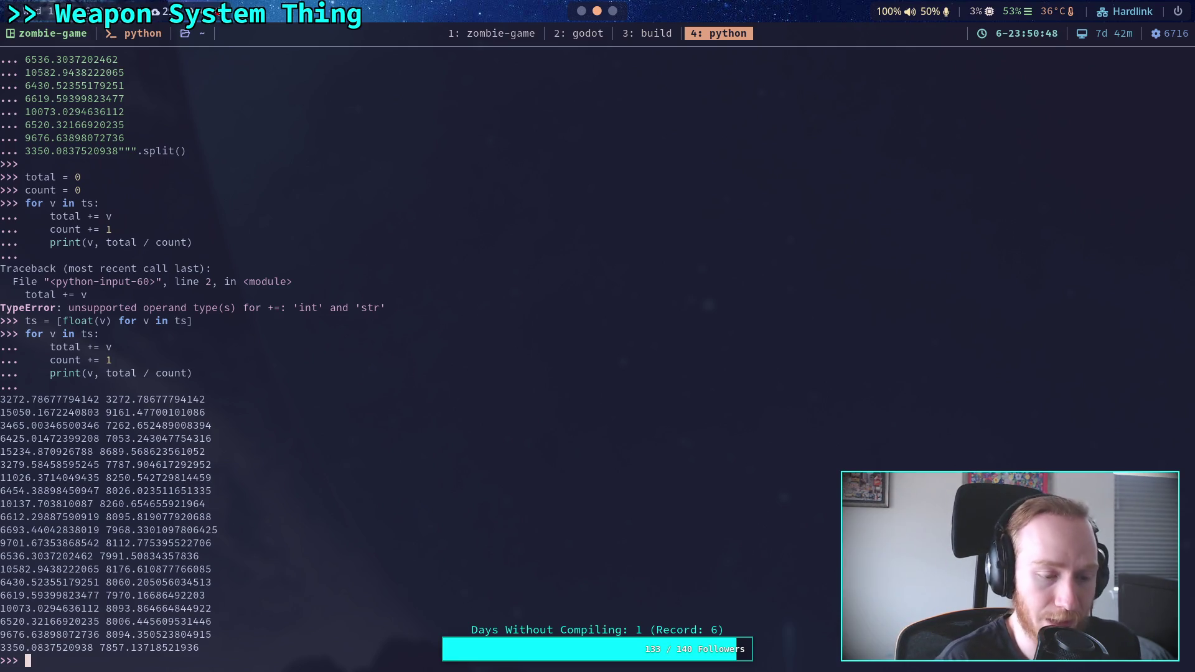
Step: Print count to confirm 20 readings, then recall the older ts block starting 4925.70
text(count)
key(Return)
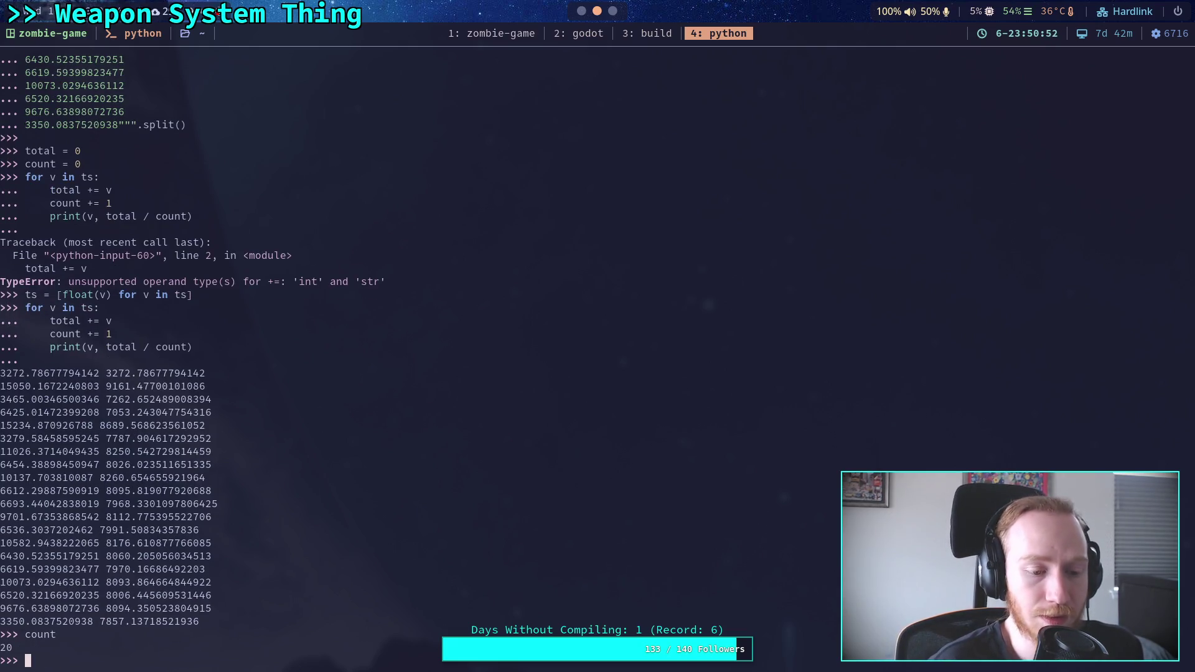
key(Up)
key(Up)
key(Up)
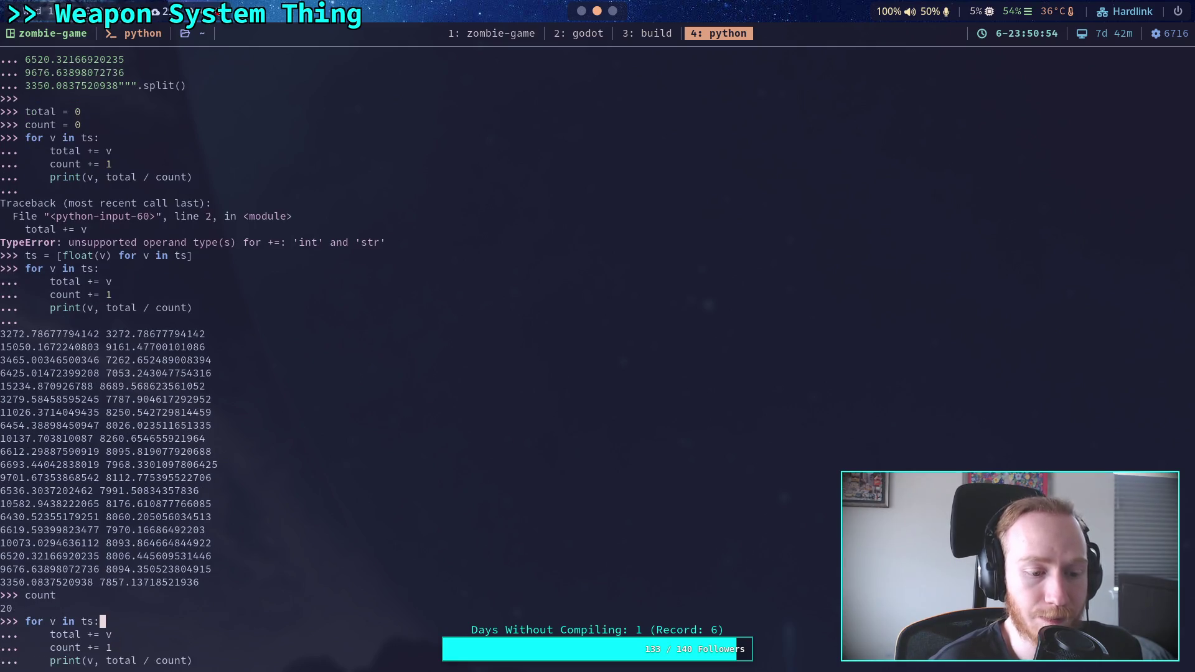
key(Down)
key(Up)
key(Up)
key(Up)
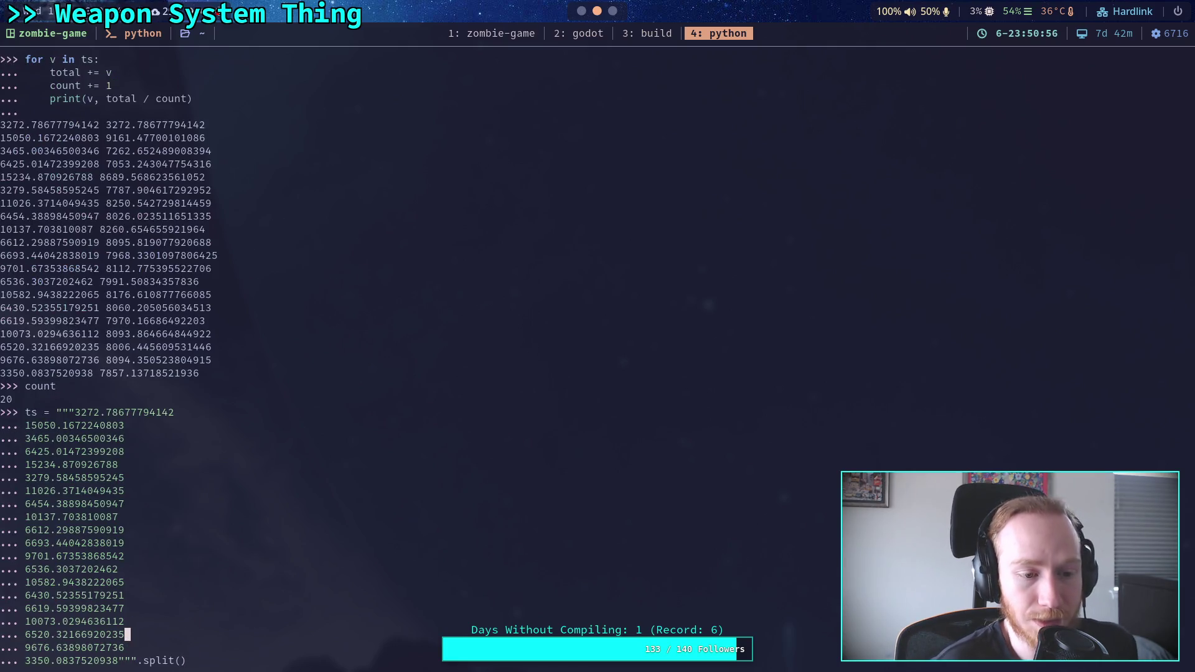
key(Up)
key(Up)
key(Up)
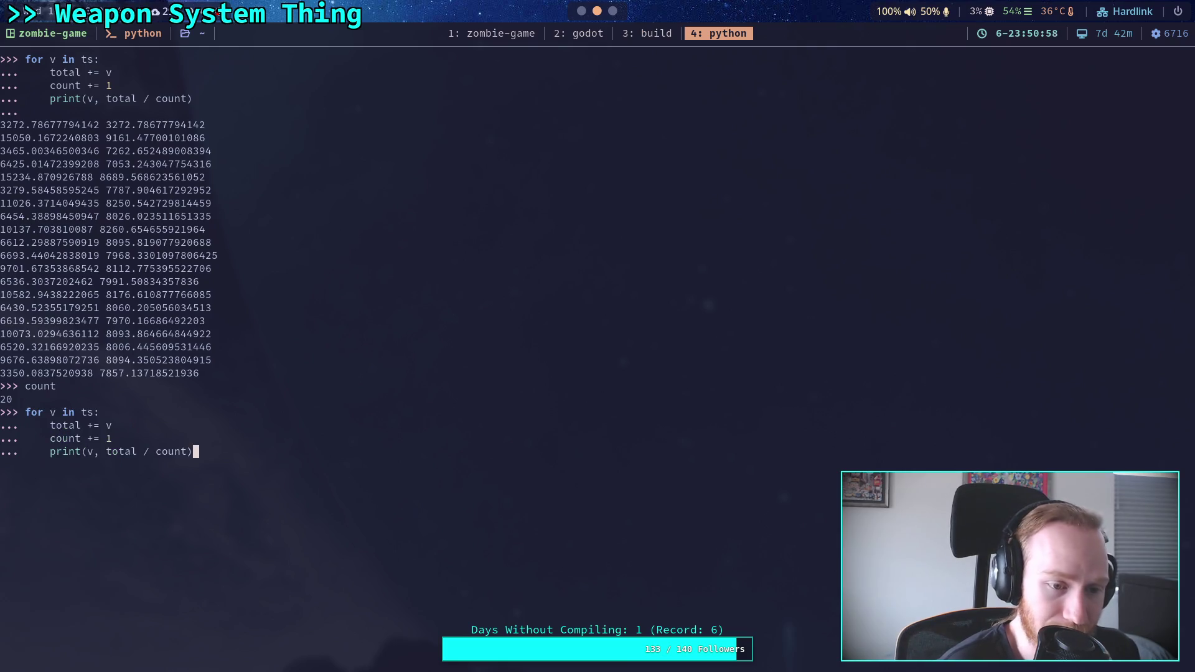
key(Up)
key(Up)
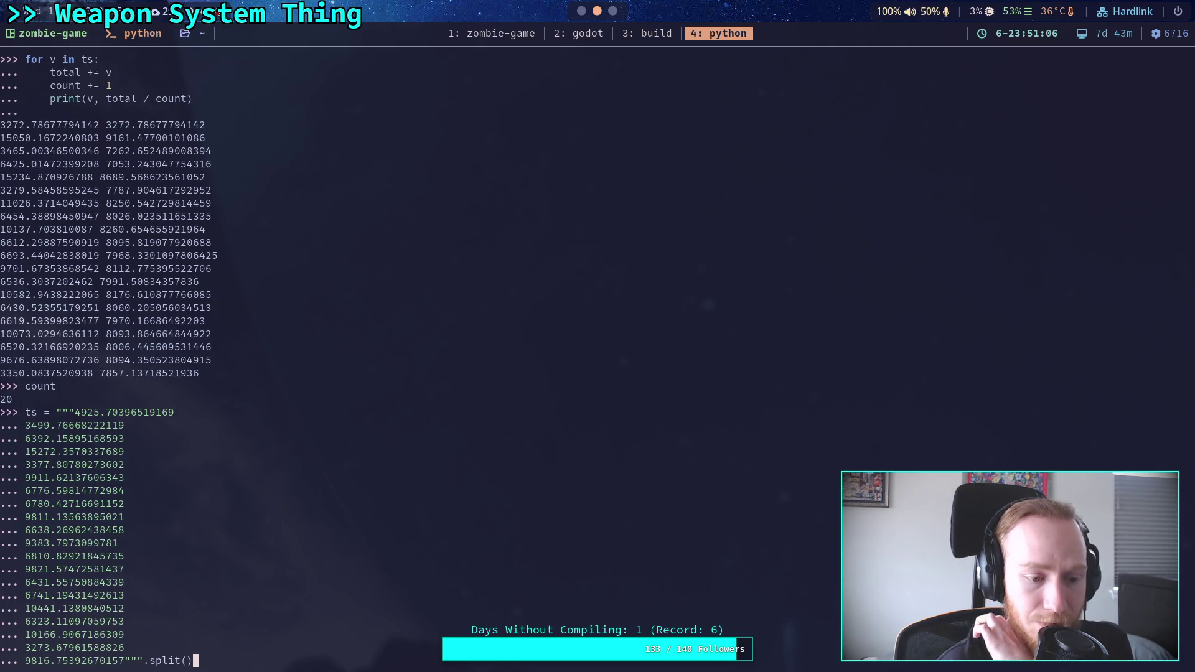
Step: Rerun the 4925.70 ts block and its float conversion from history
key(Return)
scroll(150, 425, up, 20)
scroll(156, 426, down, 10)
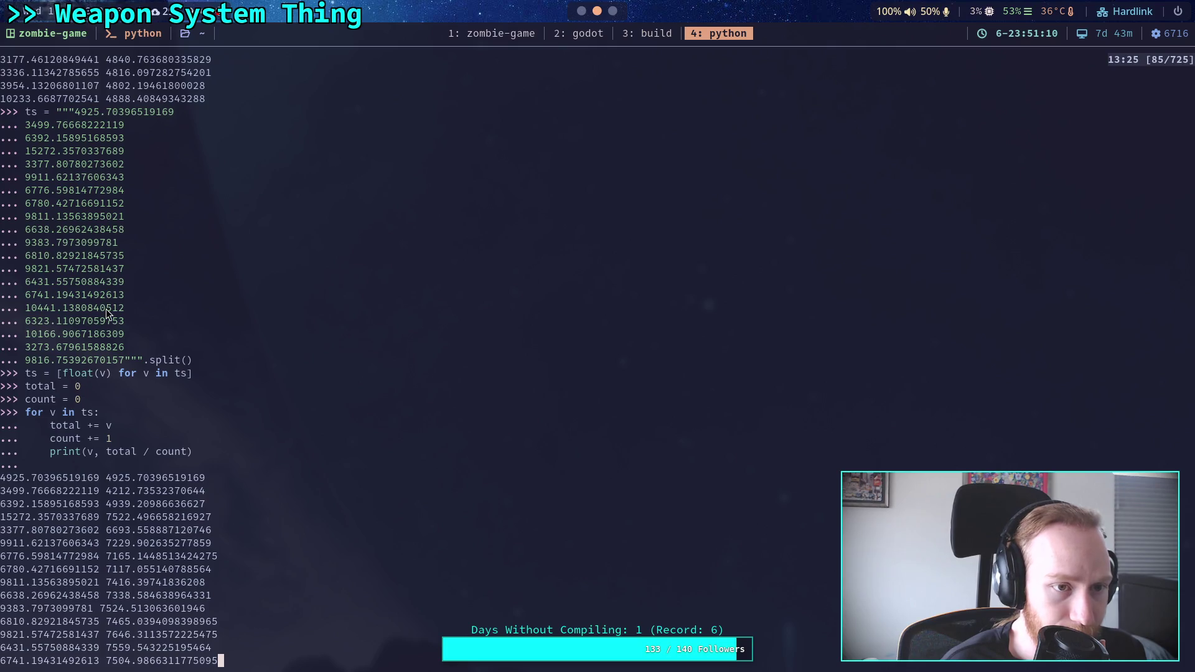
scroll(109, 322, down, 16)
scroll(274, 464, down, 5)
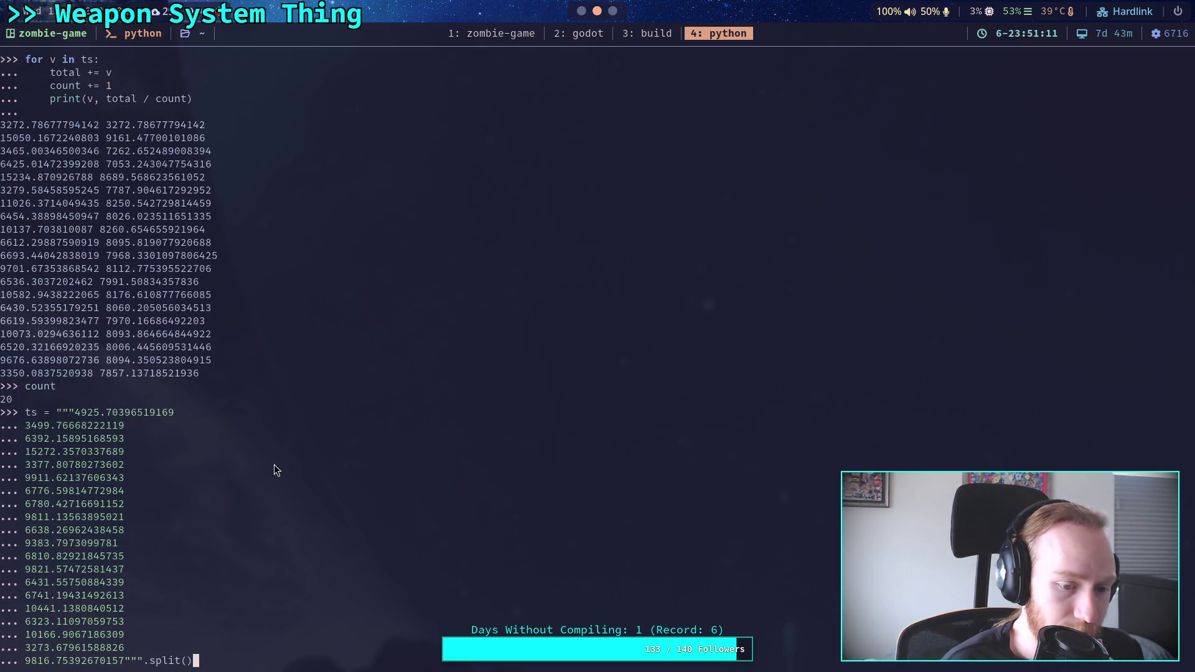
key(Up)
key(Up)
key(Up)
key(Up)
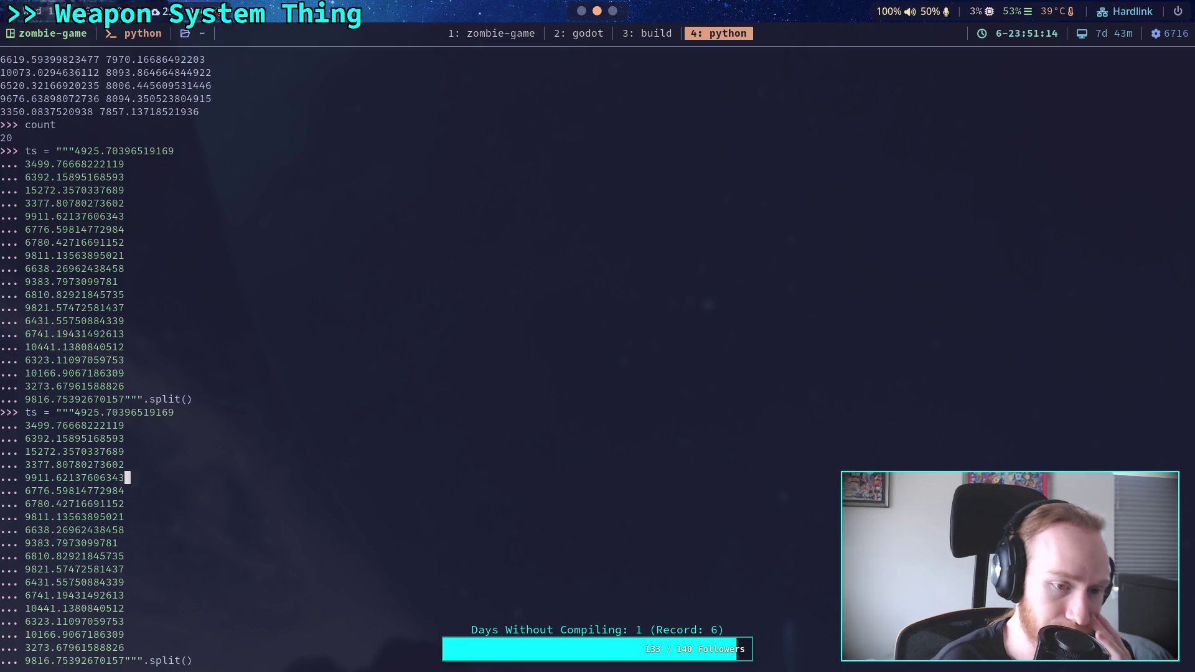
key(Up)
key(Up)
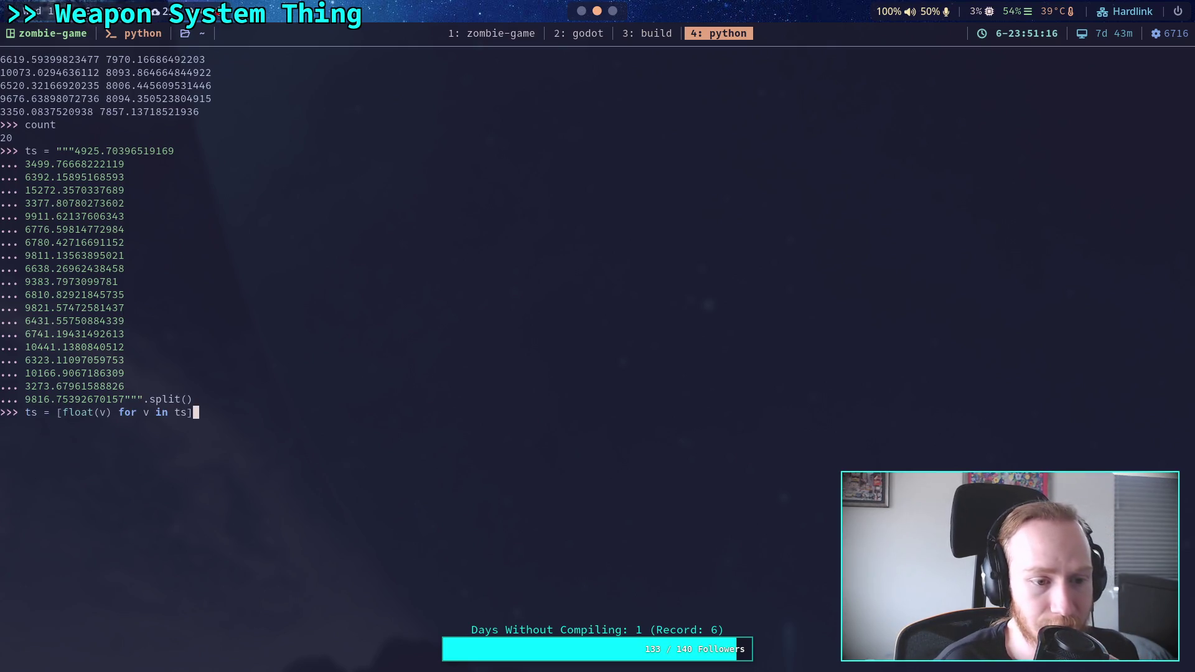
key(Return)
key(Up)
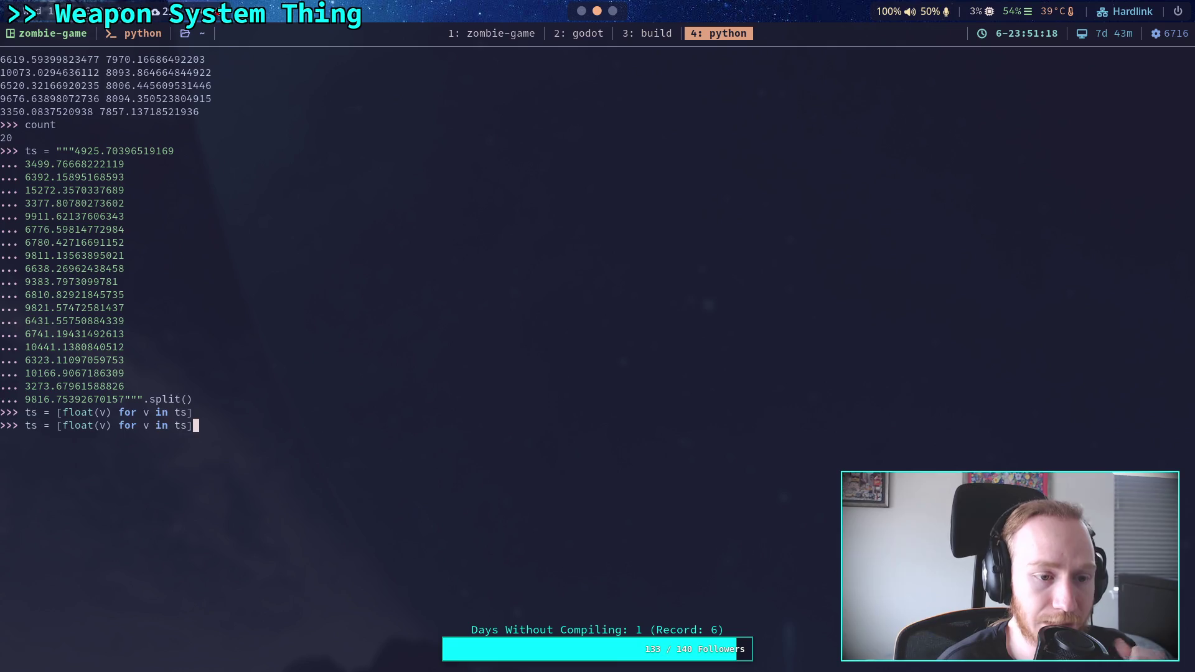
key(Up)
key(Up)
key(Up)
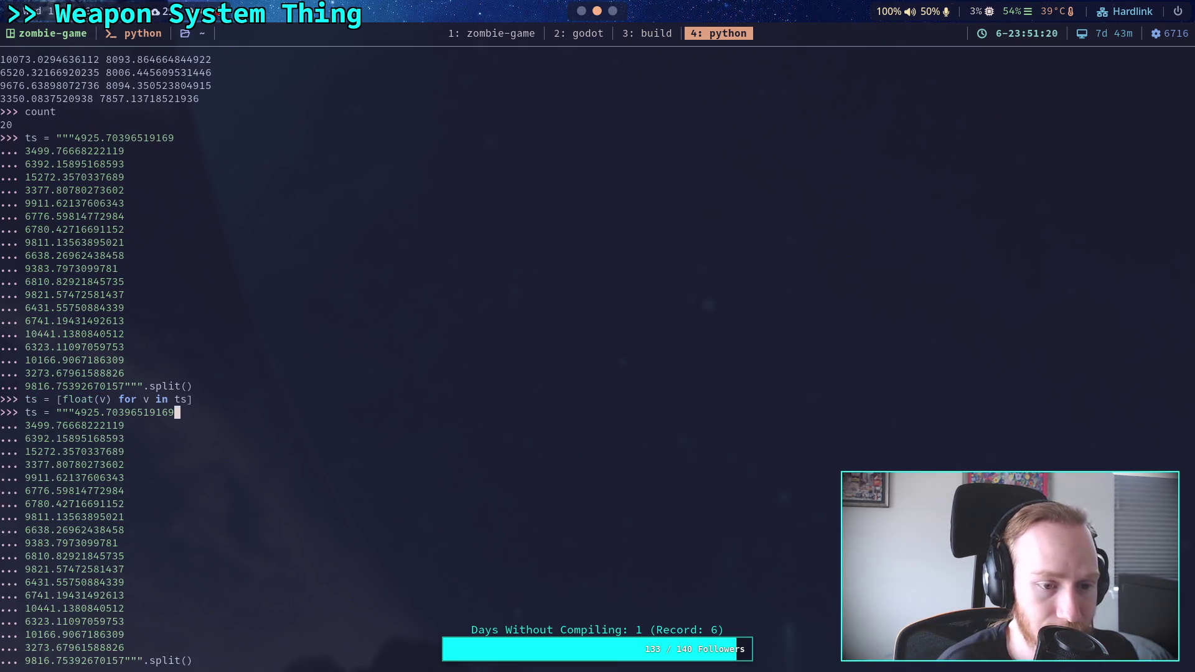
Step: Set total = 0 and count = 0, then rerun the averaging loop on the 4925 batch
key(BackSpace)
key(BackSpace)
key(BackSpace)
text(t)
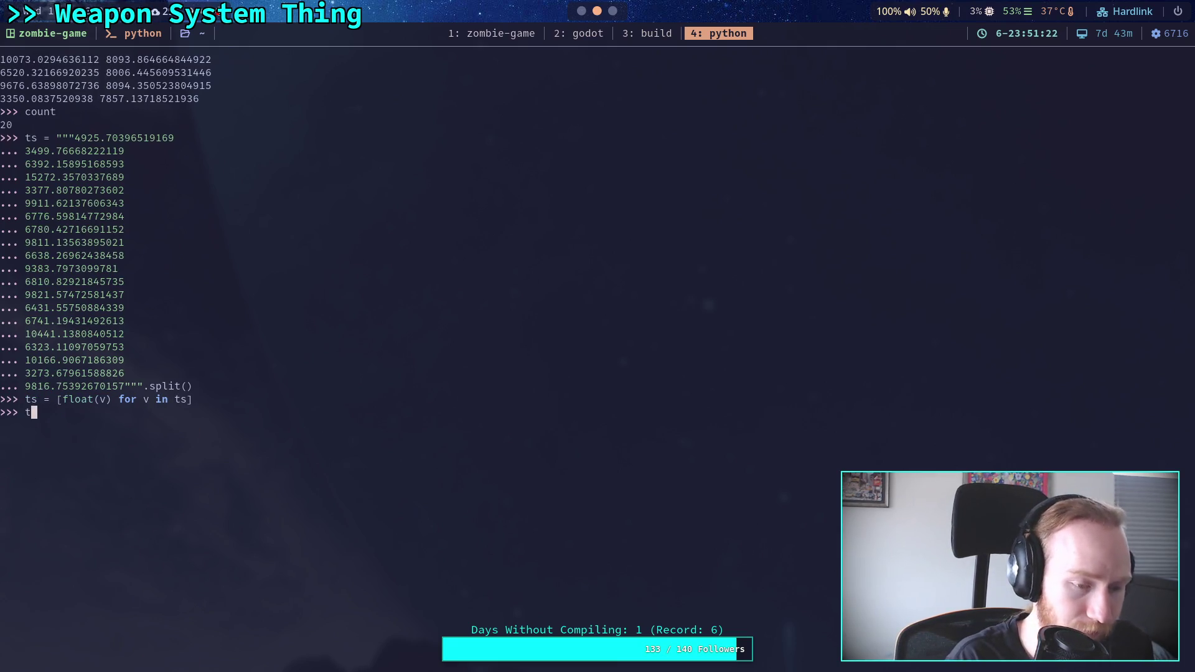
text(otal = 09)
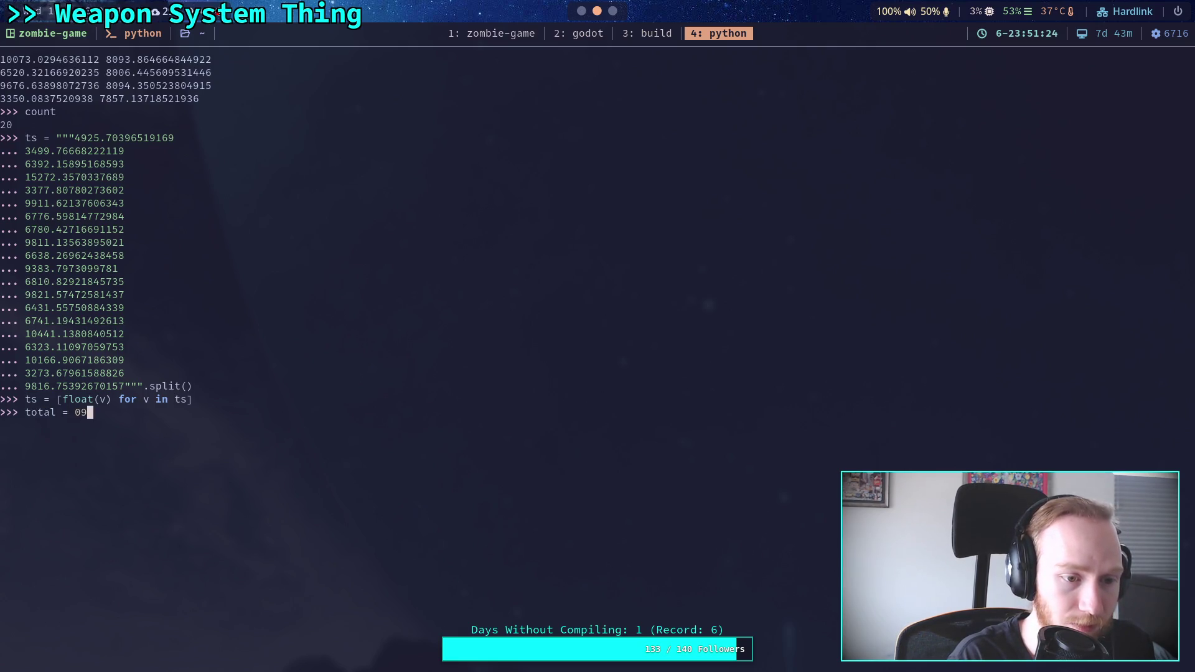
key(Return)
text(count = 0)
key(Return)
key(Up)
key(Up)
key(Up)
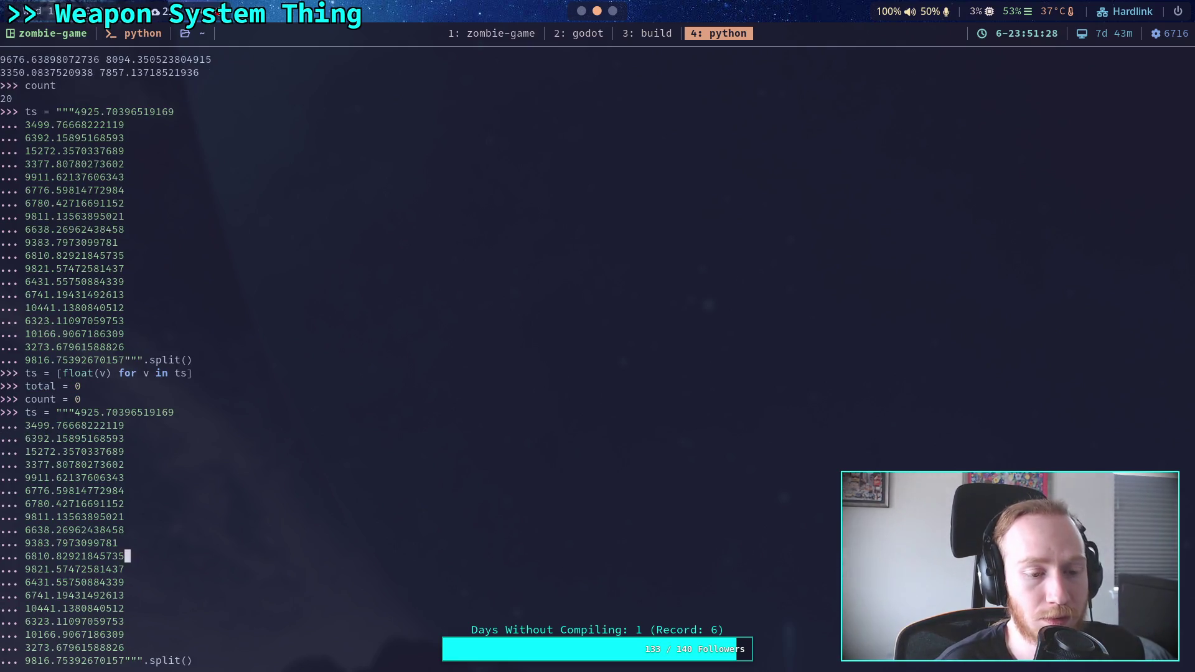
key(Up)
key(Return)
key(Return)
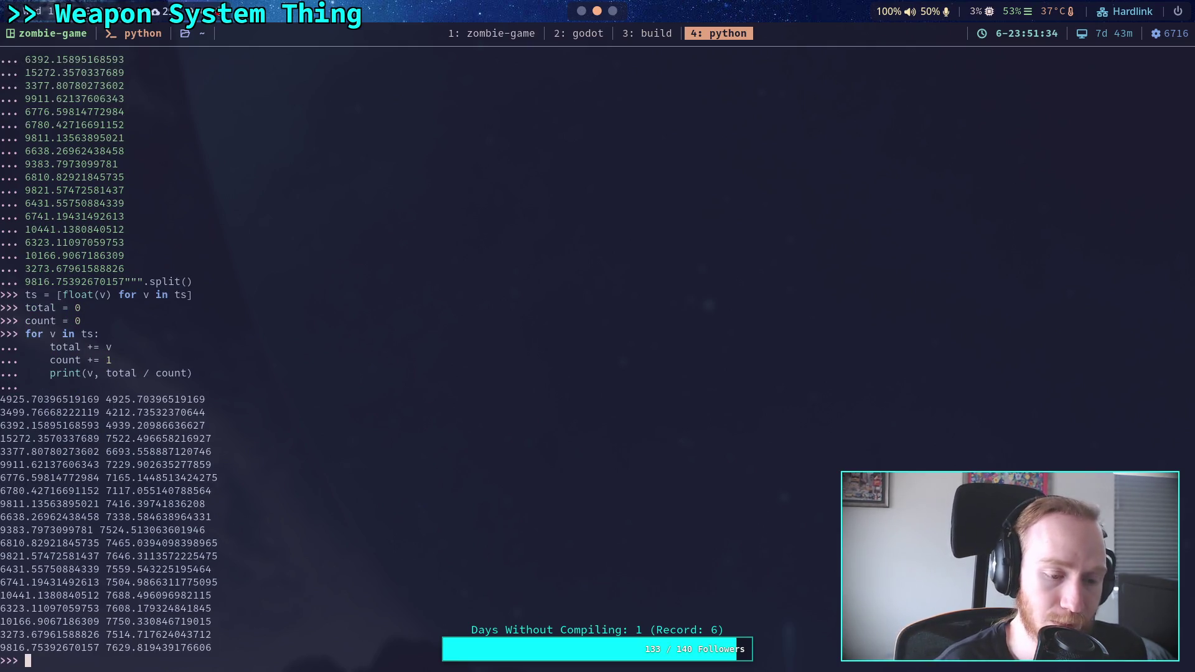
Step: Step back through history to the batch starting 3272.786
key(Up)
key(Up)
key(Up)
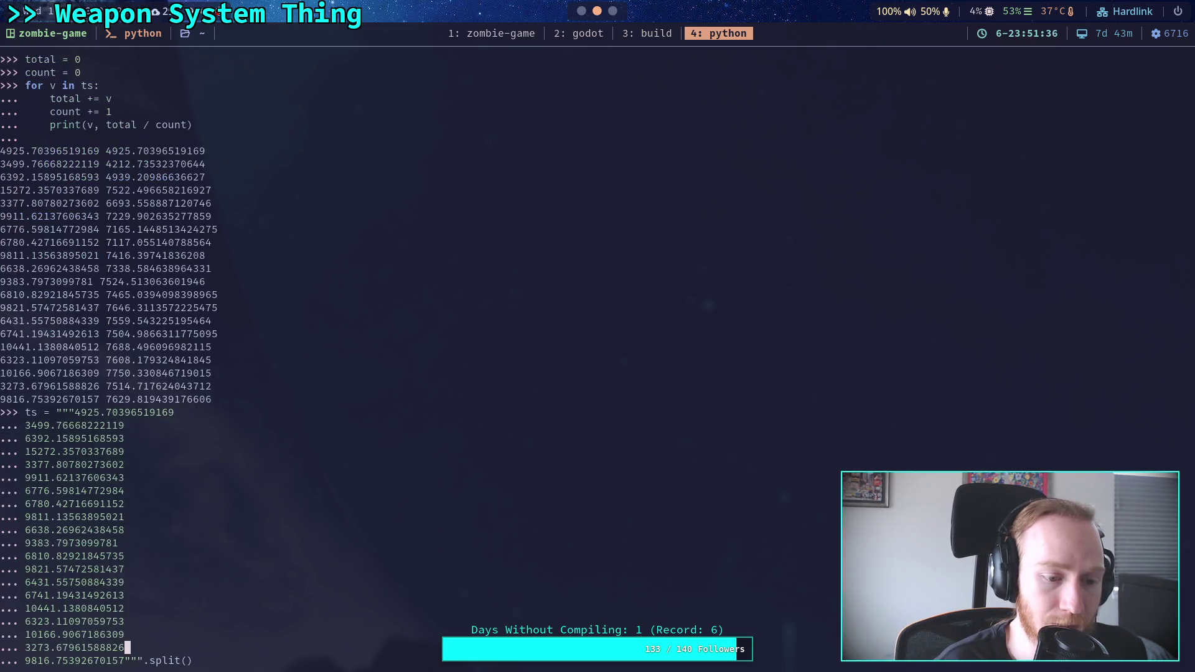
key(Up)
key(Up)
key(Up)
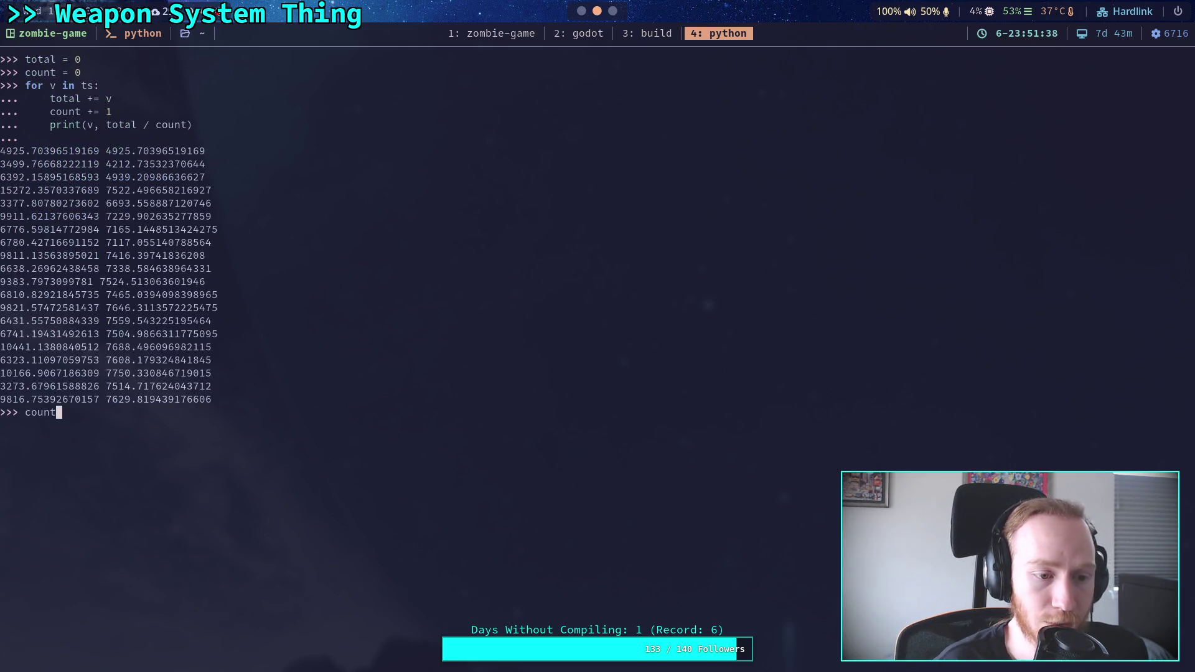
key(Up)
key(Up)
key(Up)
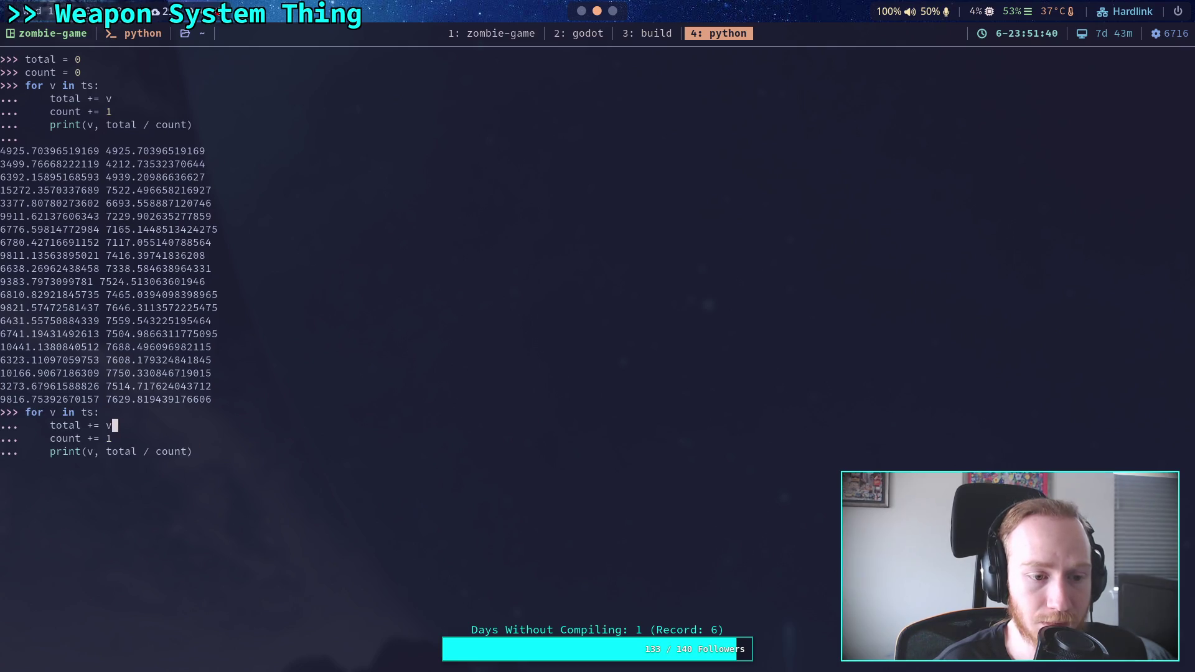
key(Up)
key(Up)
scroll(257, 468, up, 19)
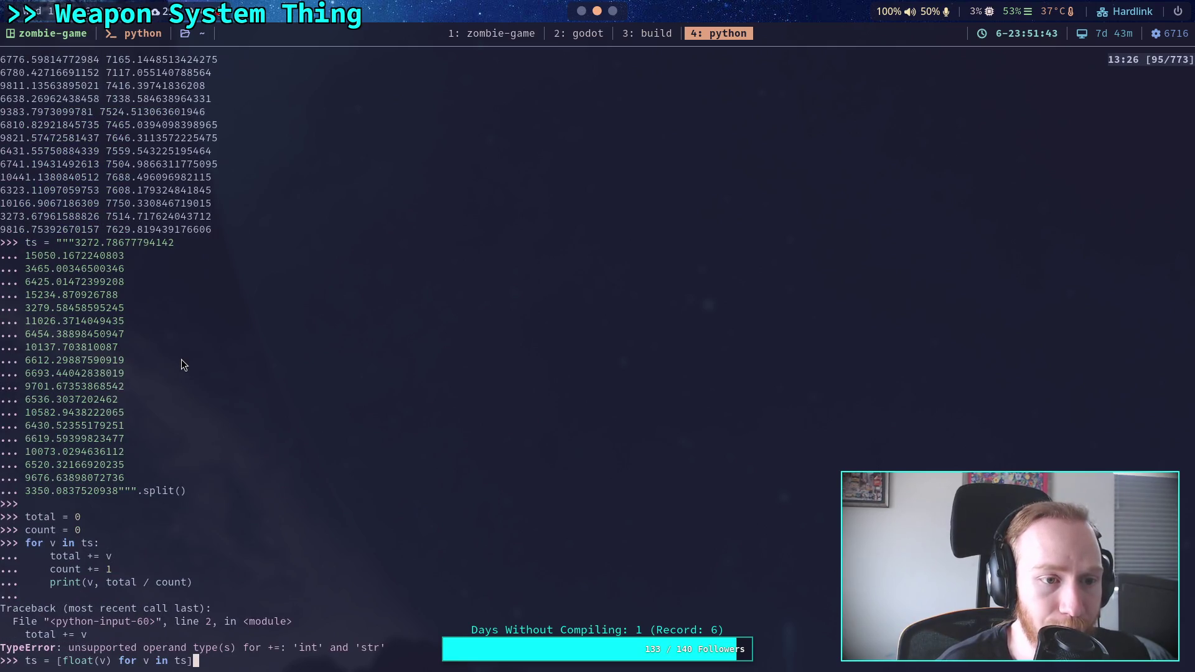
Step: Run the 3272.786 ts block, convert it with [float(v) for v in ts], and rerun the loop
scroll(218, 416, down, 19)
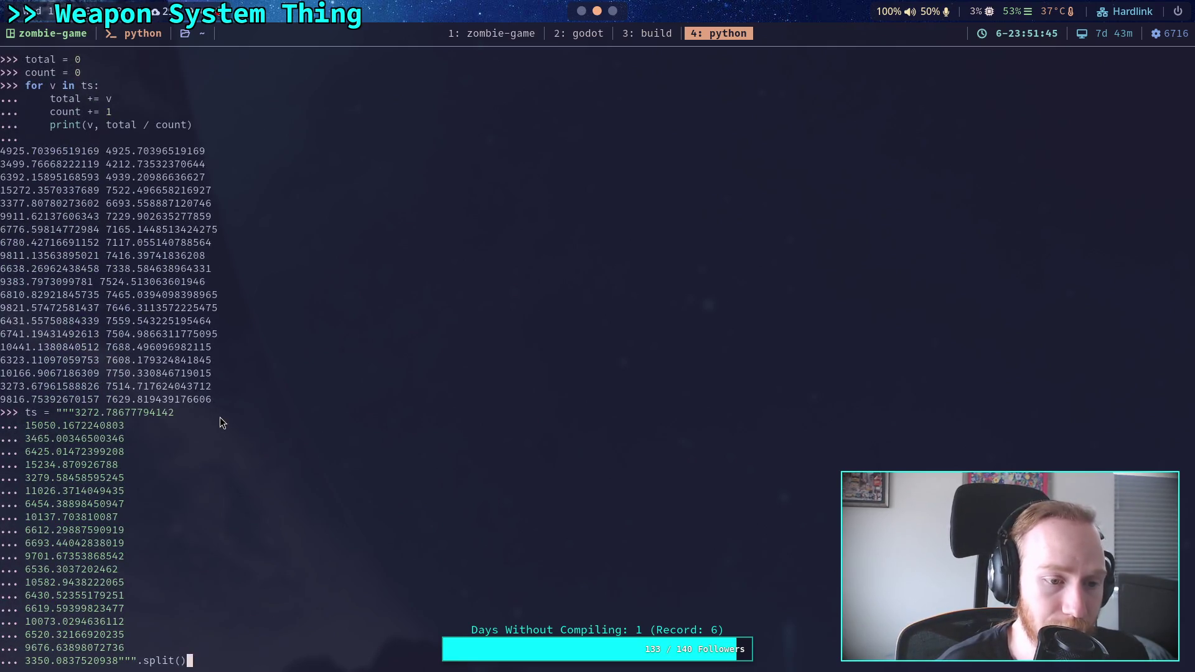
key(Return)
key(Up)
key(Up)
key(Up)
key(Up)
key(Up)
key(Up)
key(Up)
key(Down)
key(Return)
key(Up)
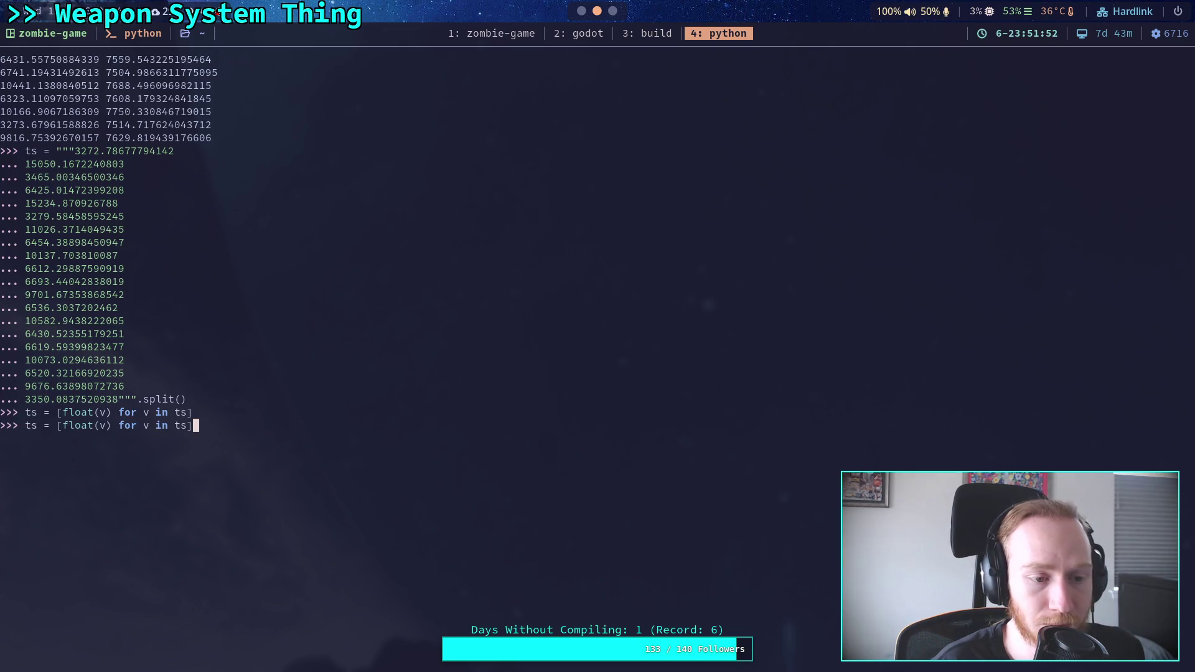
key(Up)
key(Up)
key(Up)
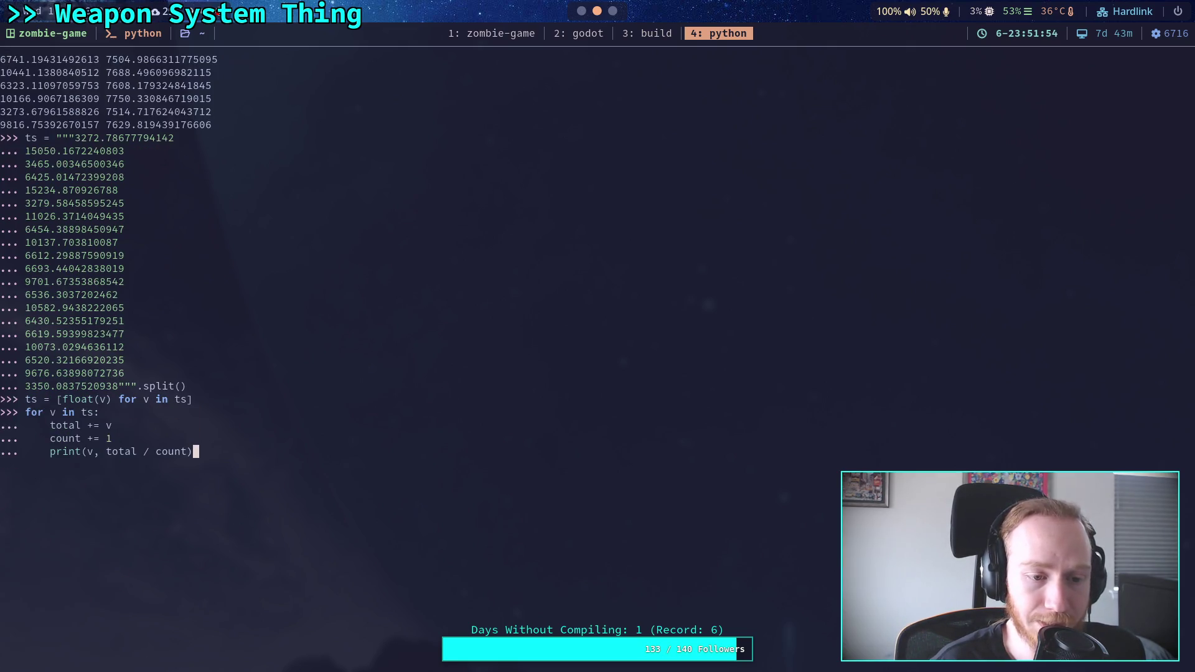
key(Return)
key(Return)
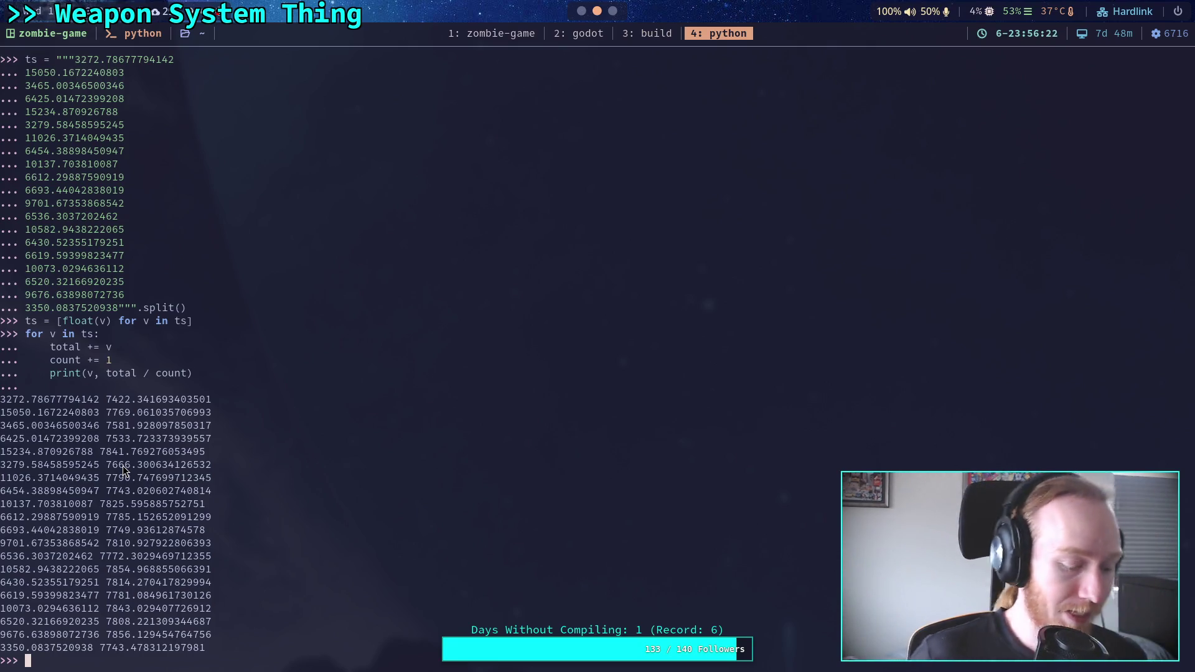
Step: Switch back to the Godot editor
key(super+2)
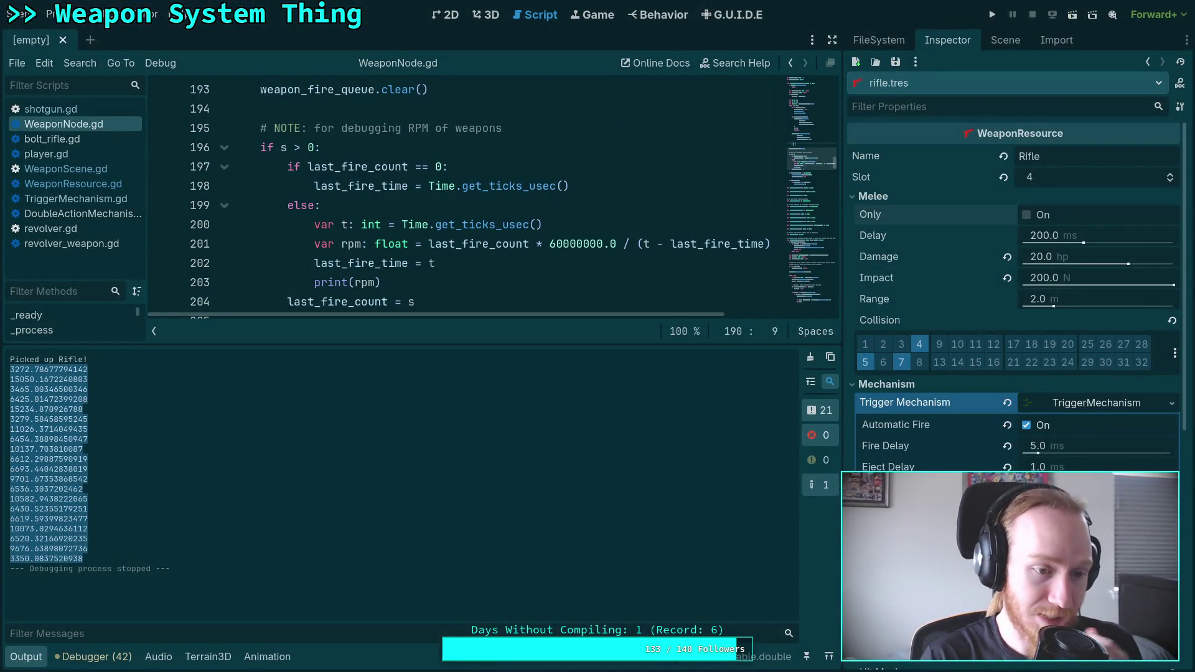
Step: Clear the accumulated errors in the Debugger's Errors list
click(91, 655)
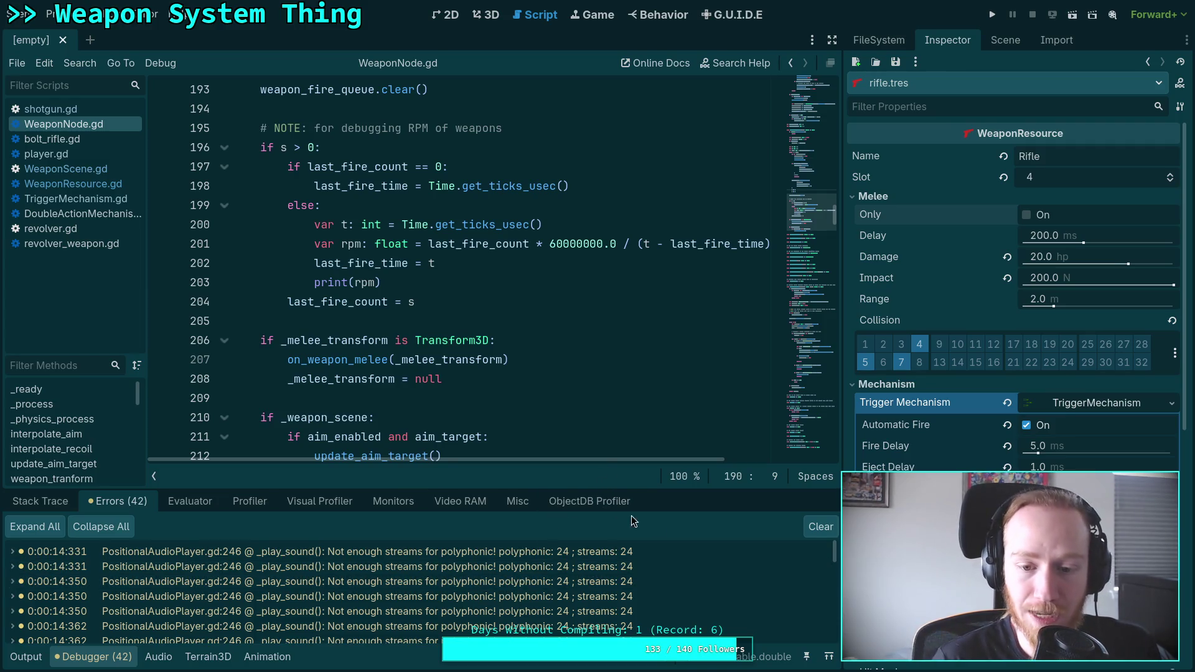
scroll(737, 572, down, 5)
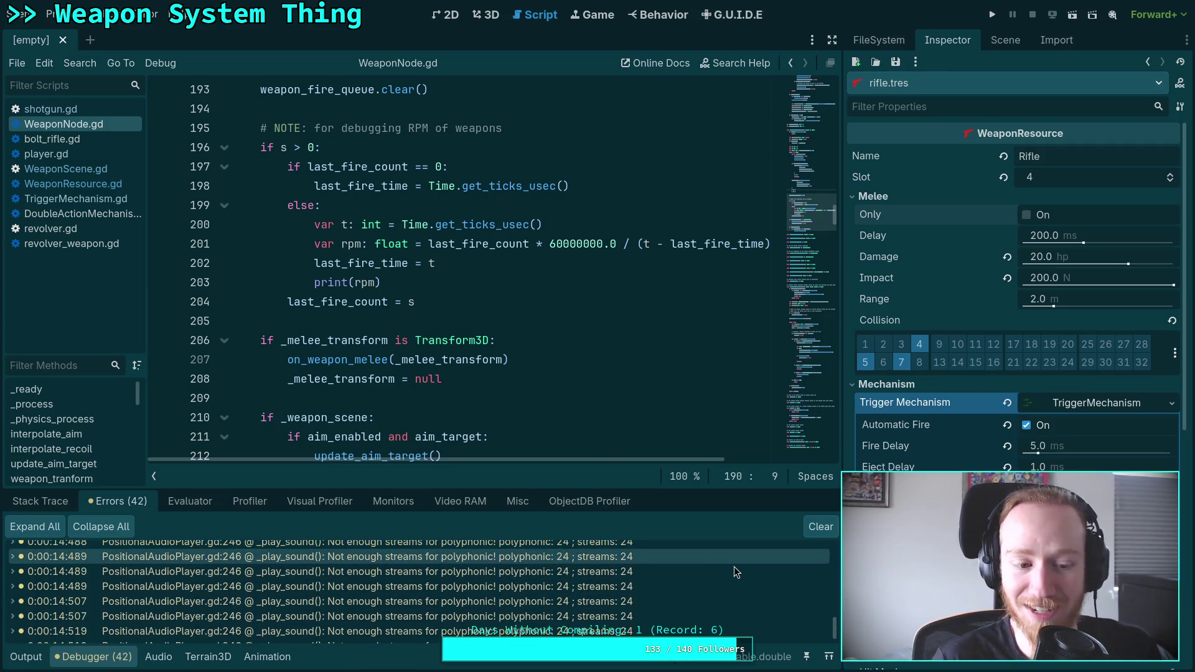
click(826, 526)
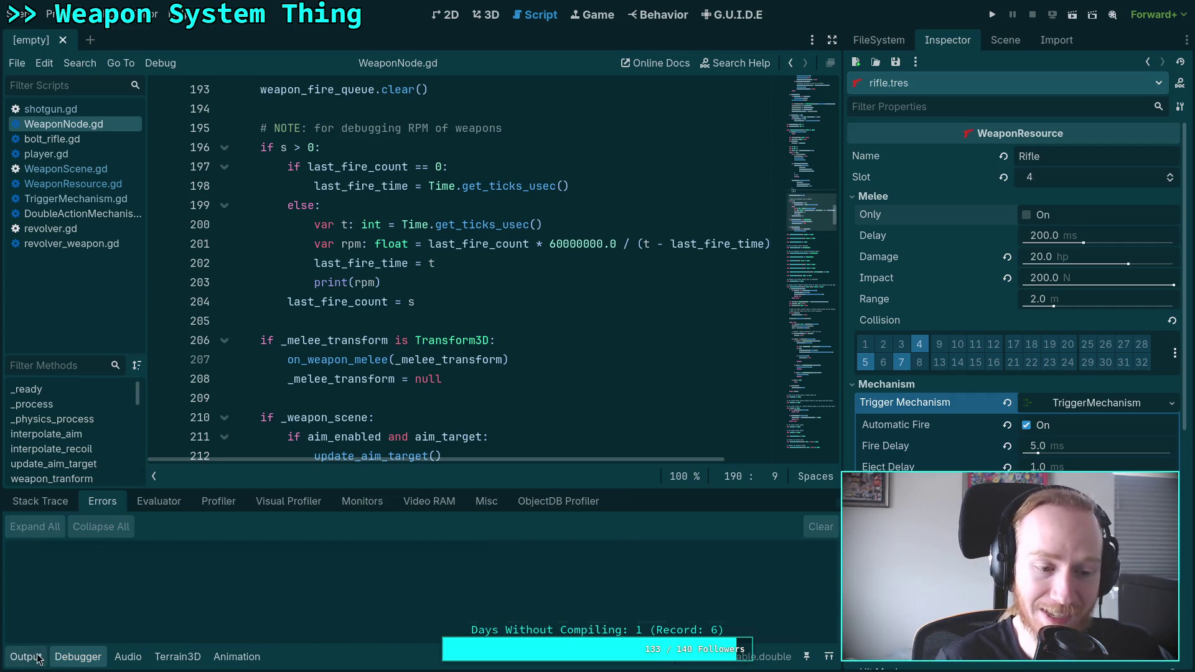
Step: Clear the printed RPM values from Output, hide the panel, and go to the Python terminal
click(26, 656)
click(814, 359)
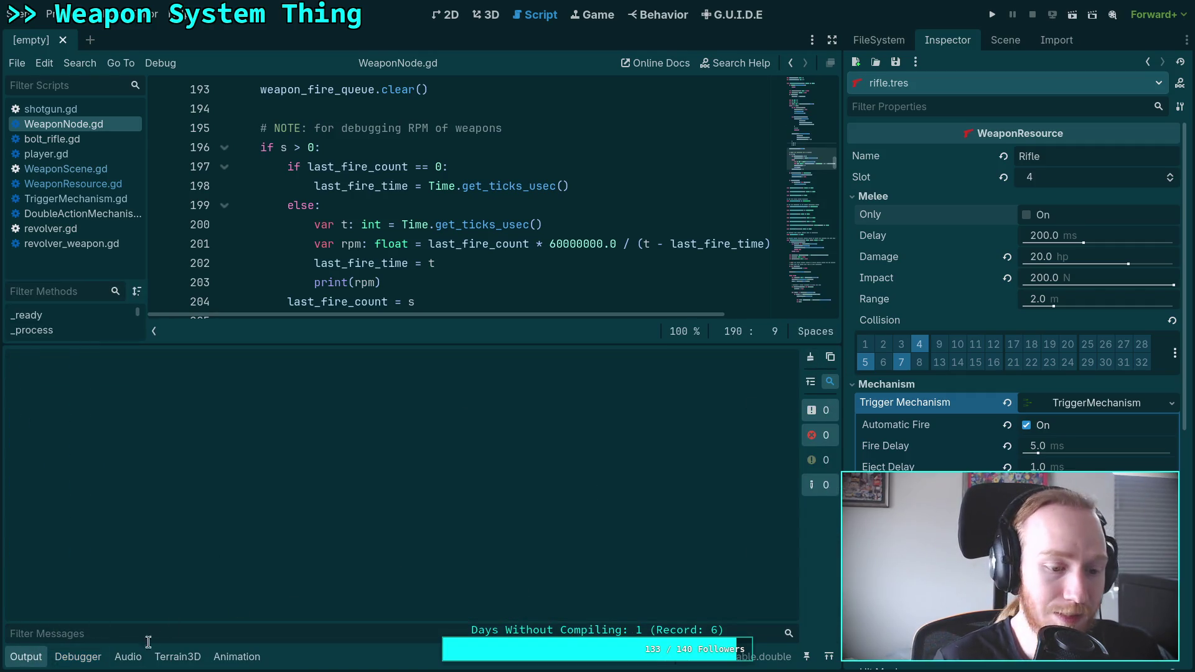
click(34, 661)
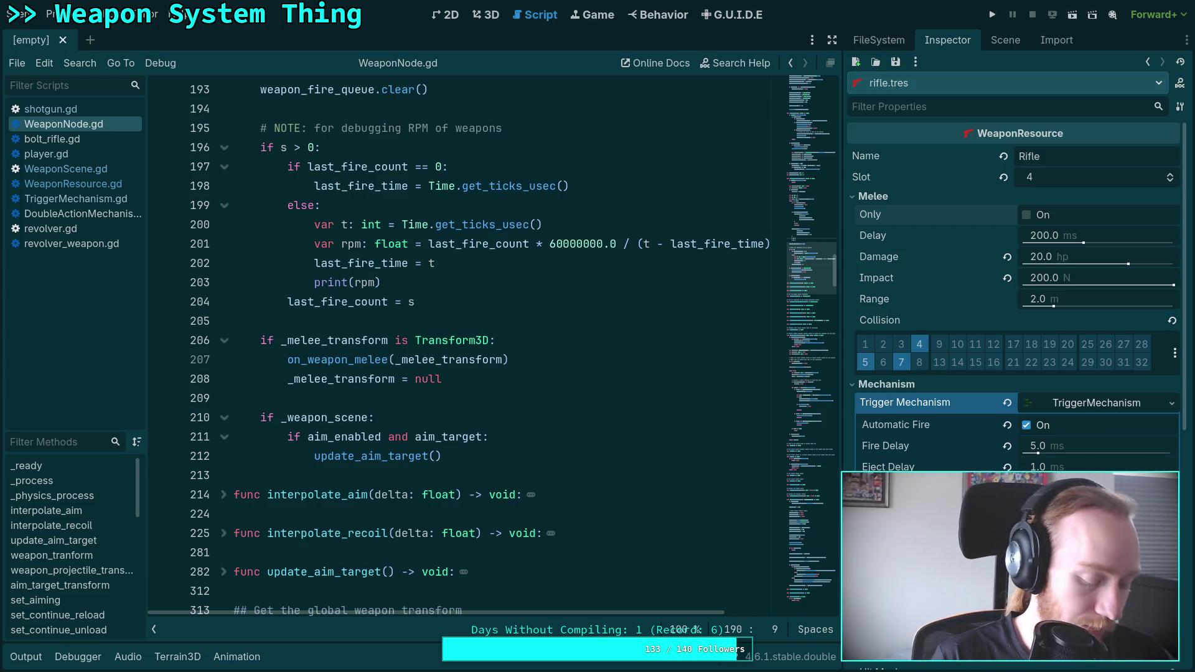
key(super+4)
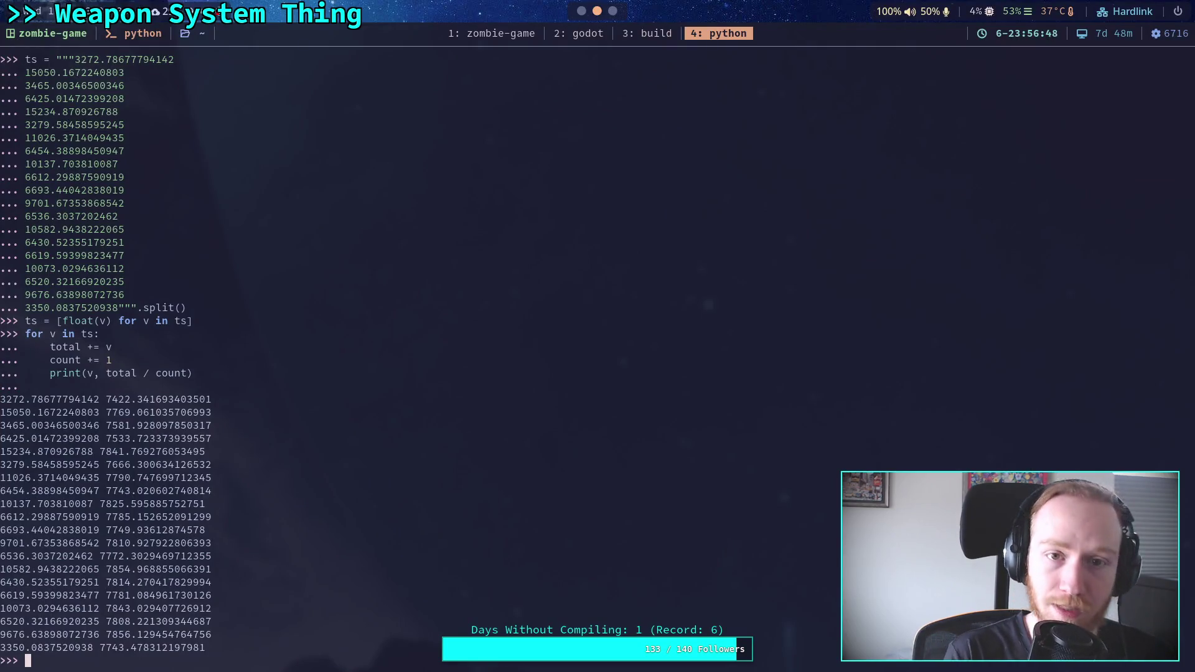
Step: Run git diff --staged in the bash terminal to review the rifle.tres changes
key(super+1)
text(git diff --)
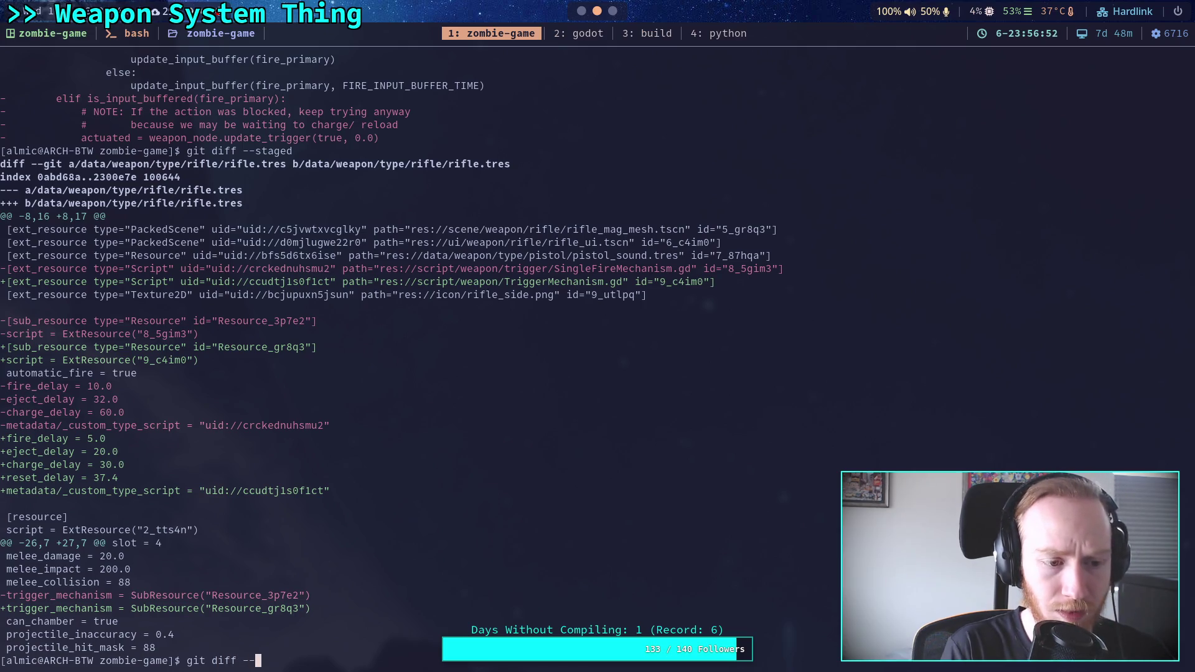
text(aged)
key(Return)
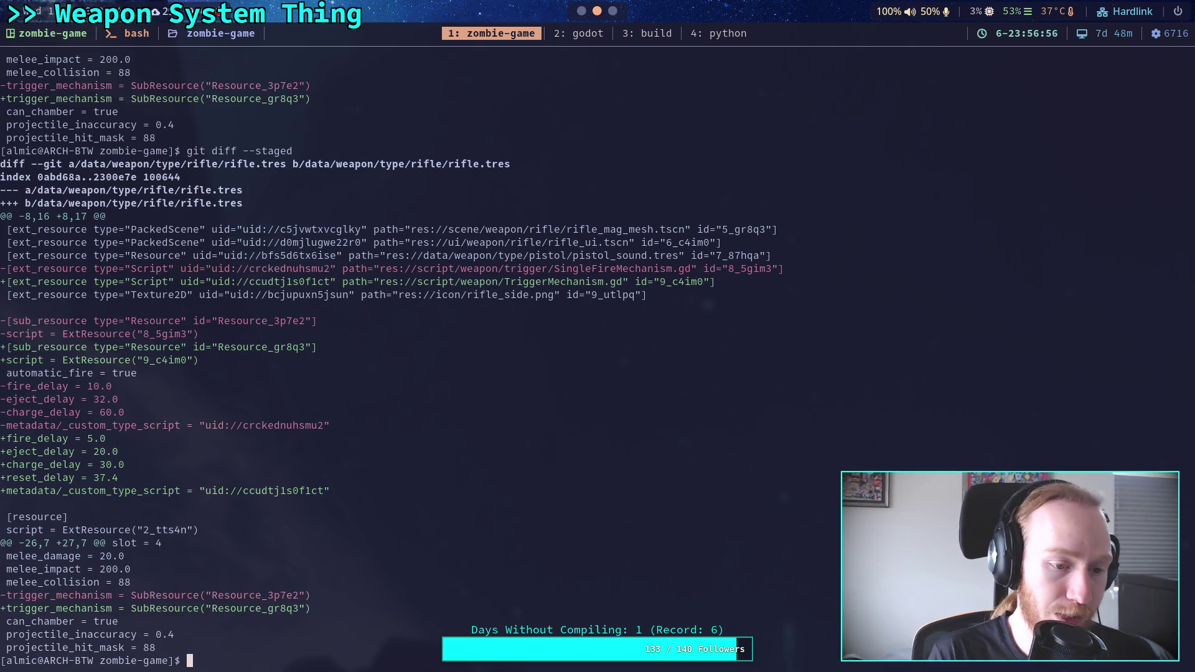
Step: In Godot, set the rifle's Eject Delay to 20 in the Inspector
key(super+2)
click(1068, 468)
text(20)
key(Return)
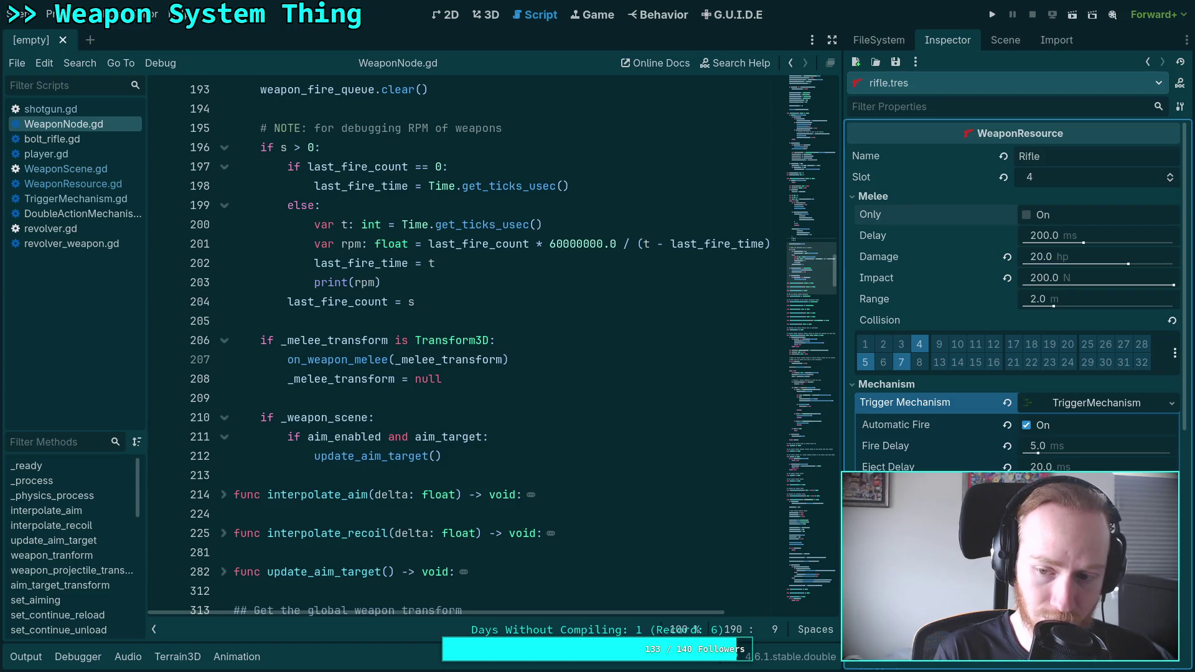
Step: Save the rifle resource, then test-fire a full-auto burst in-game and exit to desktop
click(891, 64)
click(906, 83)
click(992, 15)
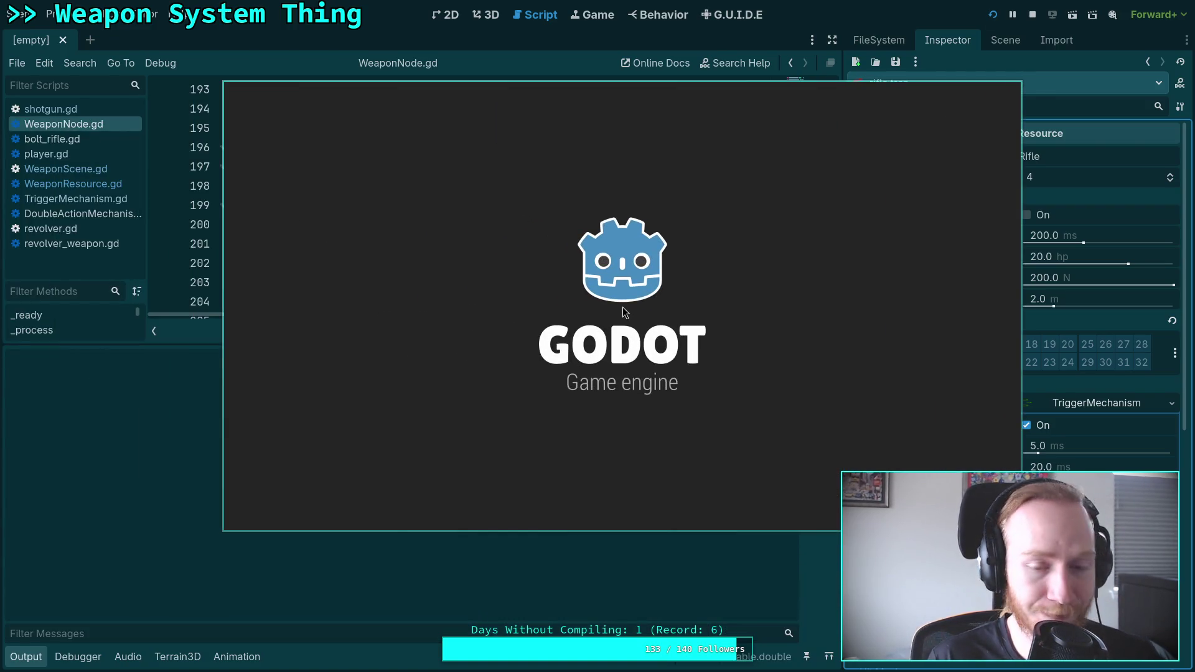
key(w)
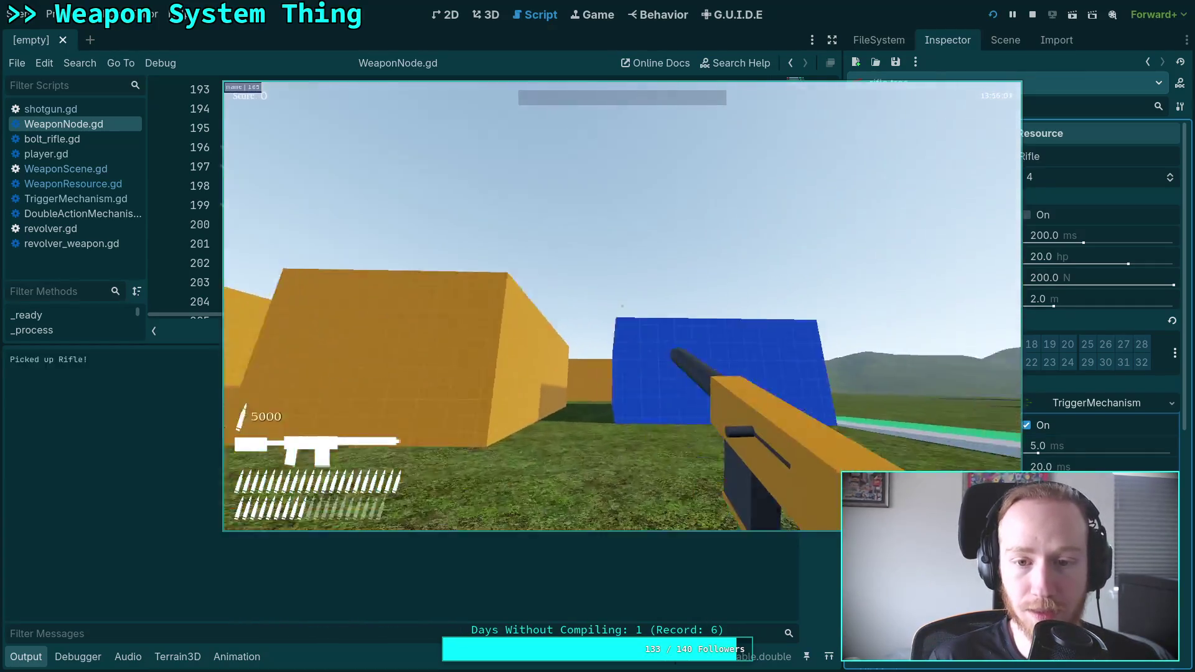
key(w)
key(r)
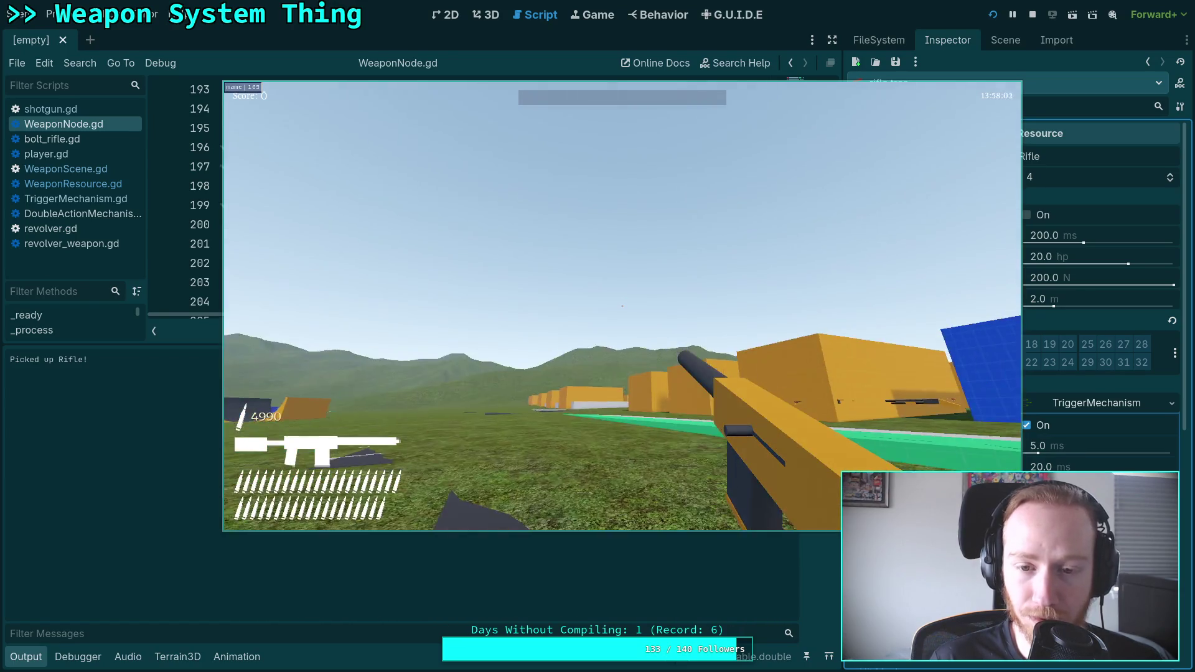
click(622, 306)
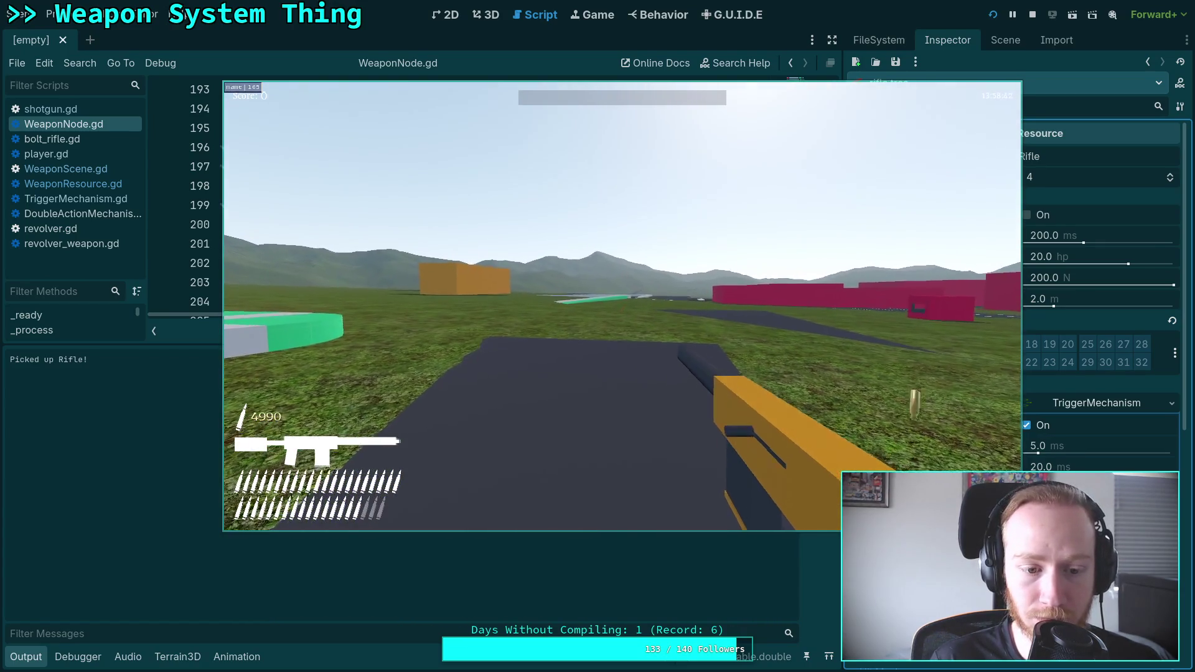
click(622, 306)
key(Escape)
click(616, 325)
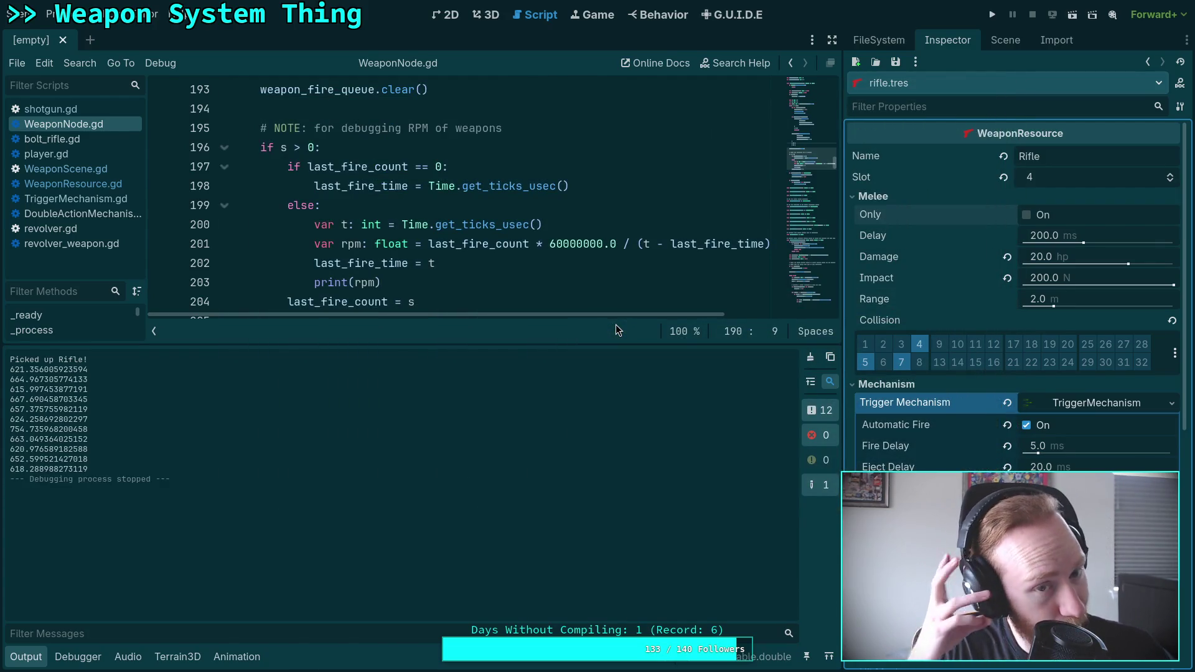
Step: Delete the RPM debug block on lines 196–204, then undo to keep it
click(26, 657)
mouse_move(453, 310)
mouse_down()
mouse_move(405, 301)
mouse_move(274, 143)
mouse_up()
key(BackSpace)
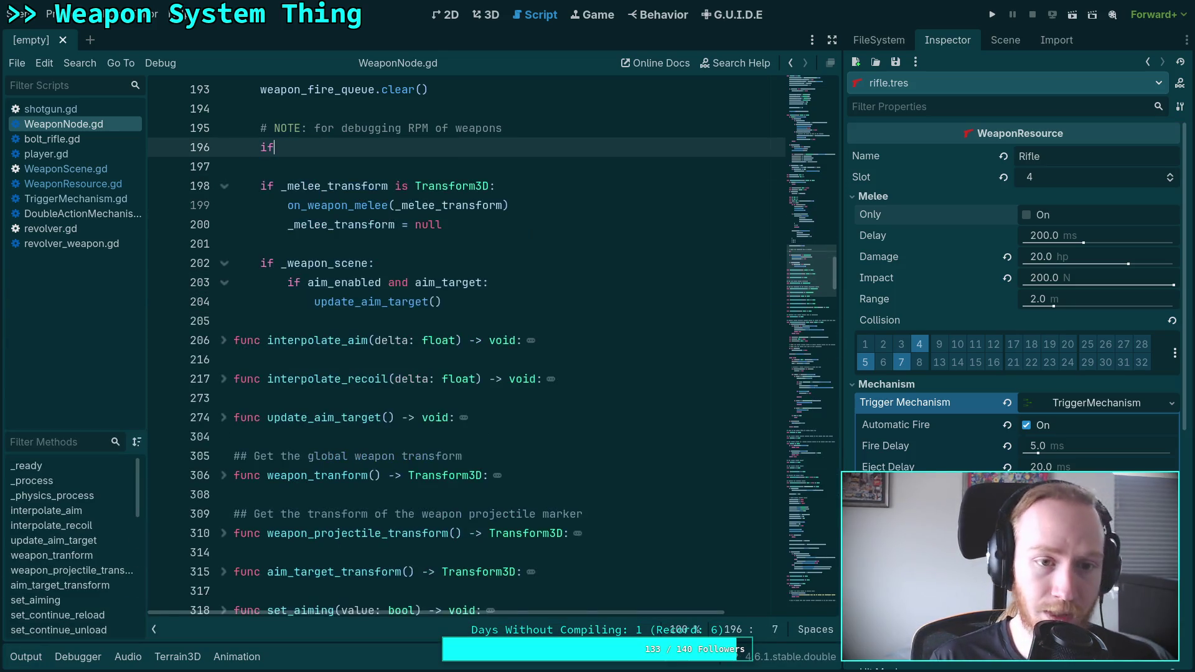
key(ctrl+z)
key(ctrl+z)
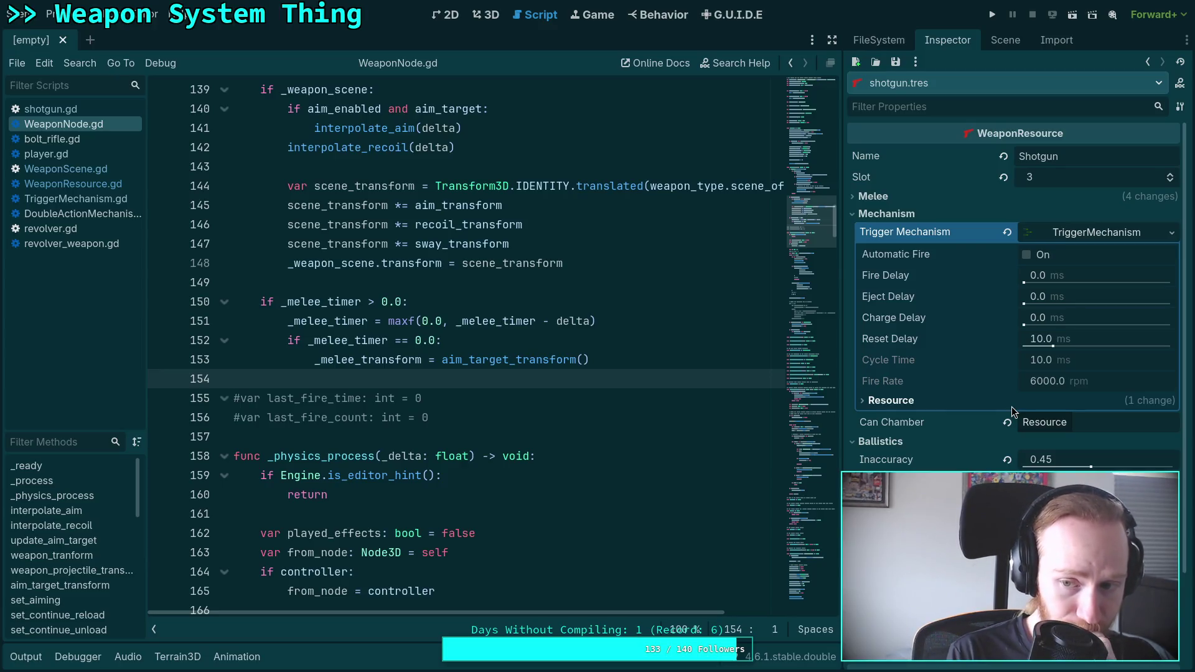
Step: Pick up and fire the shotgun five times in-game, exit, and relaunch the game
click(992, 15)
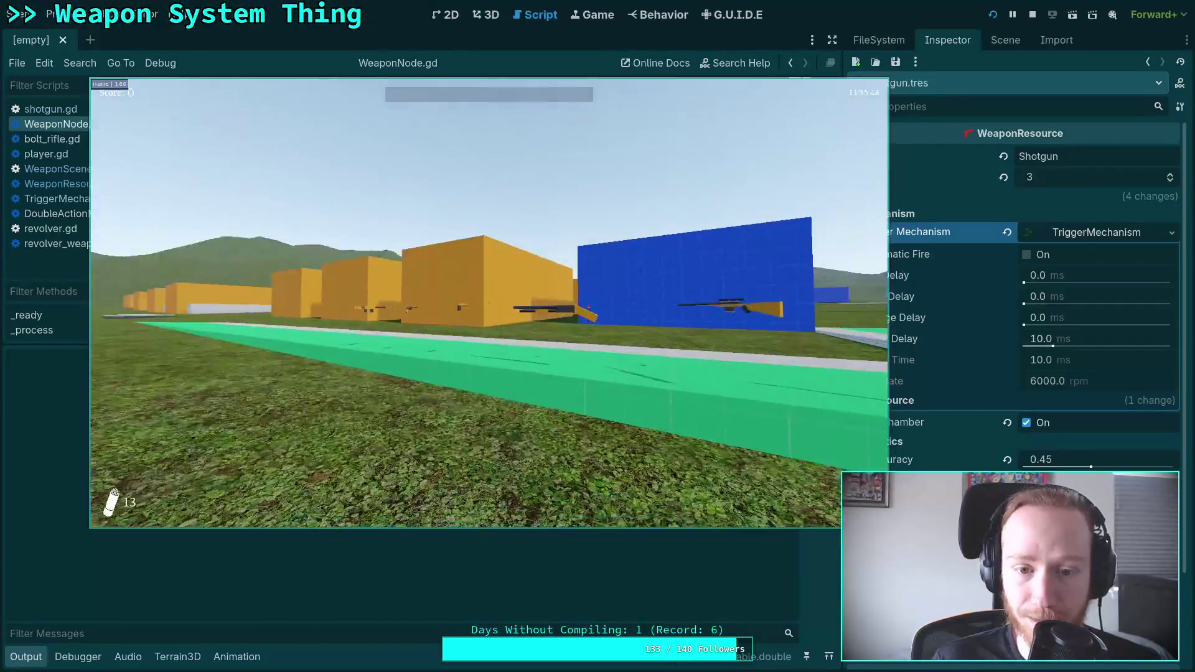
key(w)
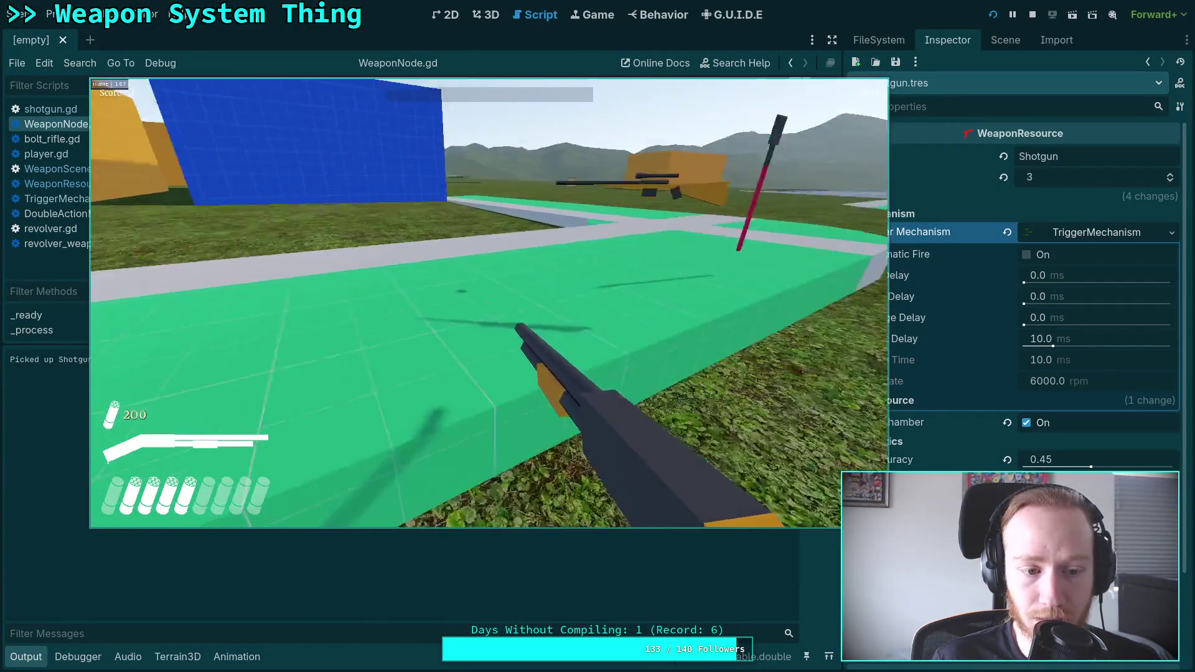
key(w)
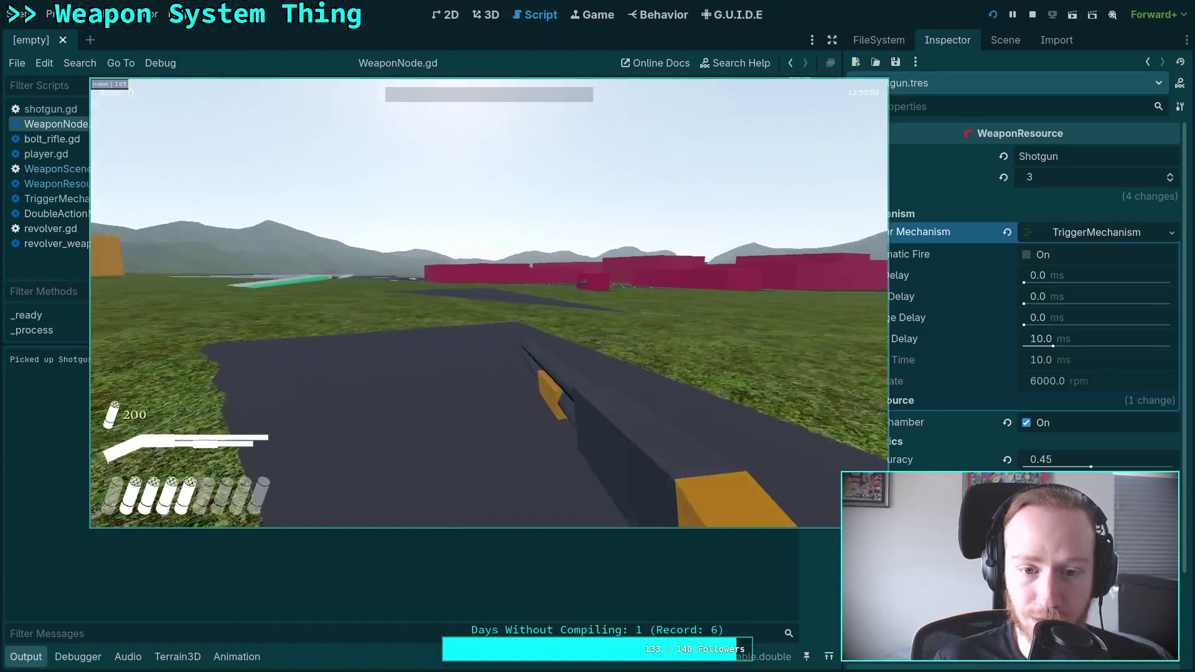
click(489, 303)
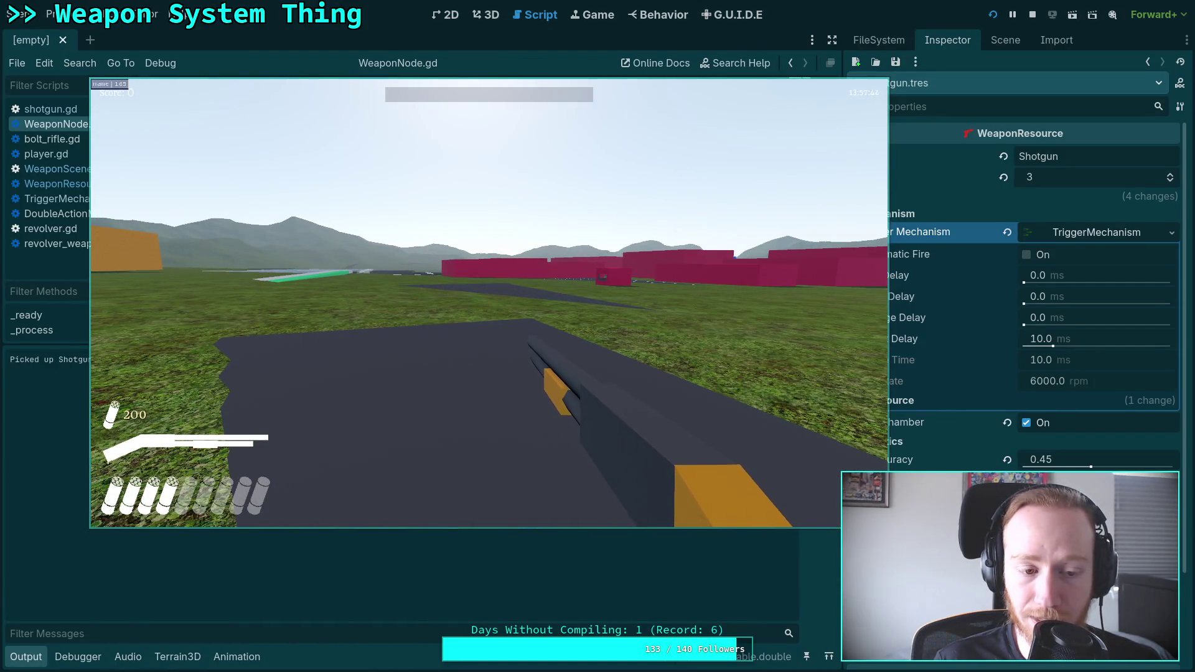
click(489, 303)
click(490, 303)
click(489, 303)
key(w)
click(490, 303)
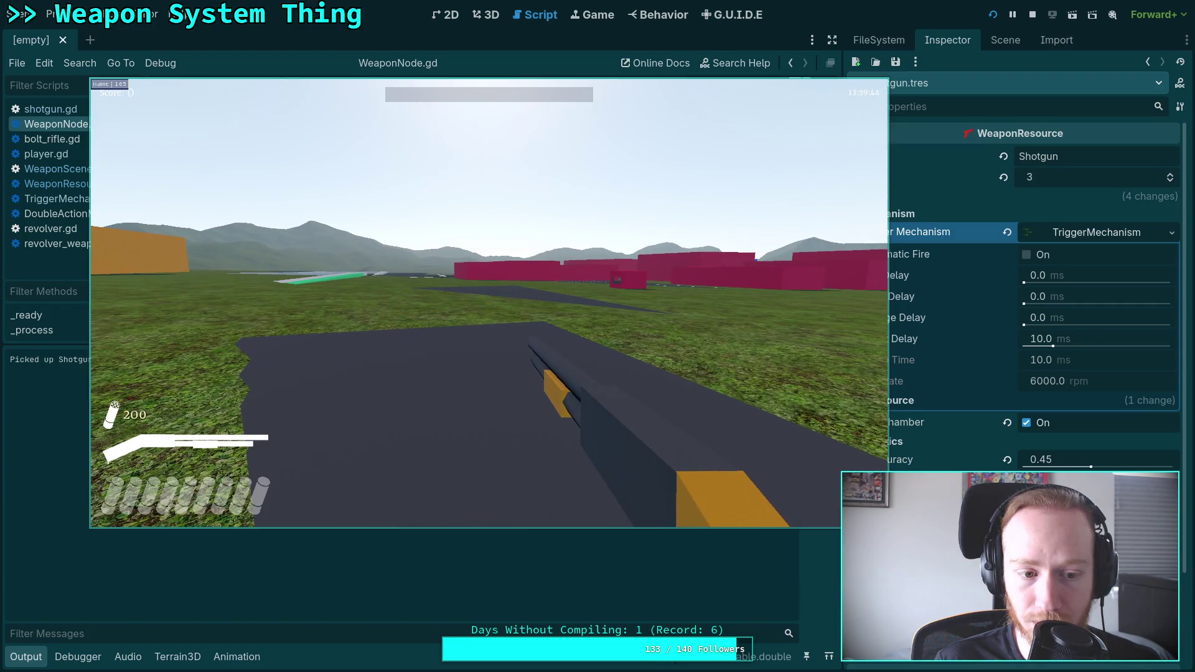
key(Escape)
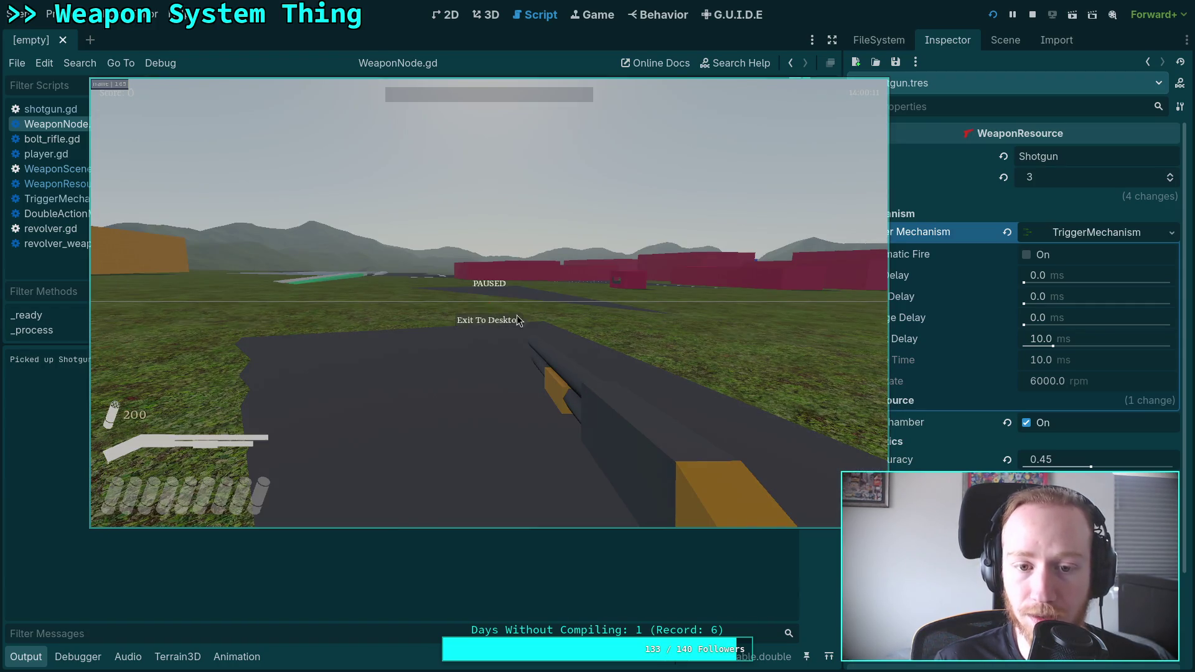
click(516, 320)
click(992, 14)
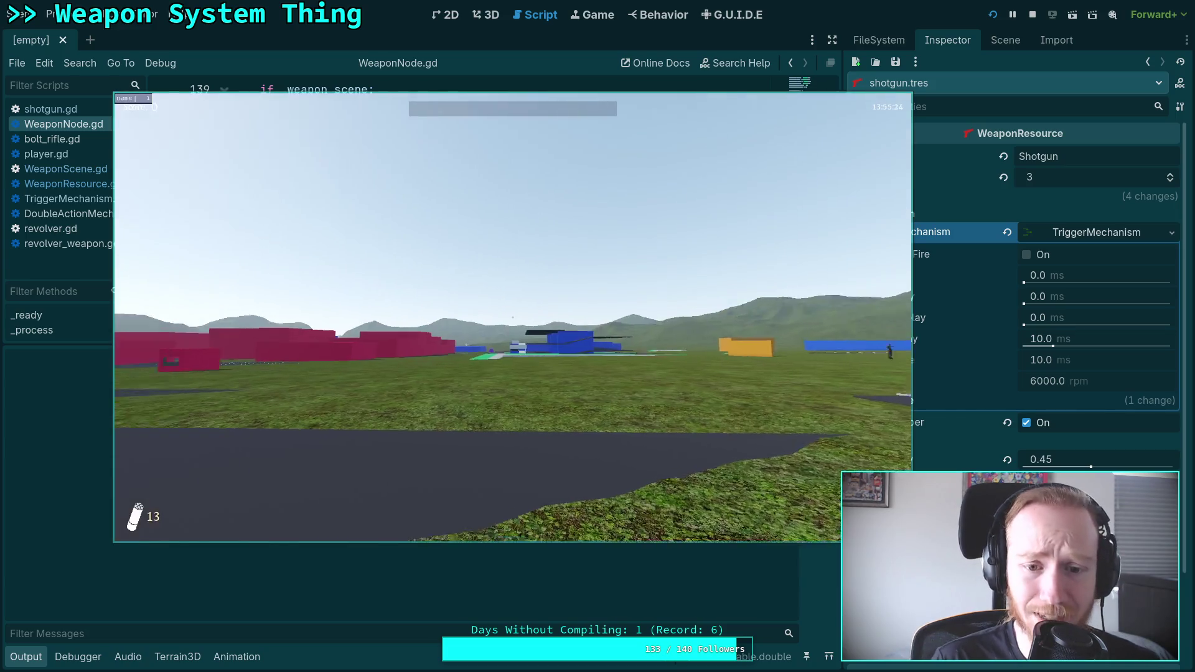
Step: Pick up the shotgun, fire once, and pump it while looking around the level
key(w)
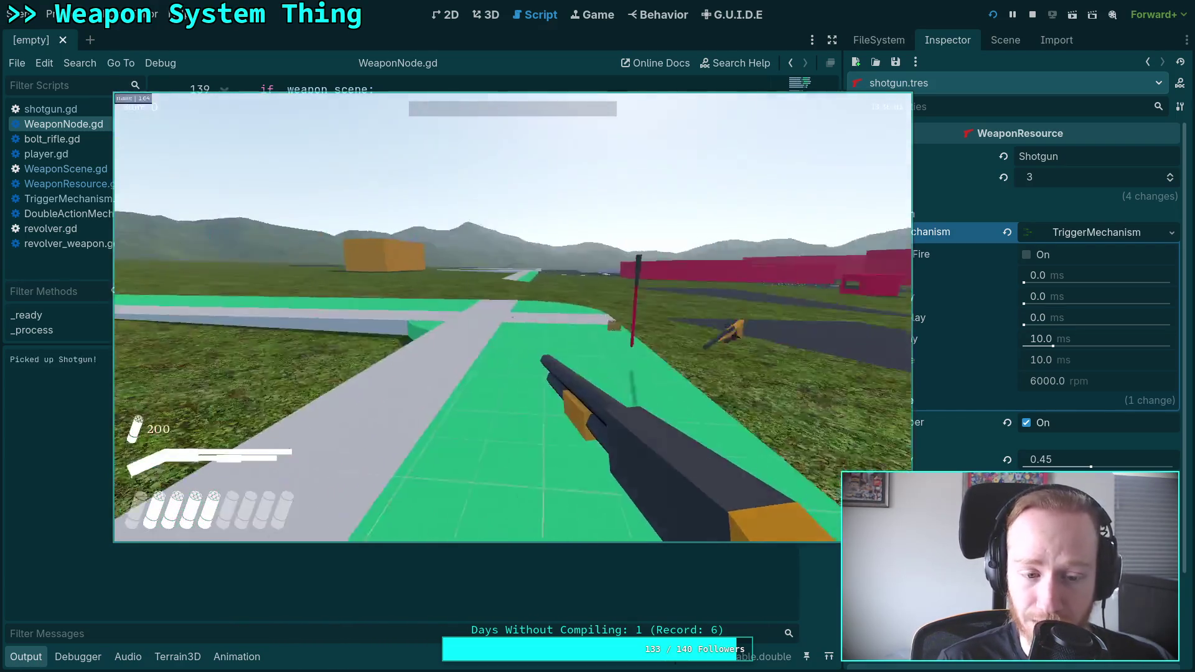
key(w)
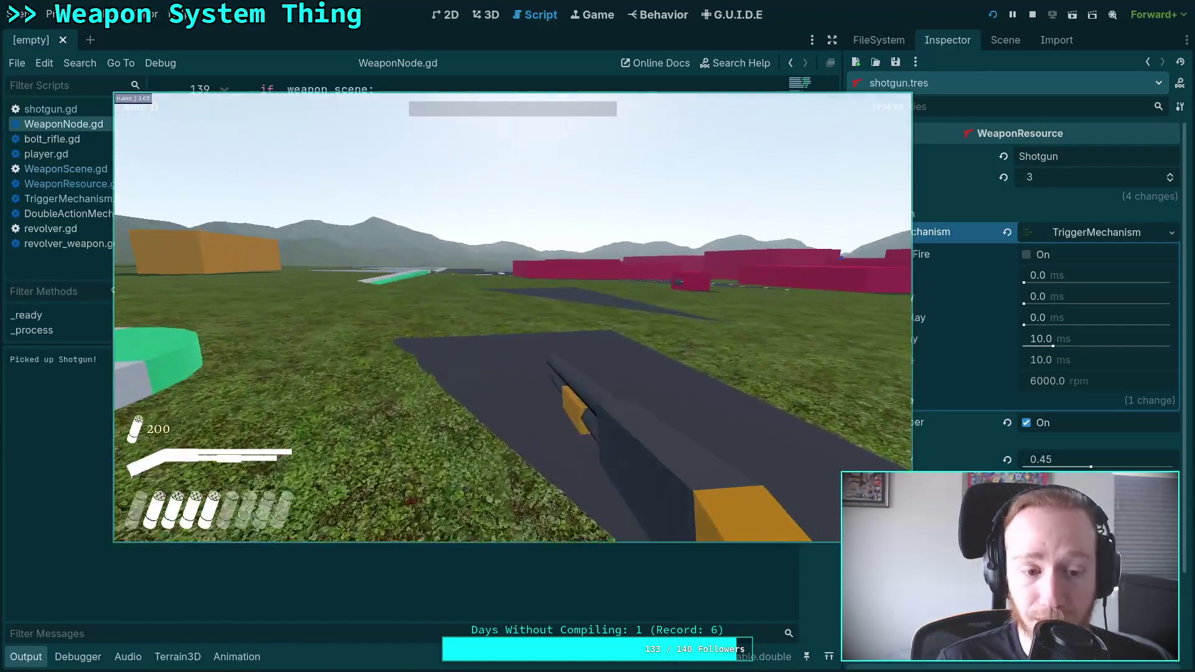
click(512, 318)
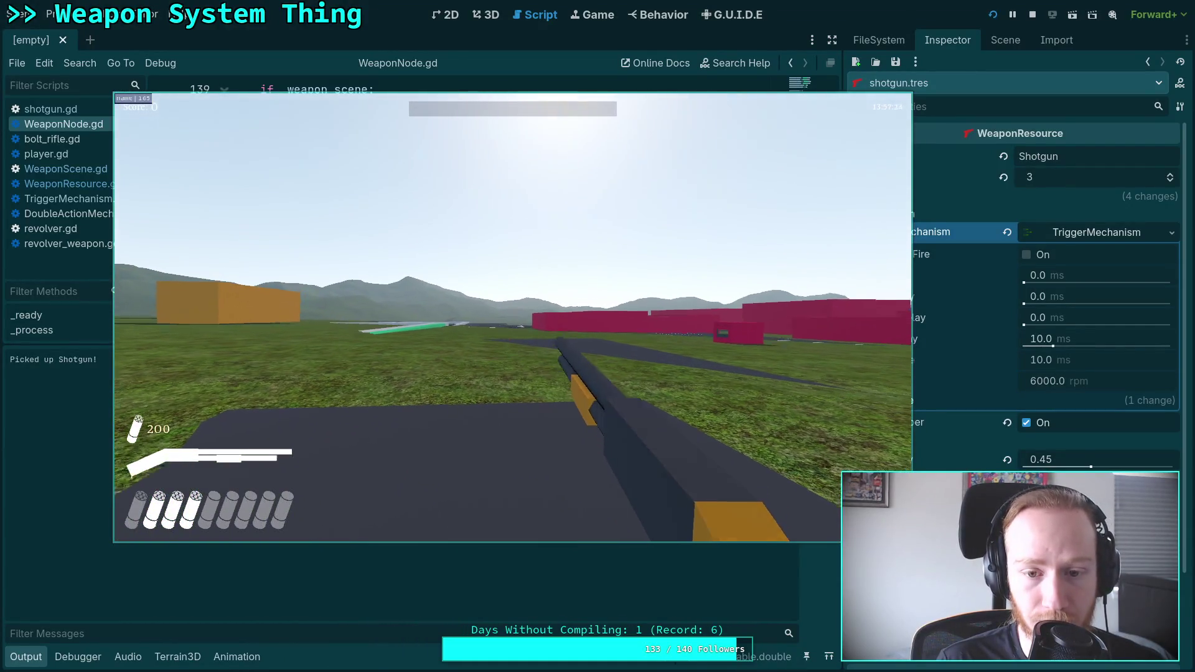
key(w)
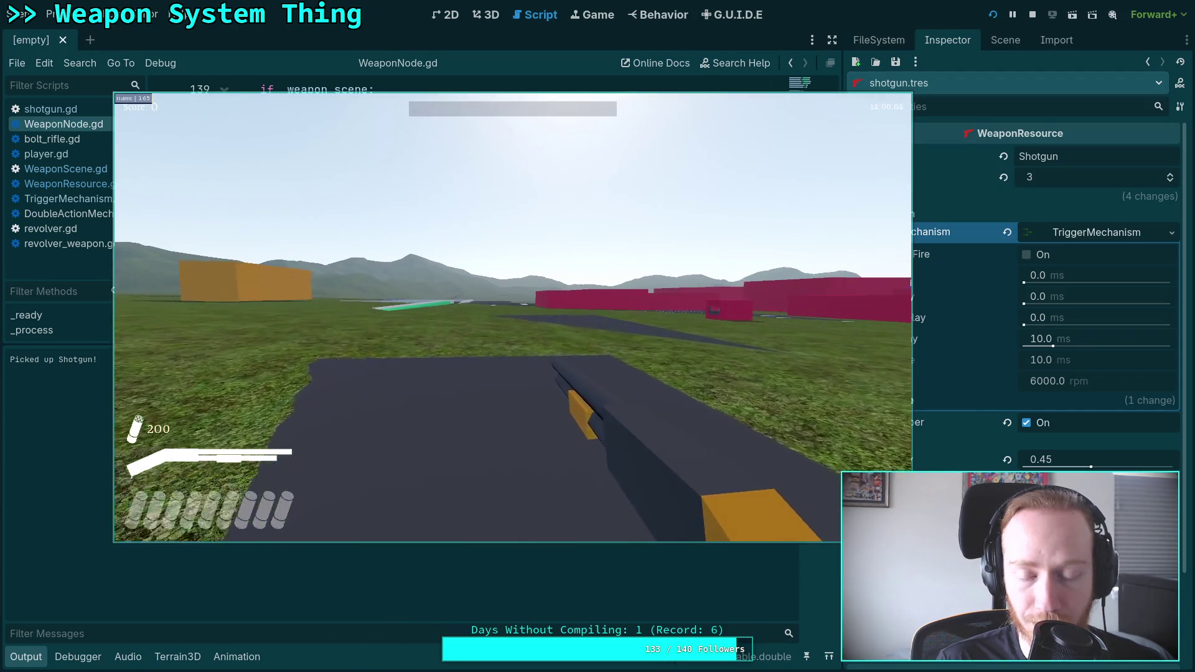
key(w)
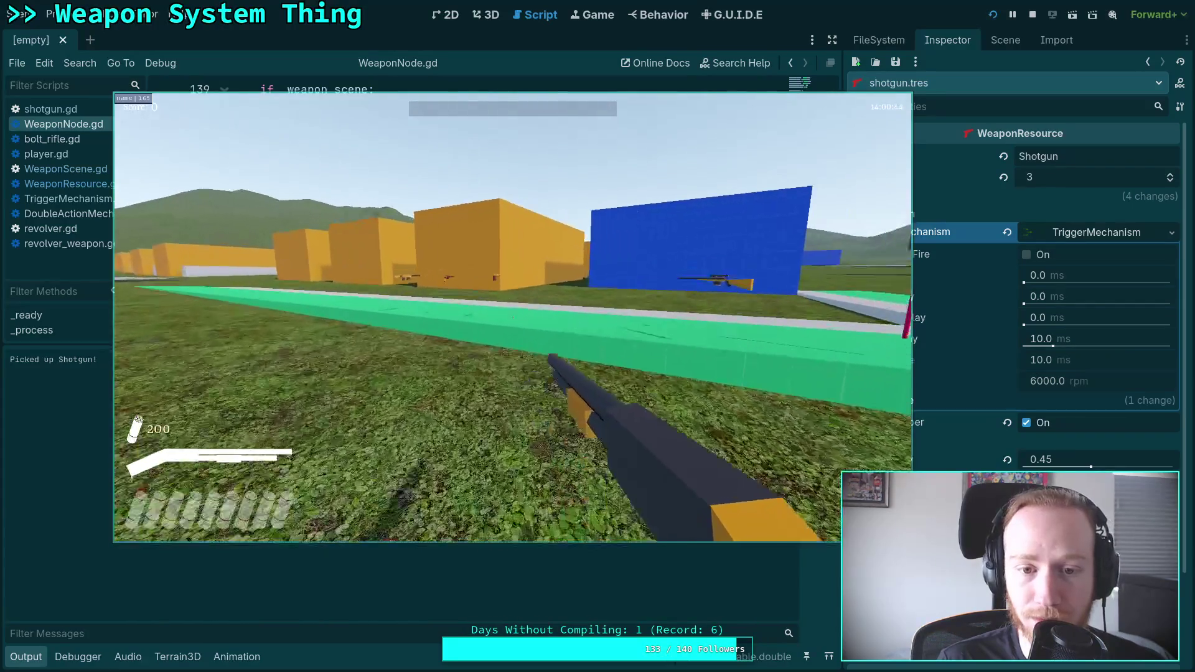
key(w)
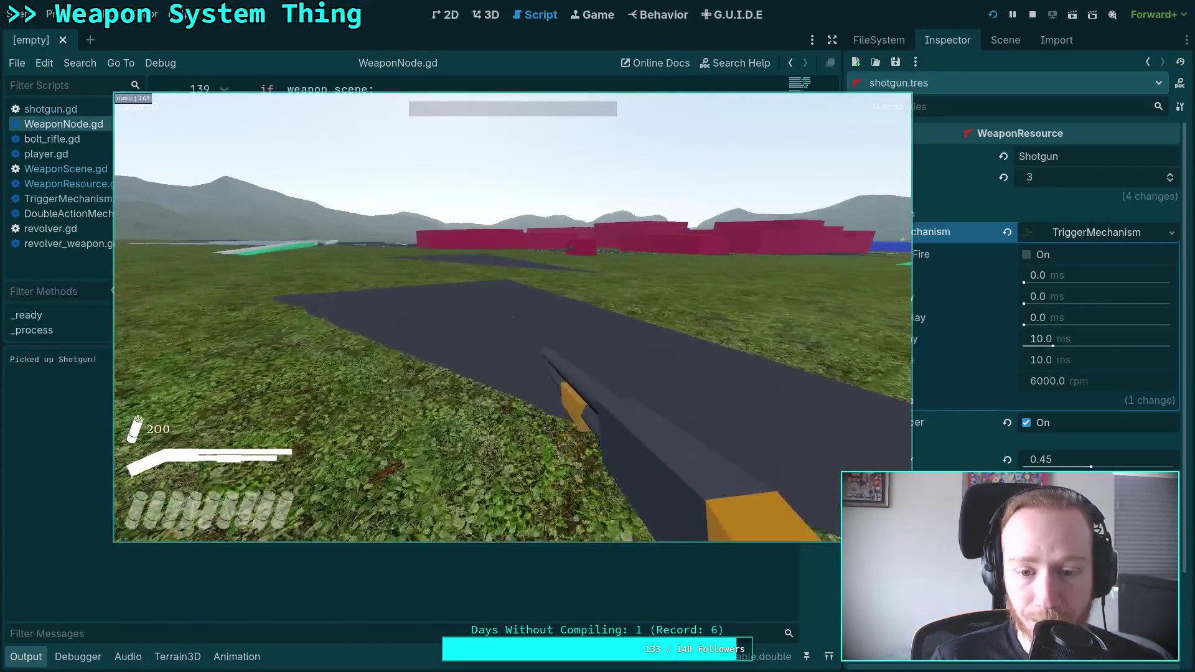
key(w)
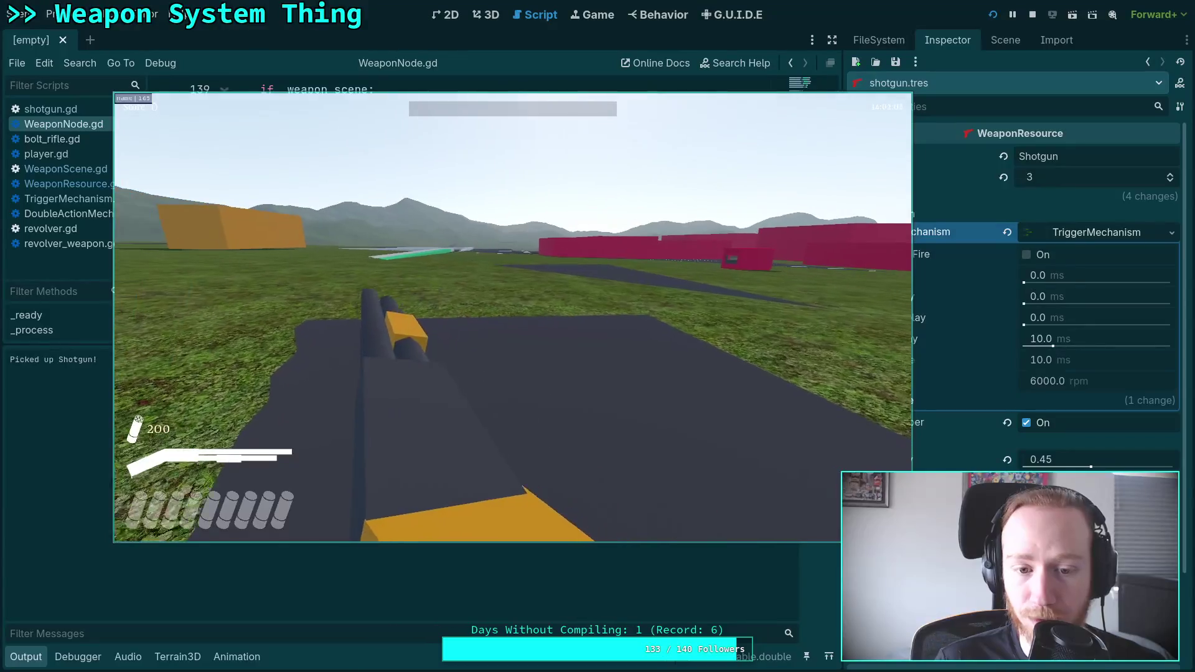
Step: Reload and pump the shotgun, then fire off all the loaded shells
key(r)
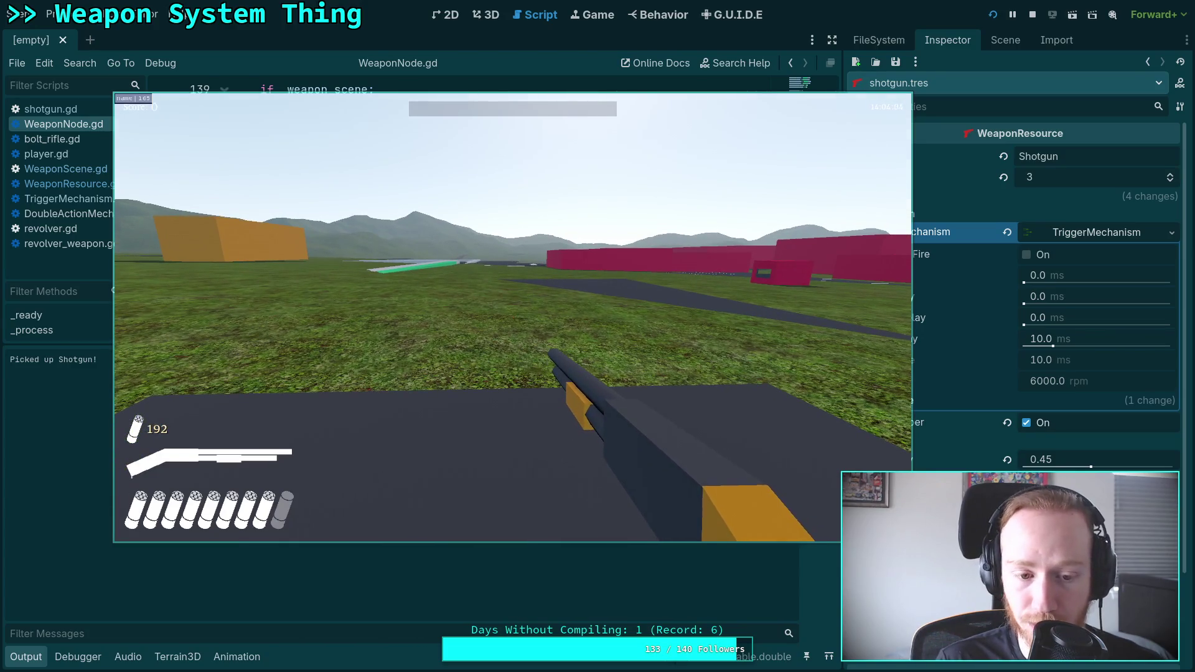
key(r)
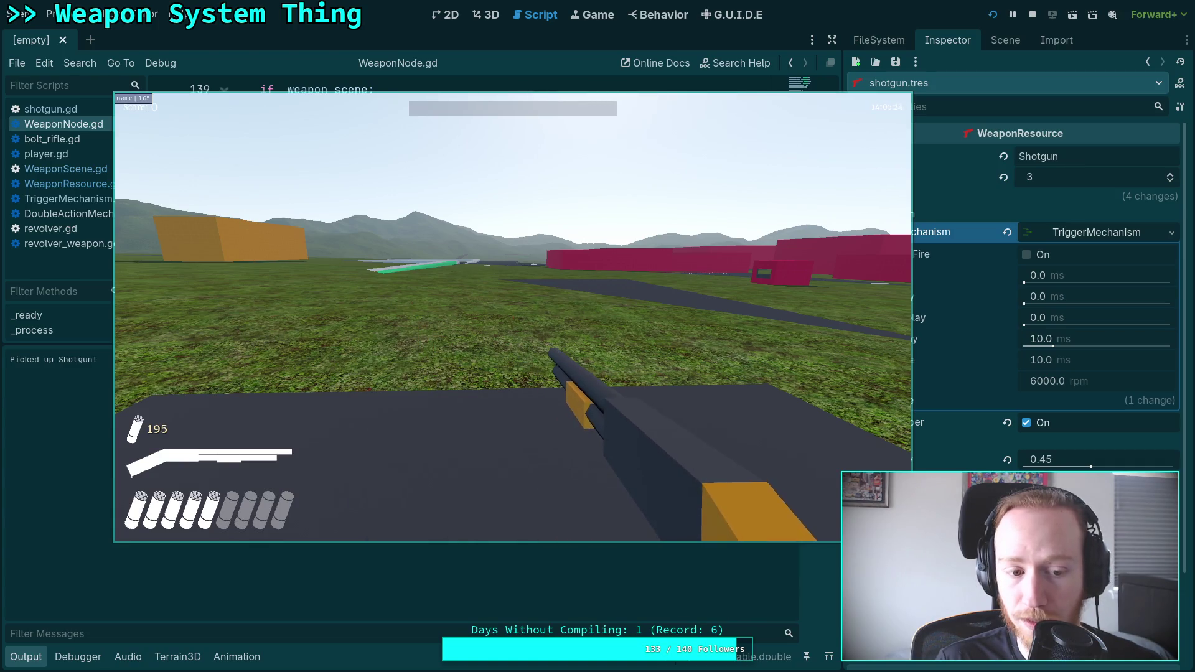
key(r)
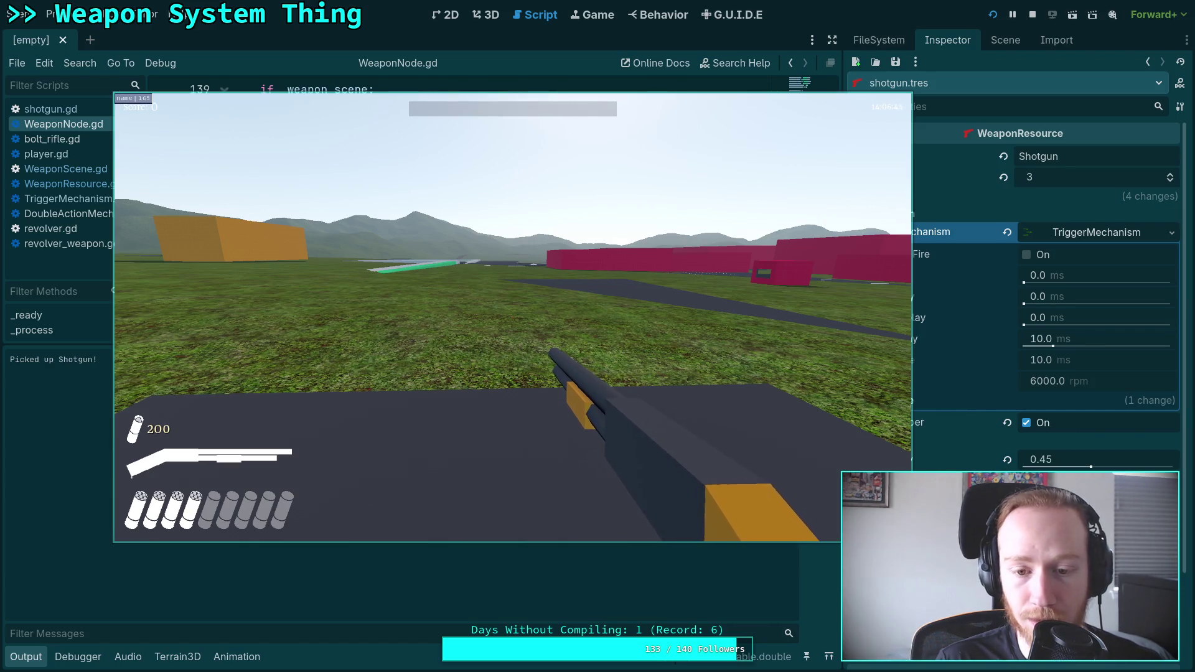
key(r)
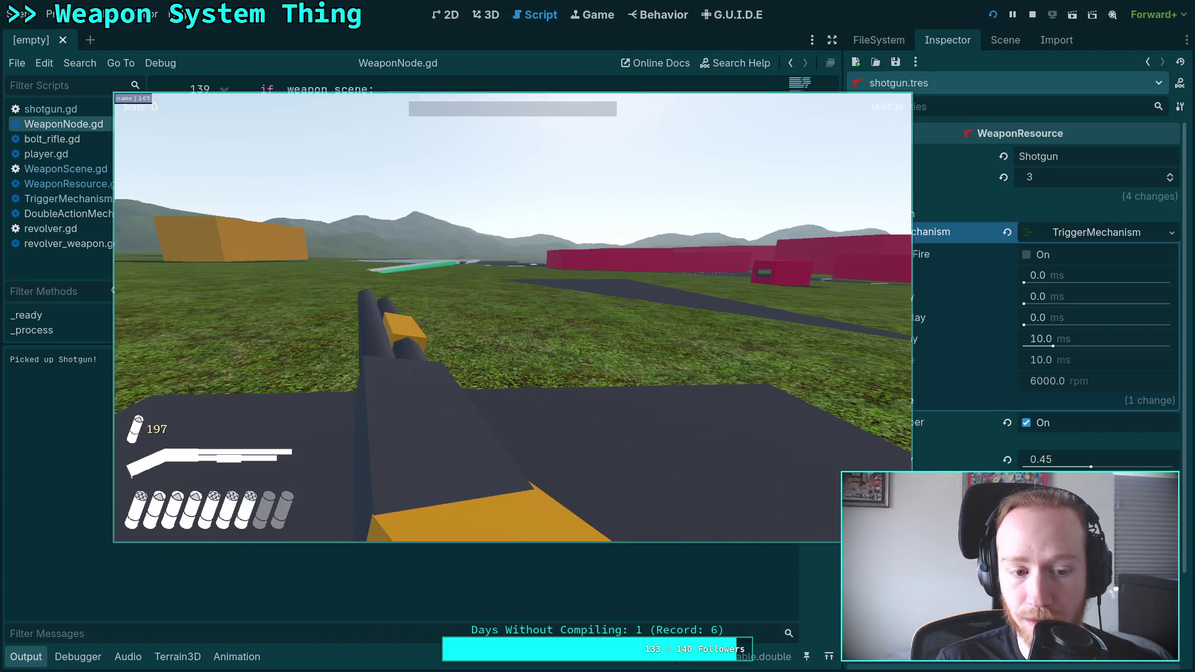
click(512, 317)
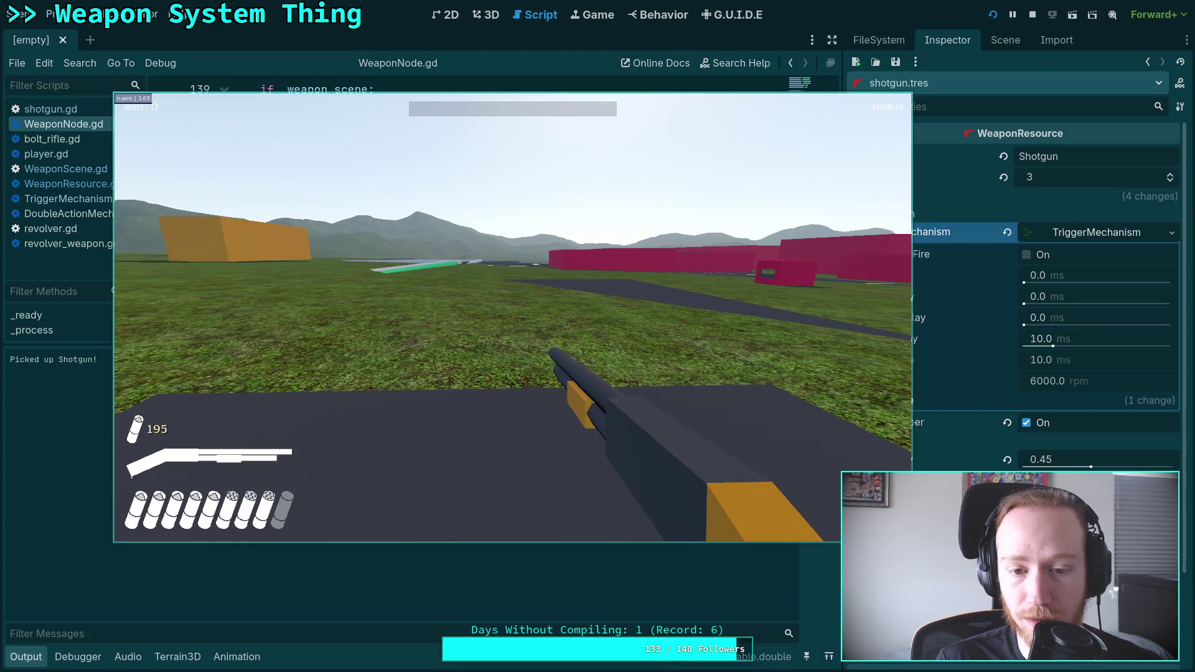
click(513, 317)
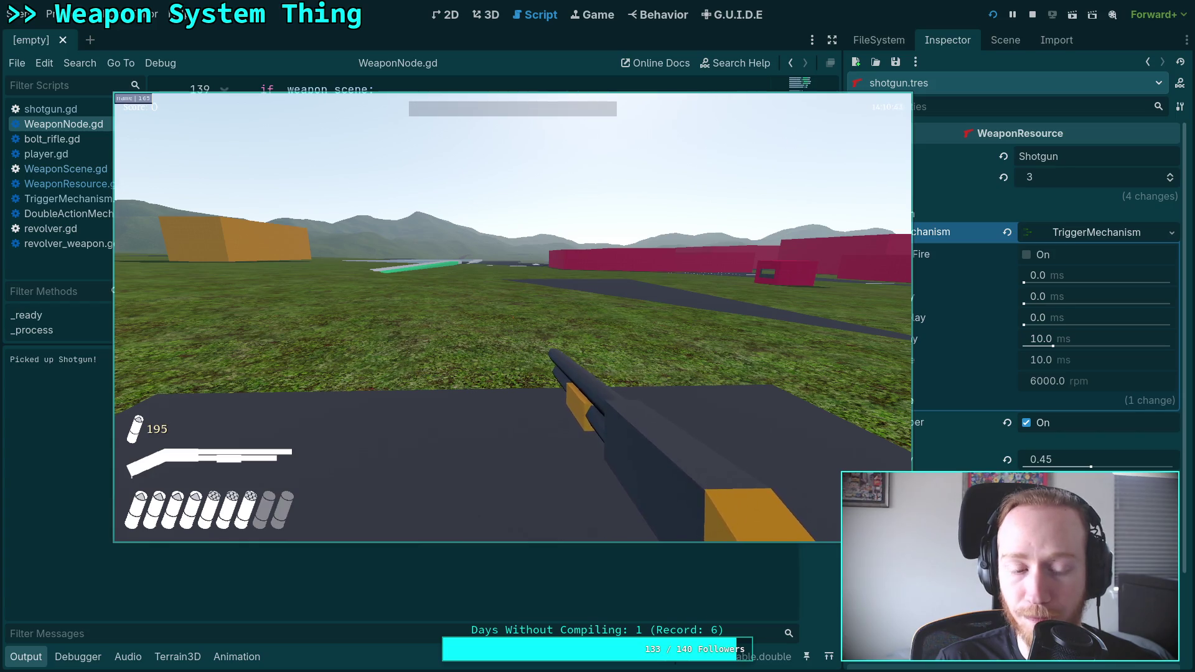
click(513, 318)
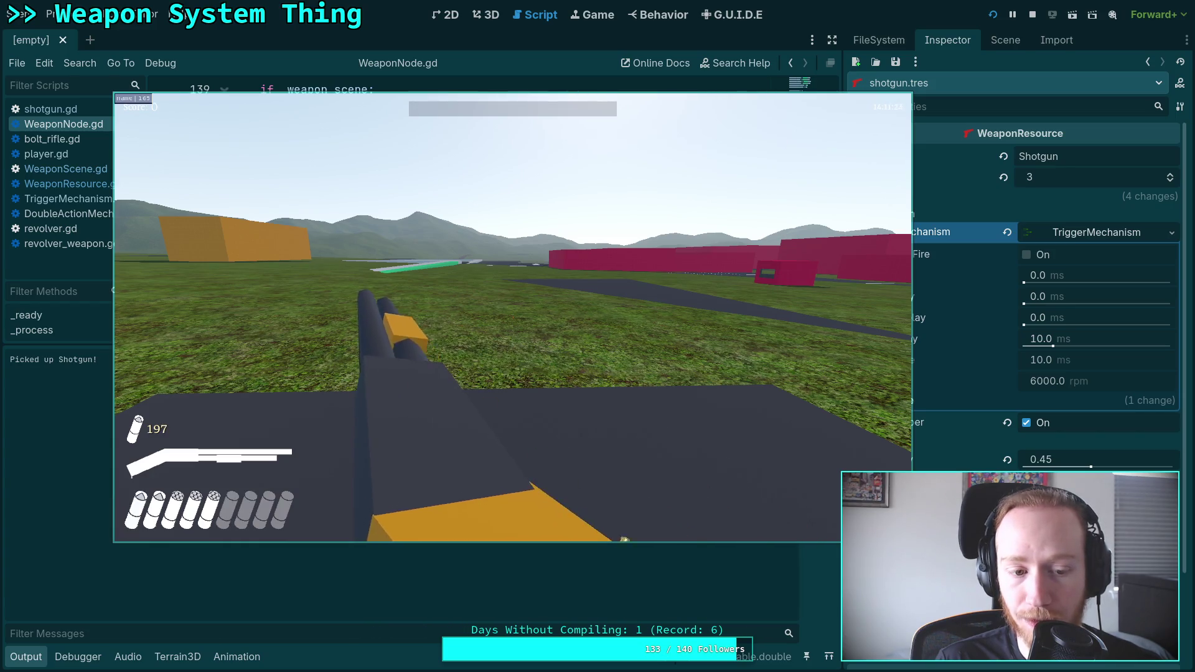
click(512, 317)
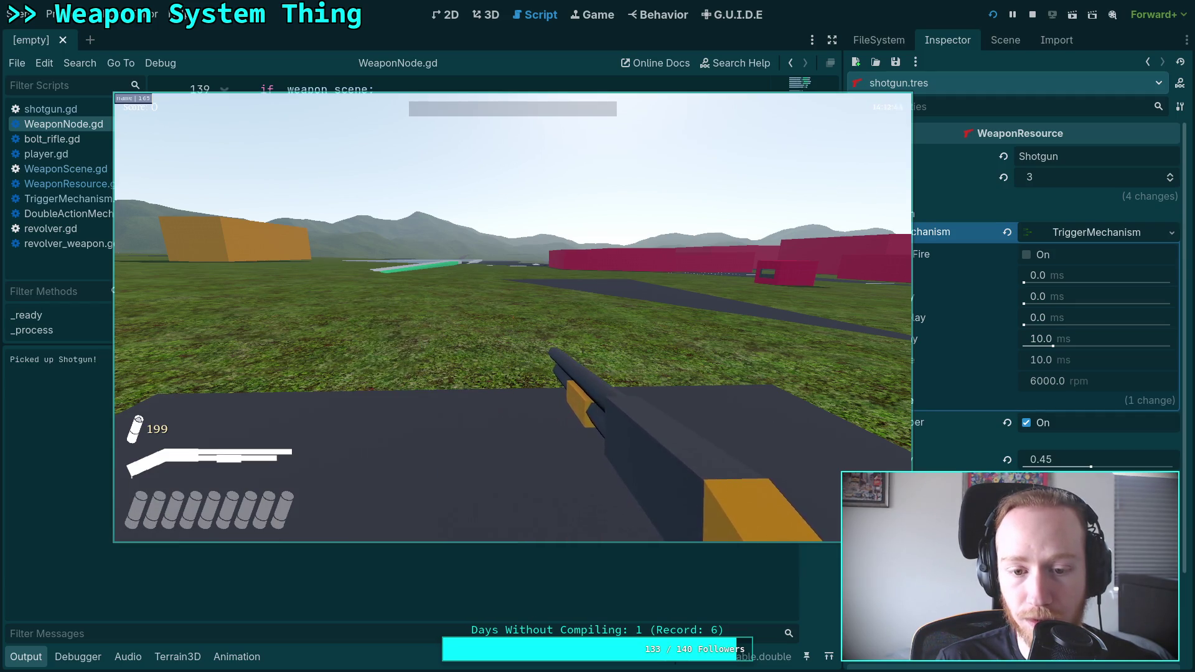
Step: Reload and unload shells, then pause and exit the game to the editor
key(r)
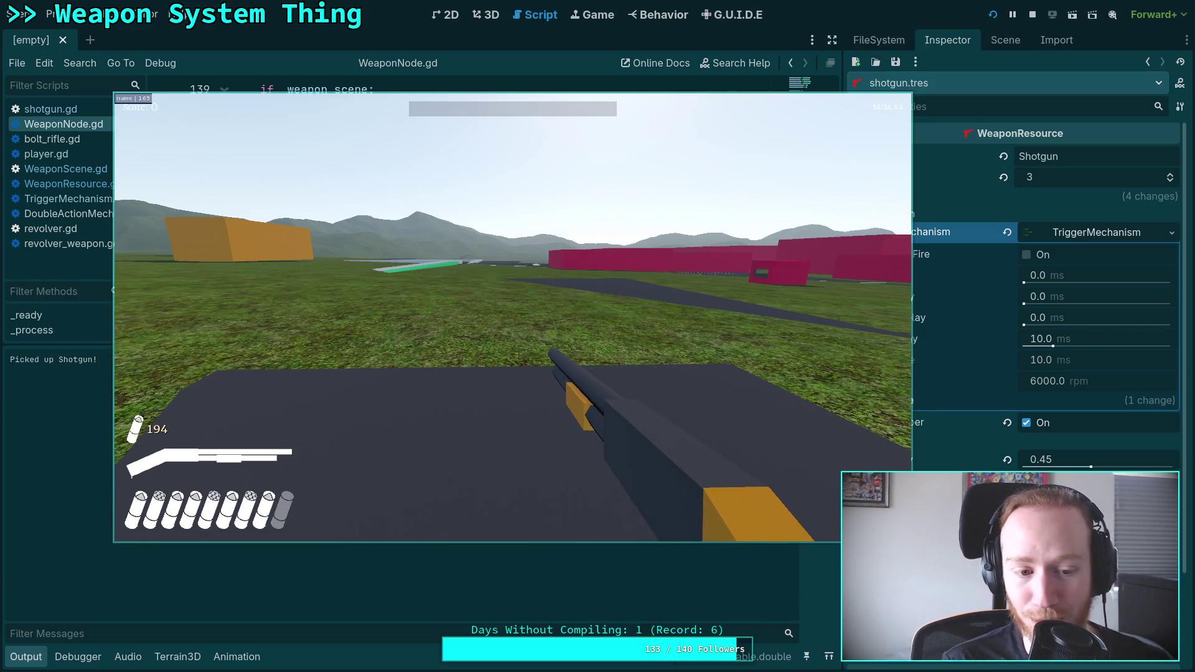
mouse_move(512, 317)
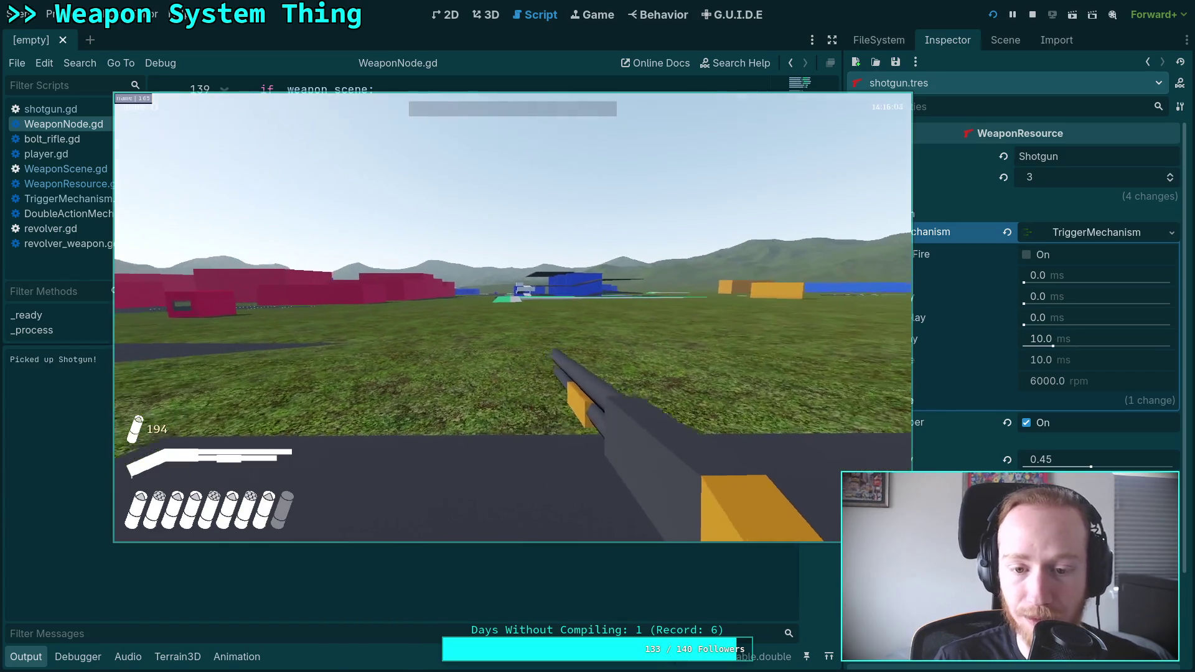
key(r)
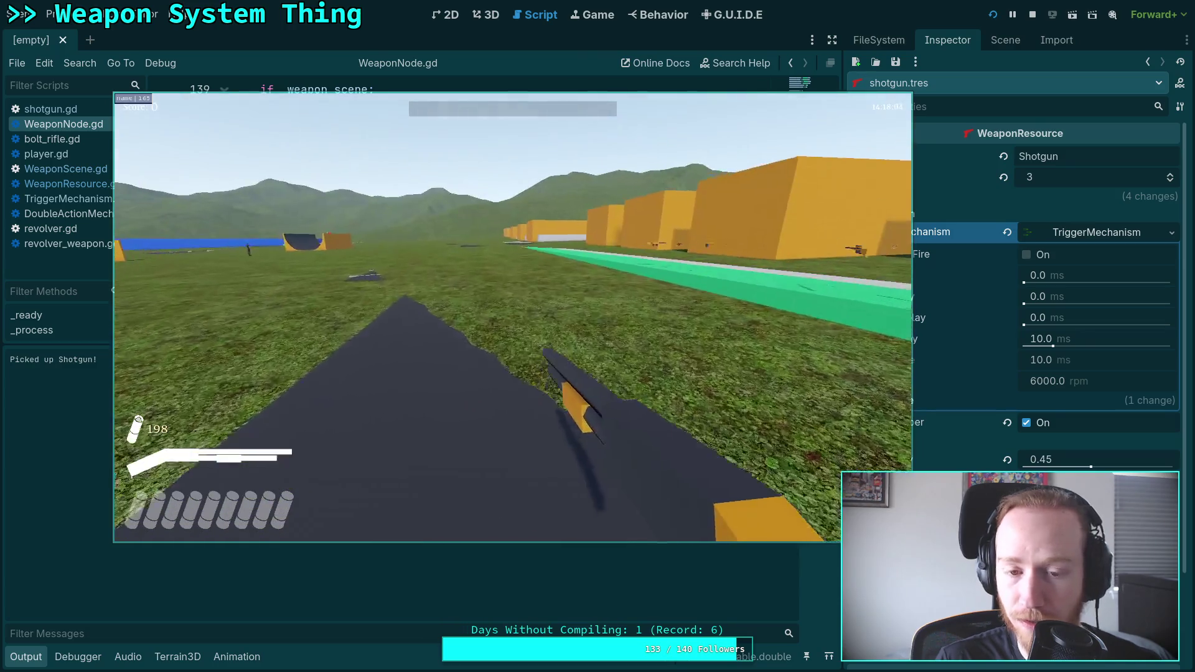
key(Escape)
click(518, 335)
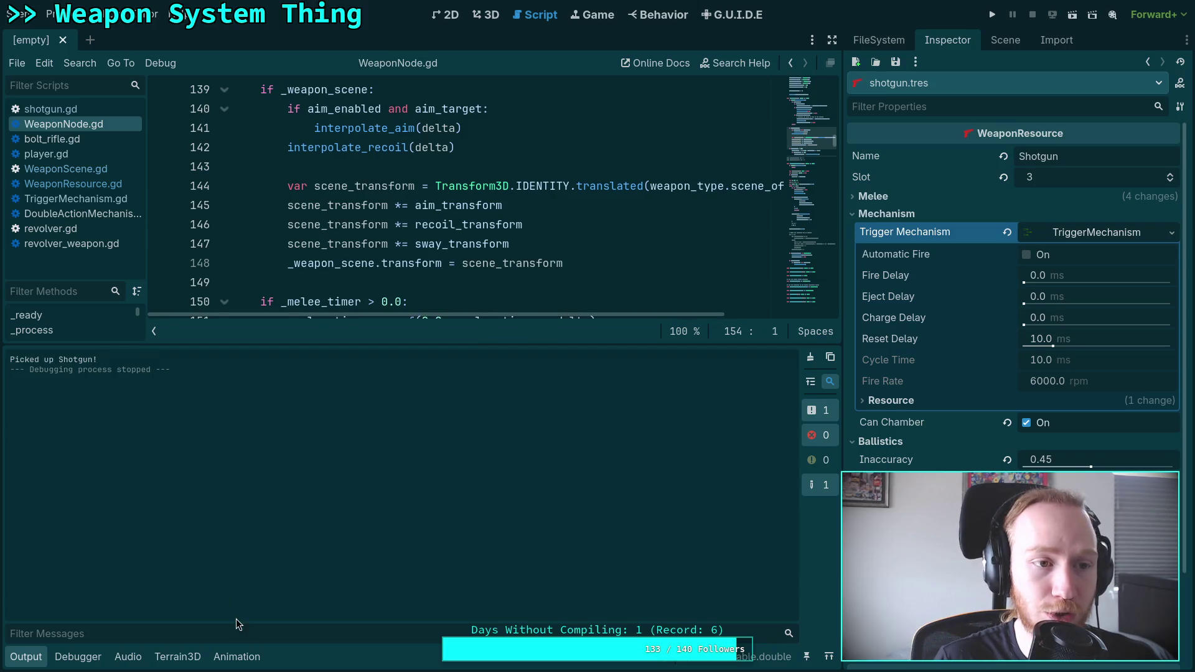
Step: Rerun with F5, pick up the shotgun, then switch to the revolver, hitting the is_ready error
click(34, 661)
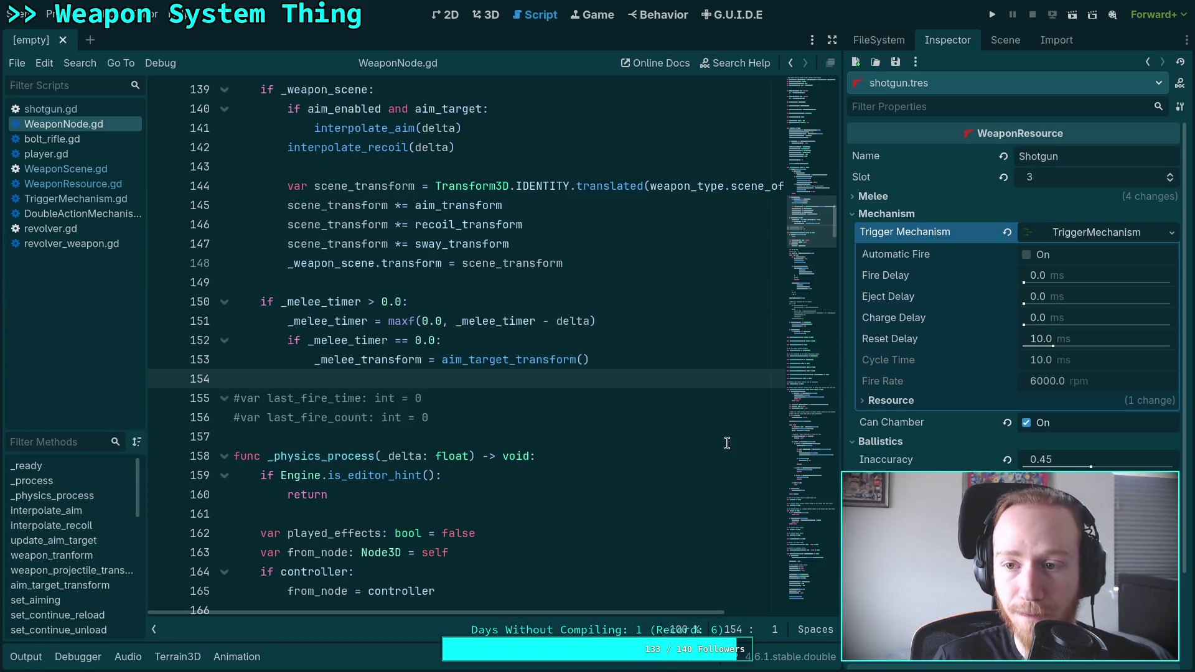
key(F5)
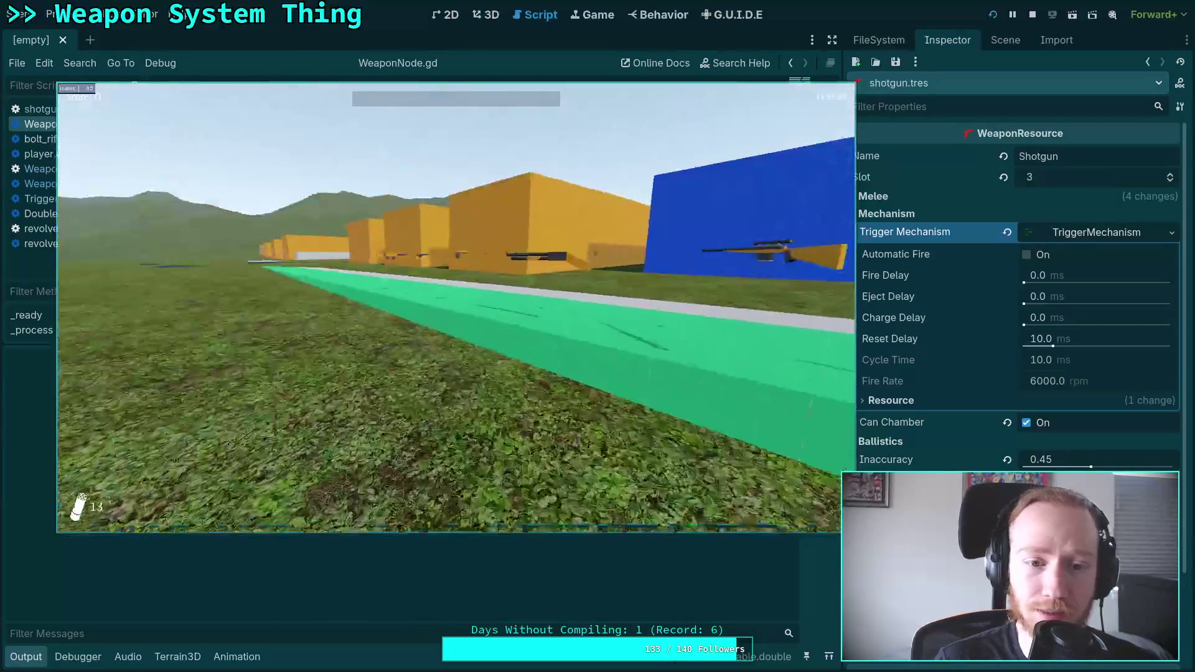
key(e)
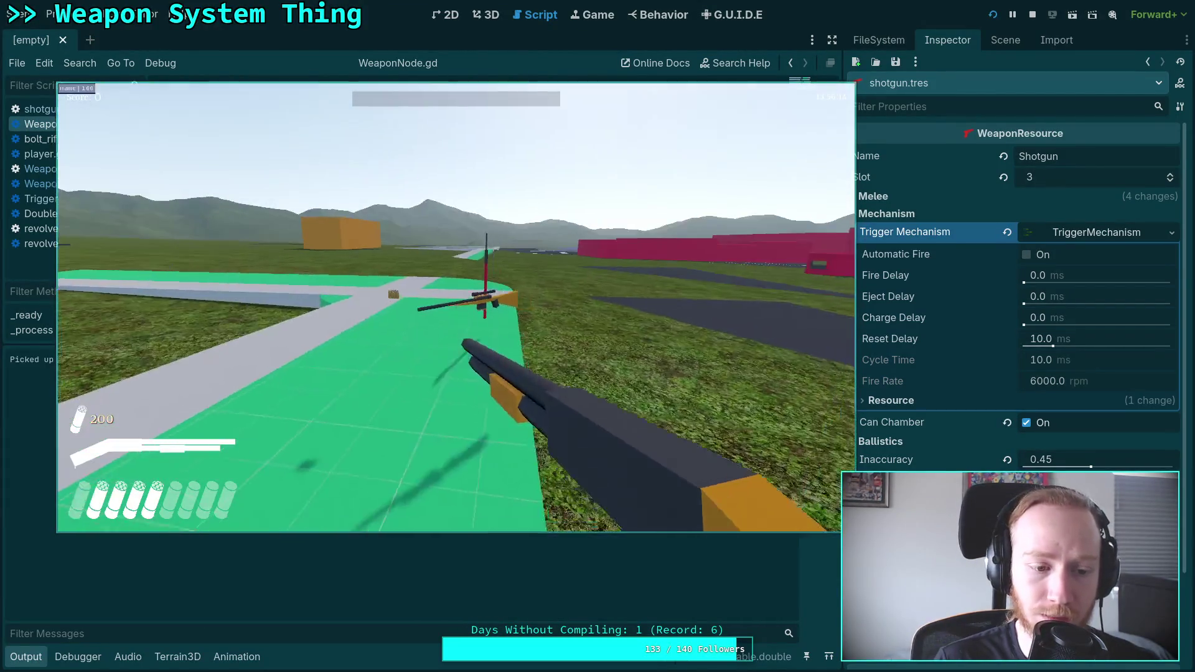
key(r)
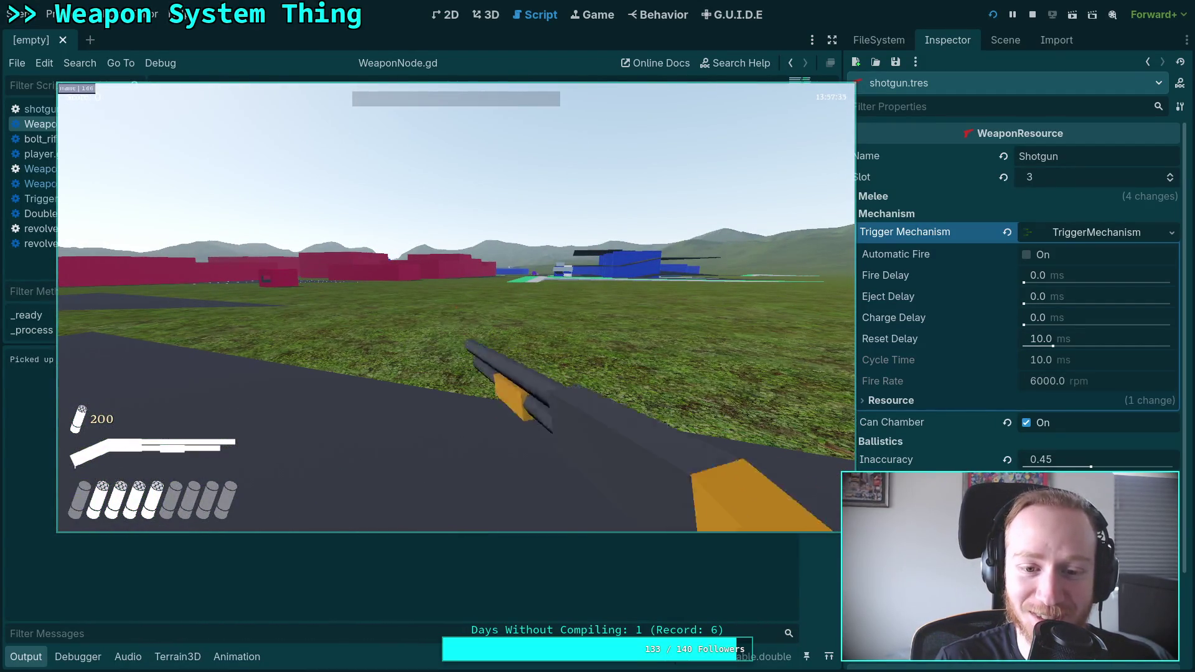
key(w)
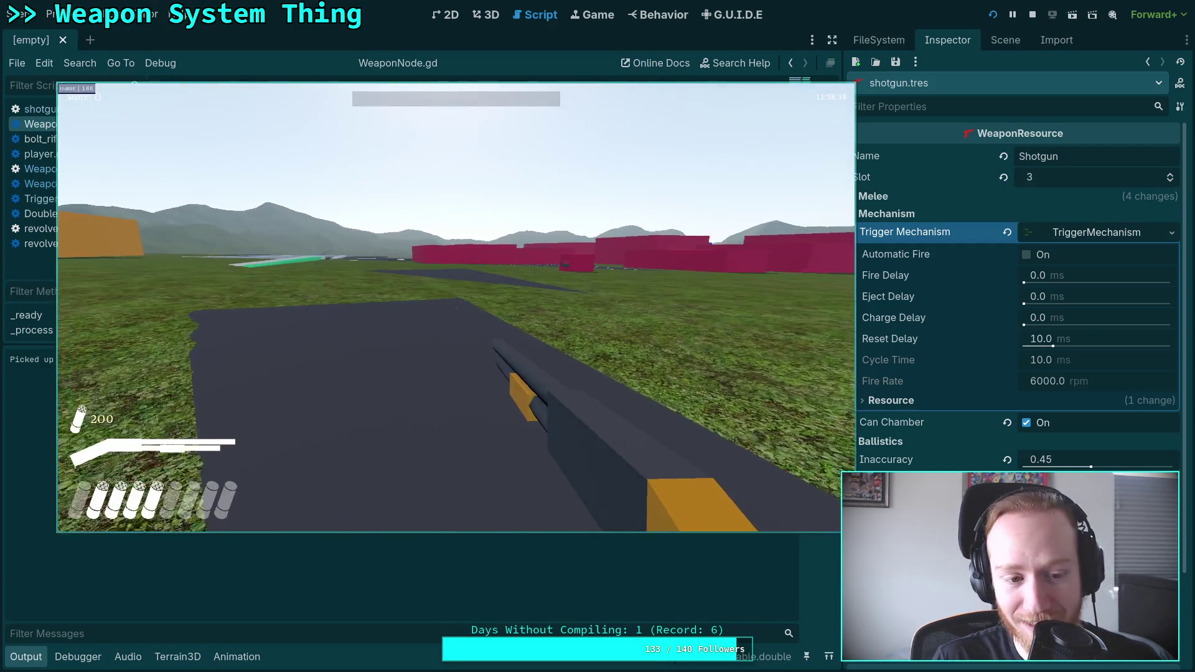
key(w)
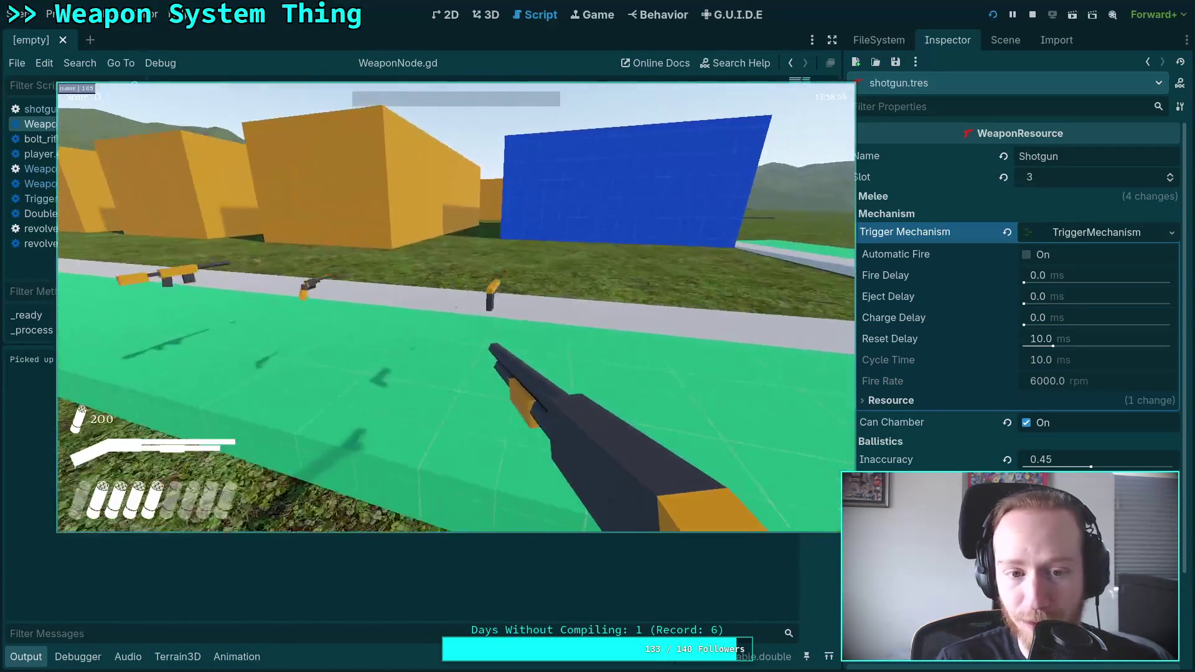
key(6)
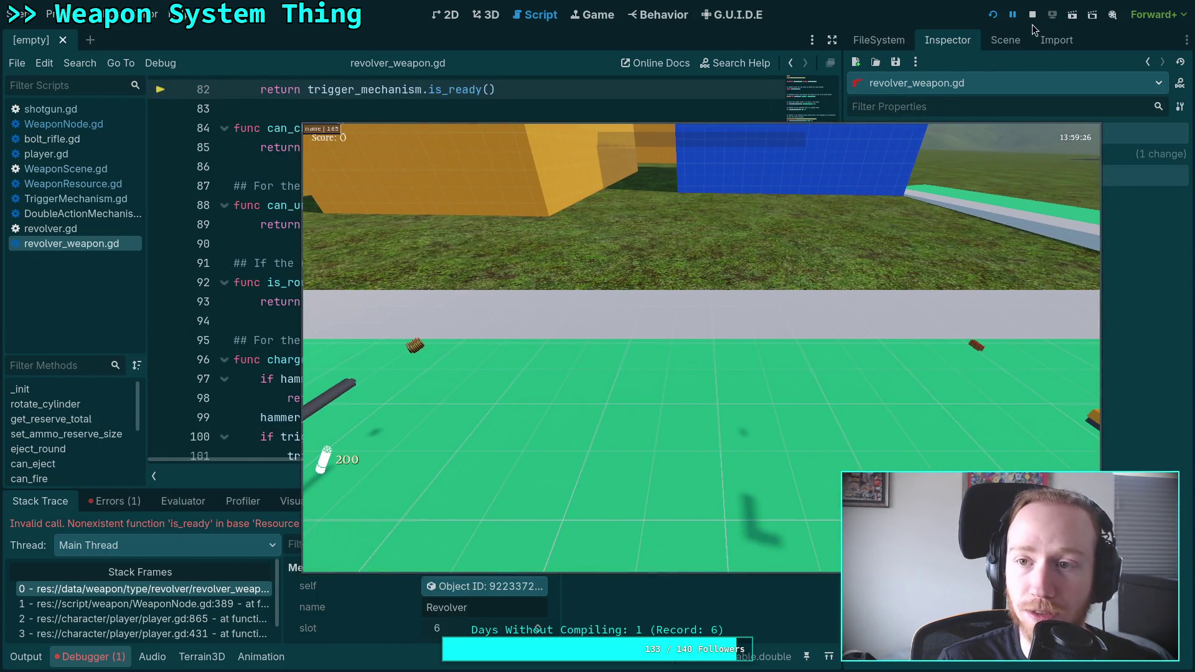
Step: Stop the game, make line 82 return true, drop ' when cycled' from the comment, and save
click(1031, 16)
scroll(435, 346, up, 4)
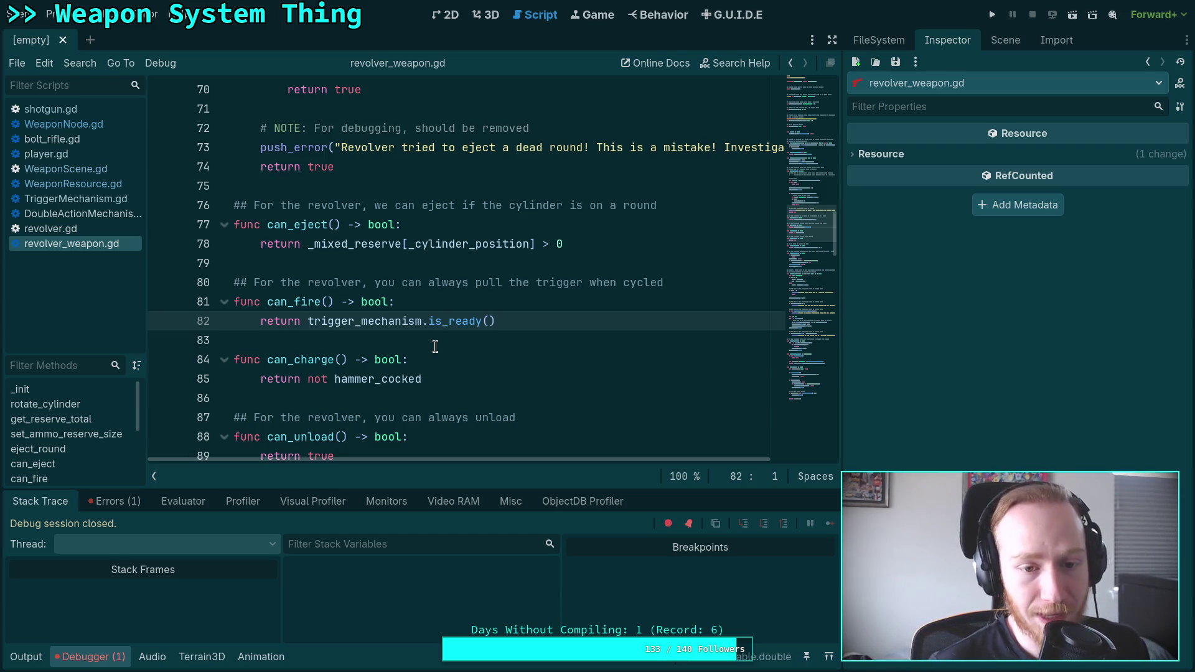
mouse_move(496, 322)
mouse_down()
mouse_move(296, 322)
mouse_move(405, 303)
mouse_move(313, 317)
mouse_up()
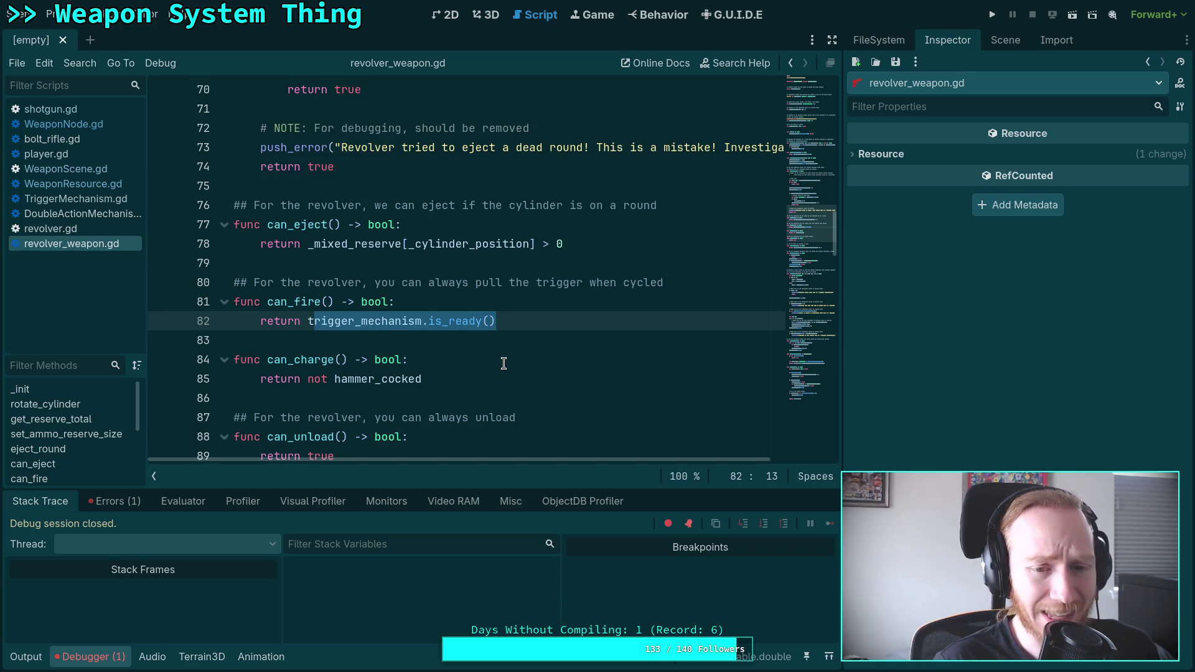
key(BackSpace)
key(BackSpace)
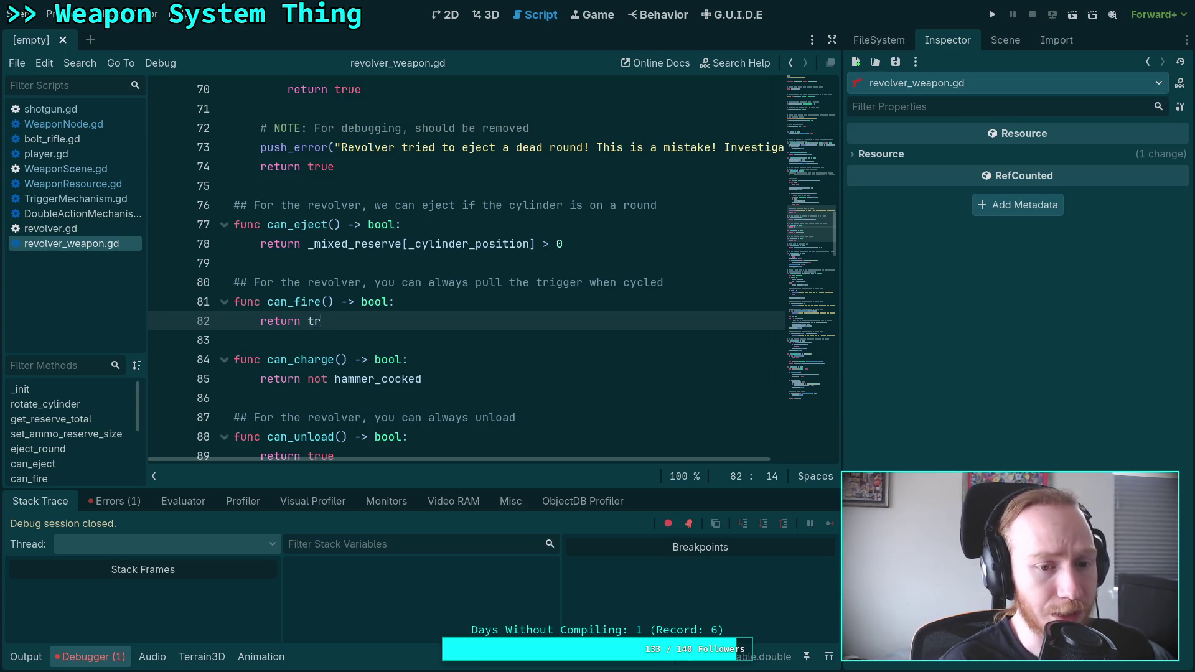
drag(584, 285, 697, 284)
key(BackSpace)
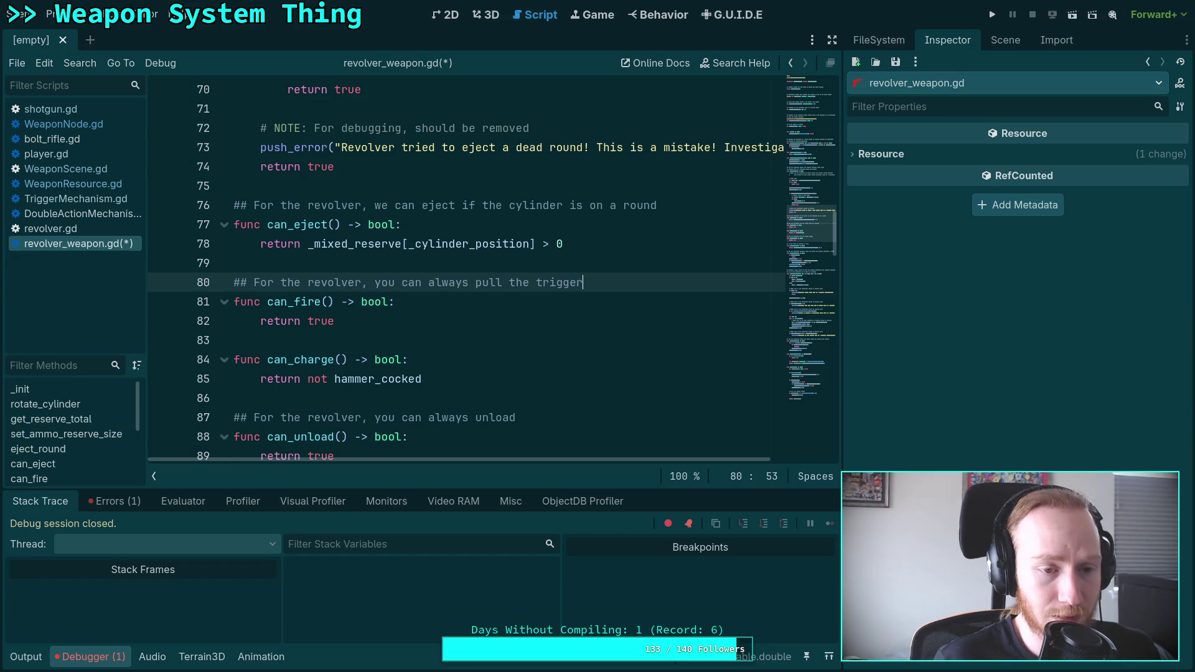
key(ctrl+s)
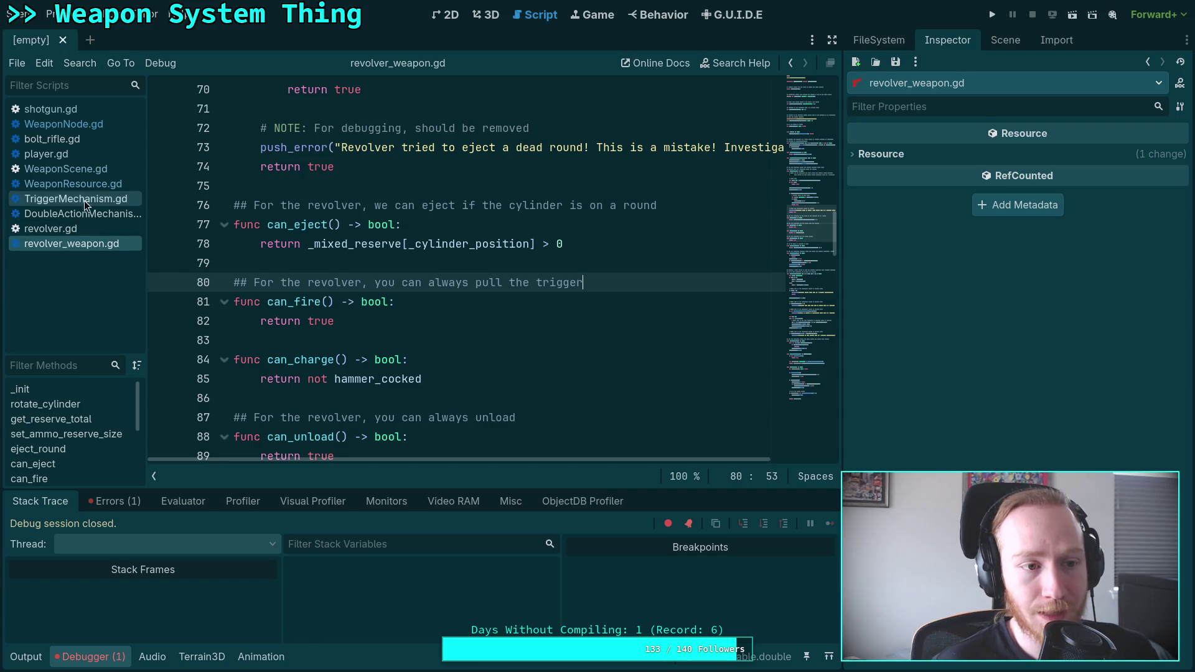
Step: Switch to WeaponNode.gd, fold _process and _physics_process, and hide the debugger
click(86, 170)
click(68, 124)
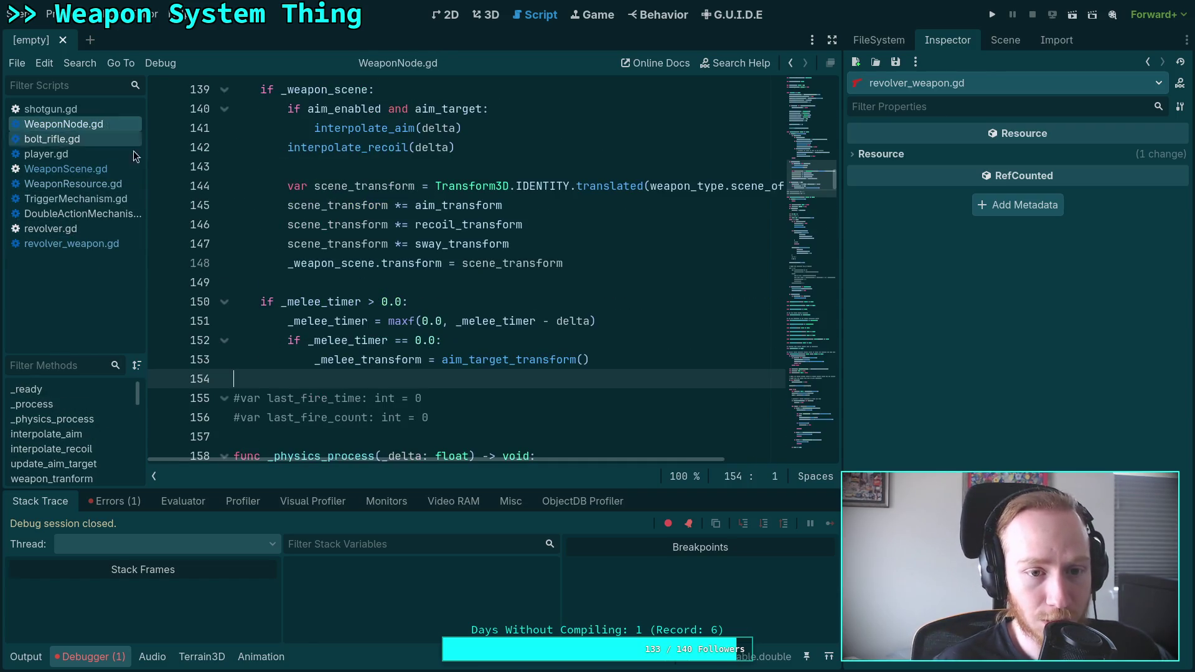
scroll(450, 343, up, 2)
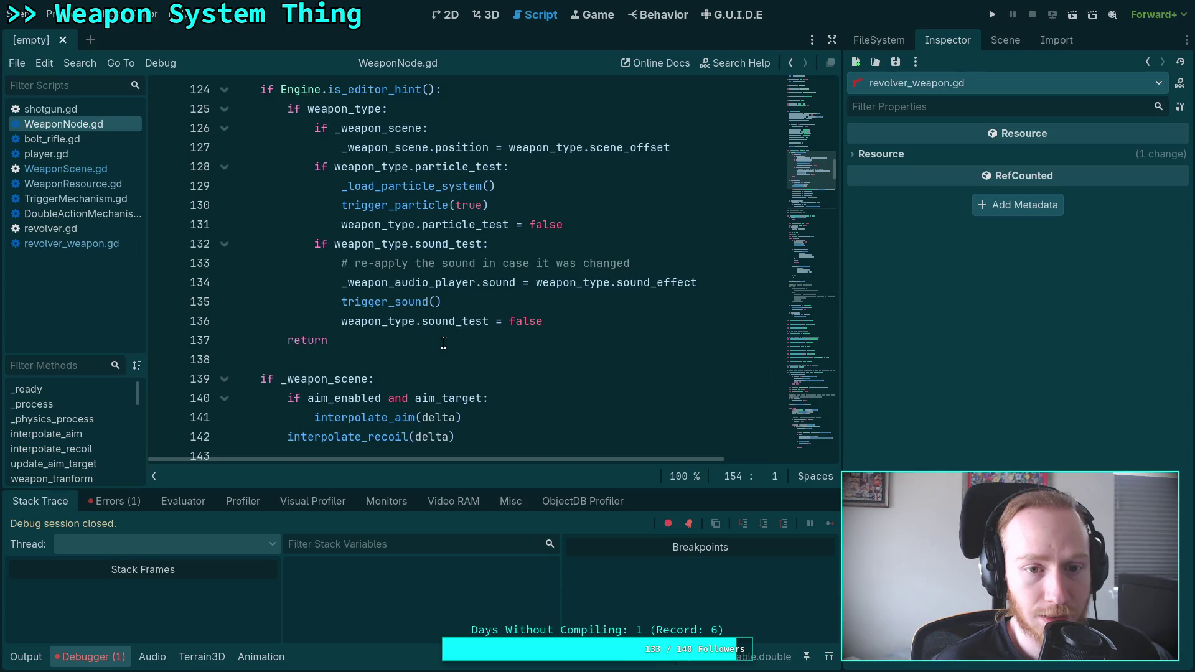
scroll(444, 343, up, 4)
click(224, 305)
scroll(230, 321, down, 2)
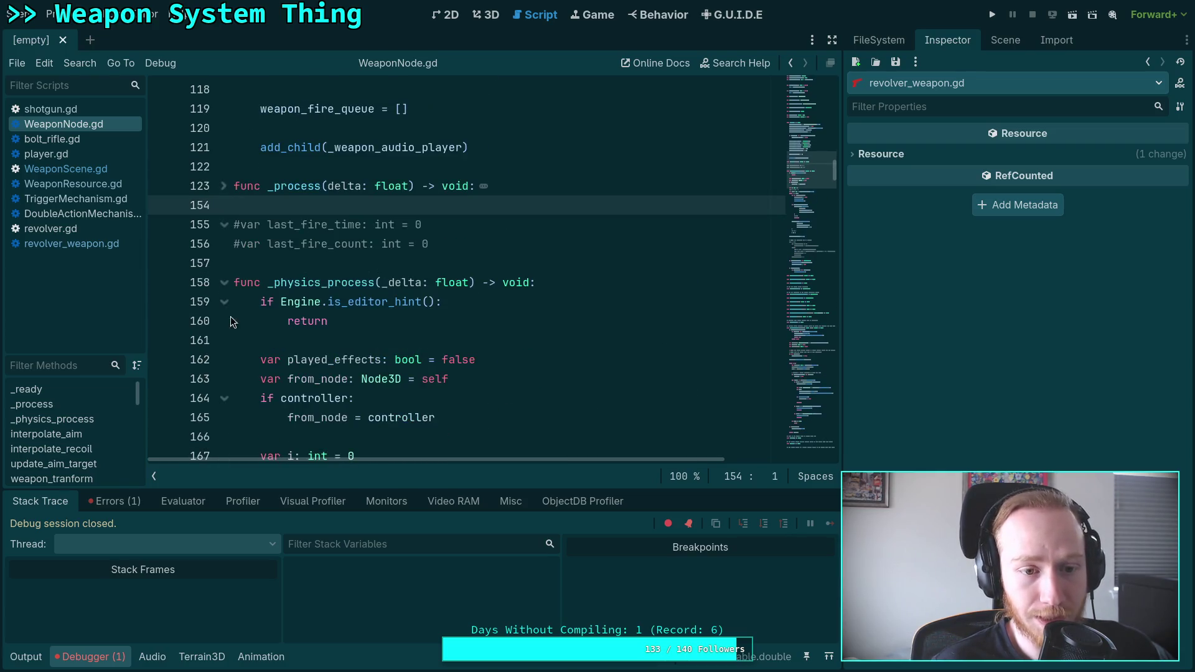
click(224, 283)
scroll(226, 287, down, 10)
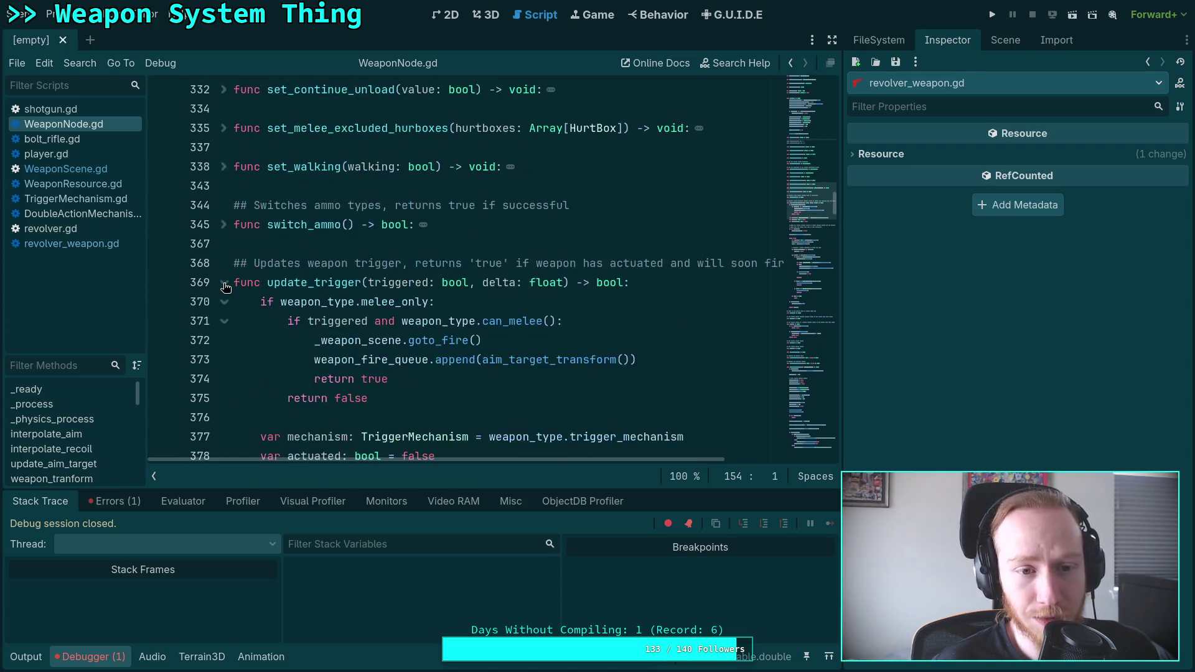
scroll(225, 287, down, 4)
click(70, 657)
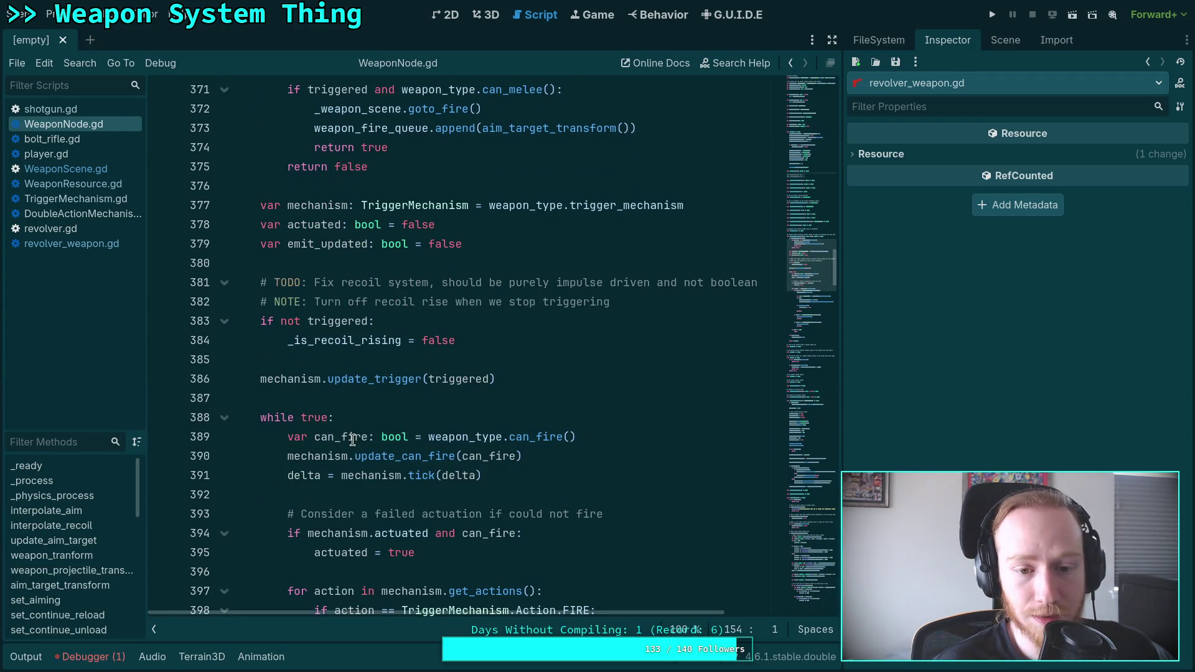
Step: Highlight can_fire usages and update_can_fire on line 390, then return to WeaponScene.gd
double_click(546, 439)
scroll(382, 443, down, 2)
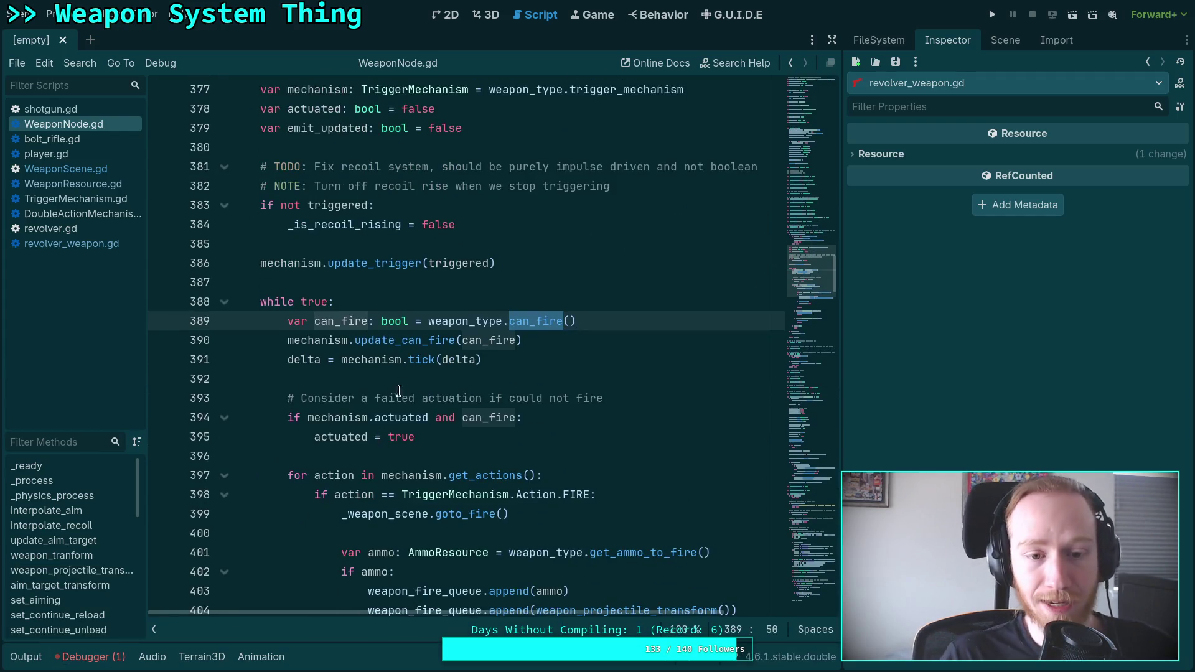
double_click(415, 340)
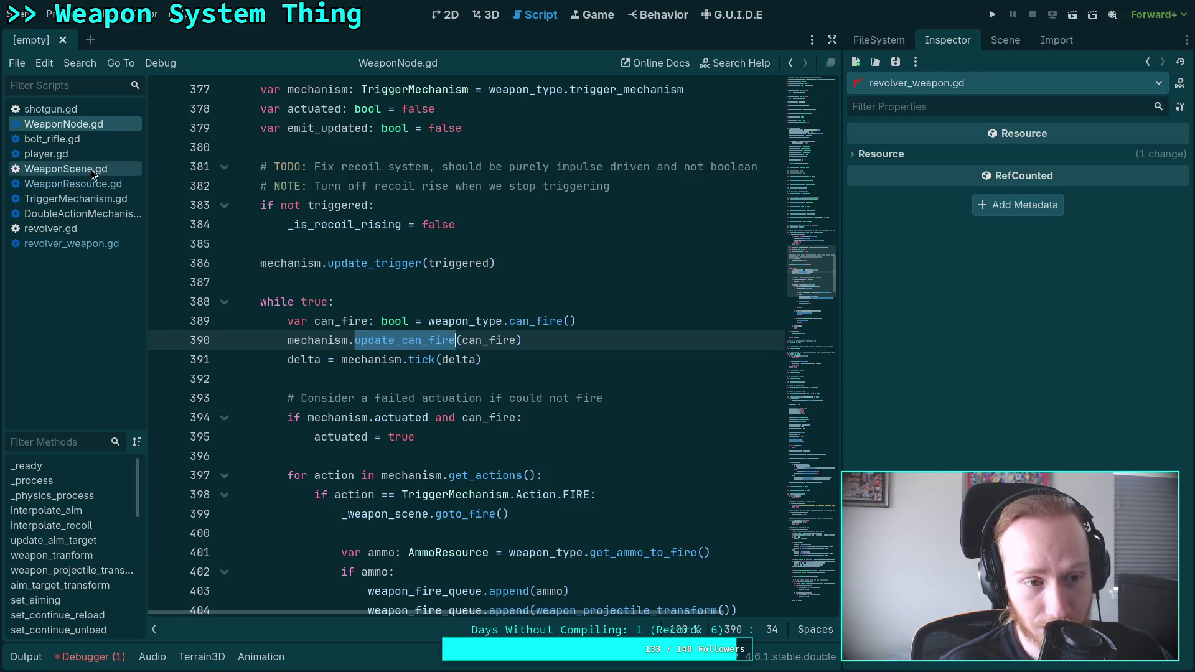
scroll(385, 374, down, 1)
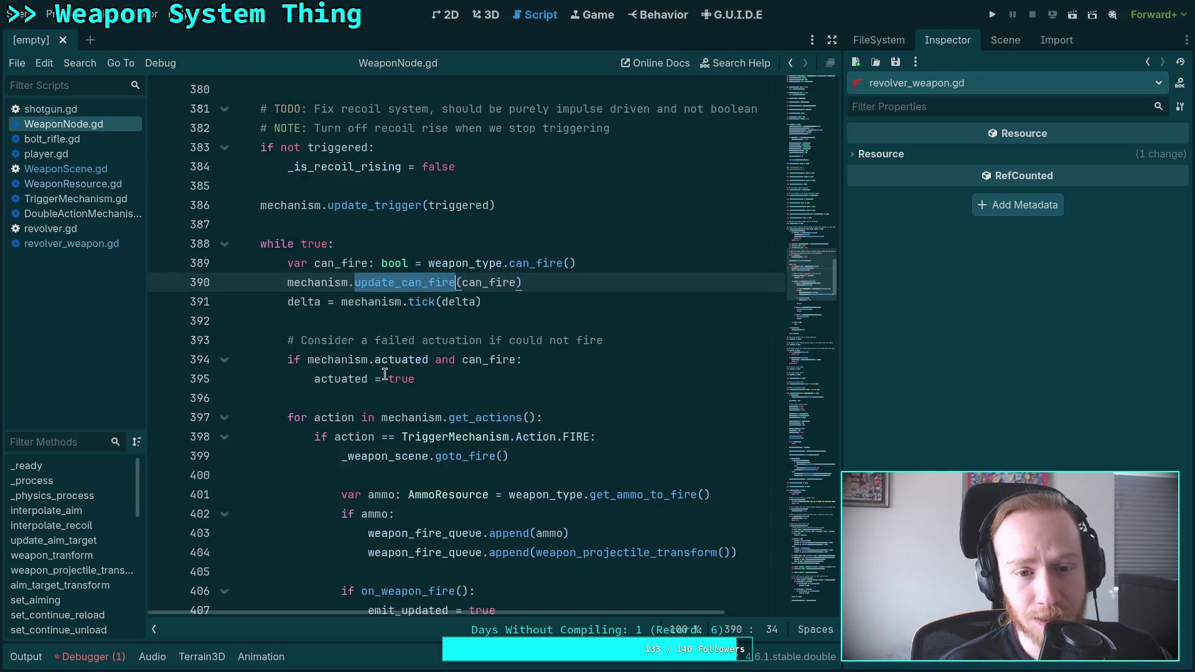
scroll(379, 370, down, 1)
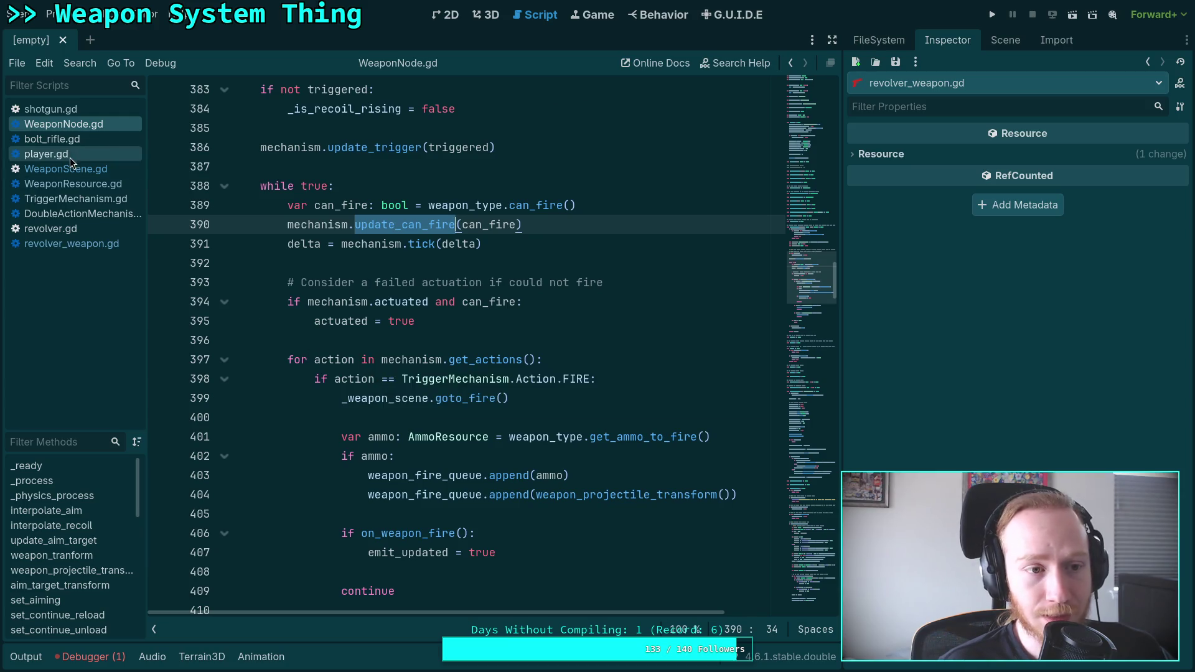
click(88, 173)
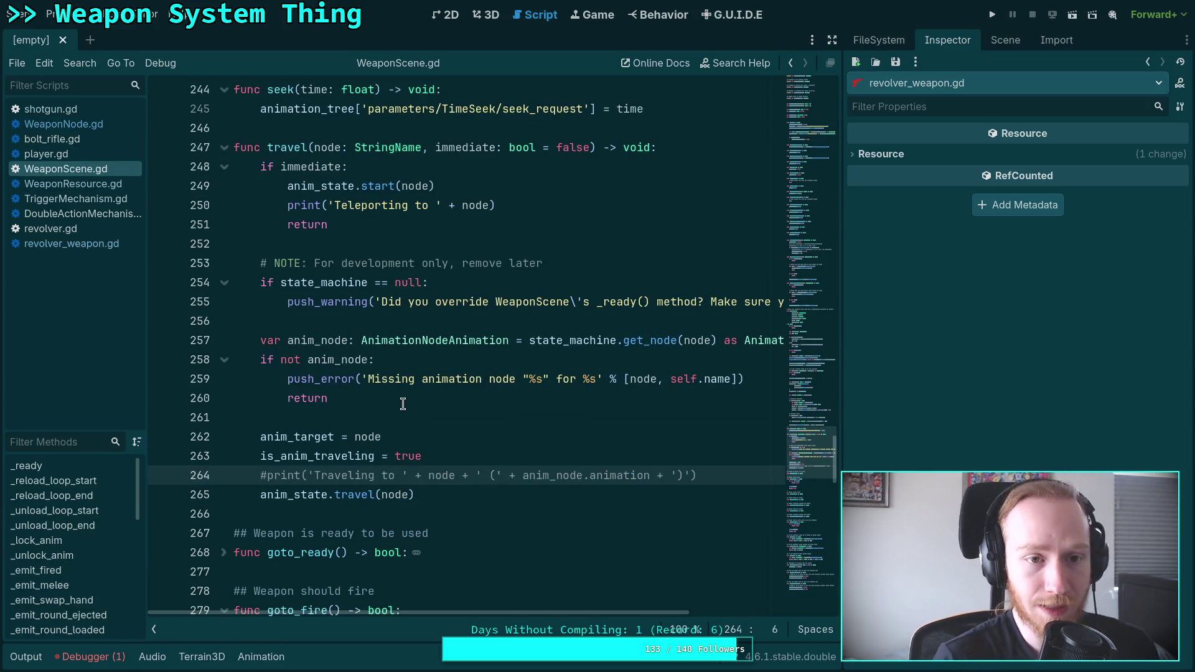
Step: Review revolver_weapon.gd's always-true can_fire and its comment, then move to WeaponResource.gd
scroll(358, 392, down, 5)
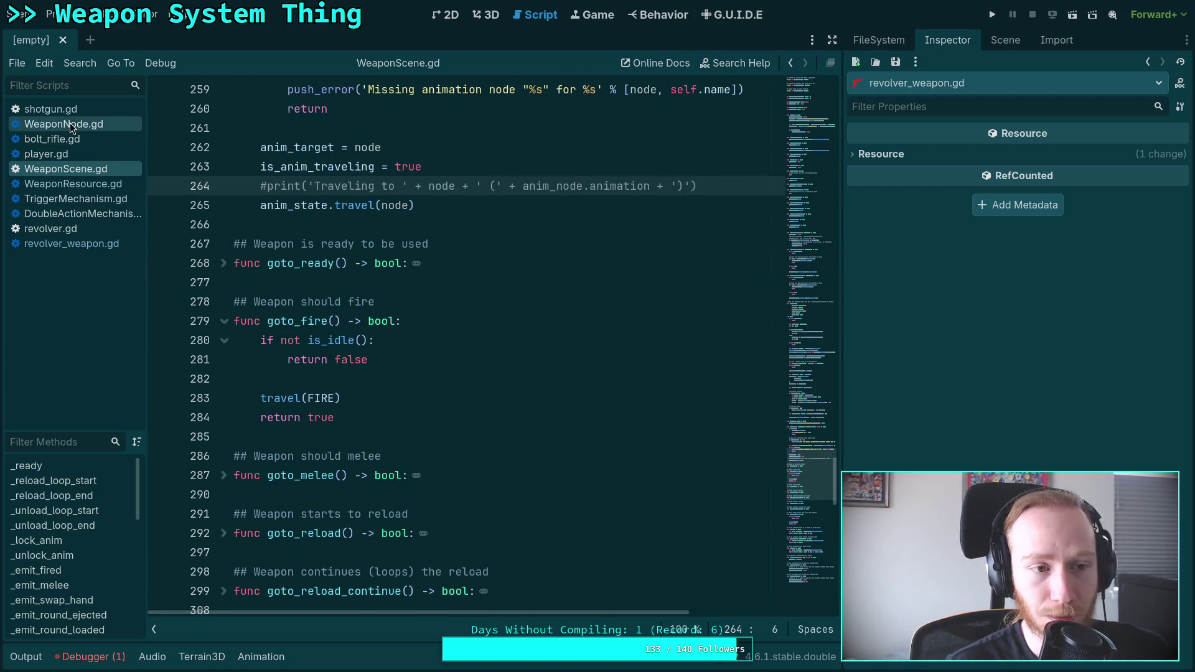
click(86, 245)
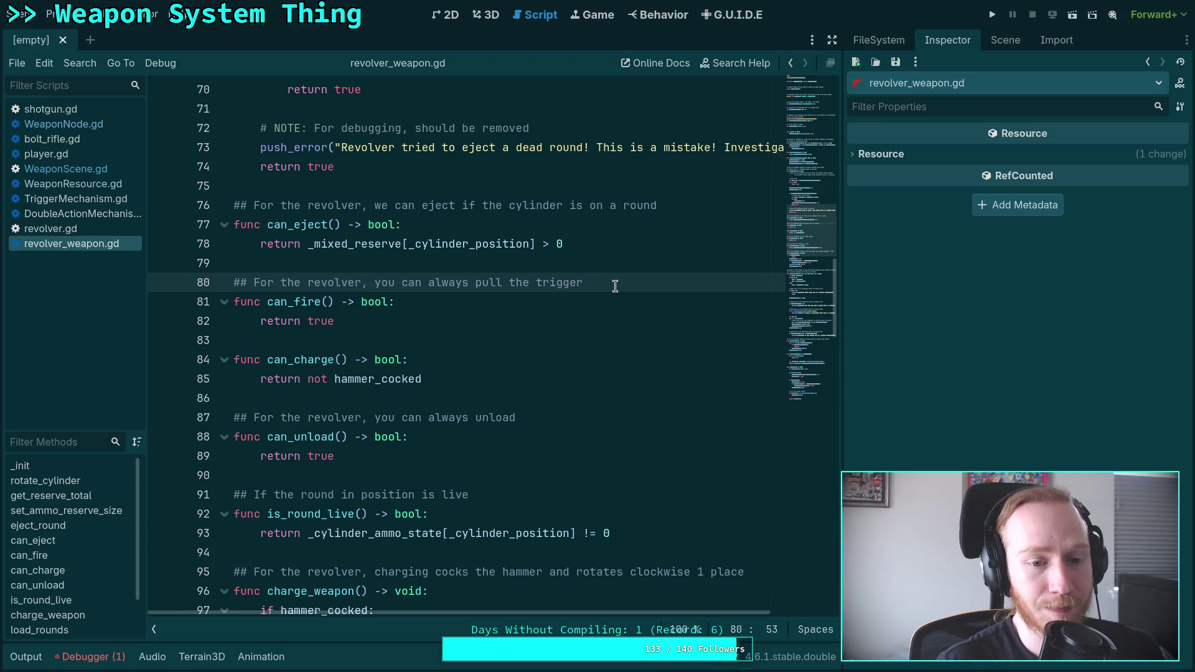
drag(609, 281, 429, 283)
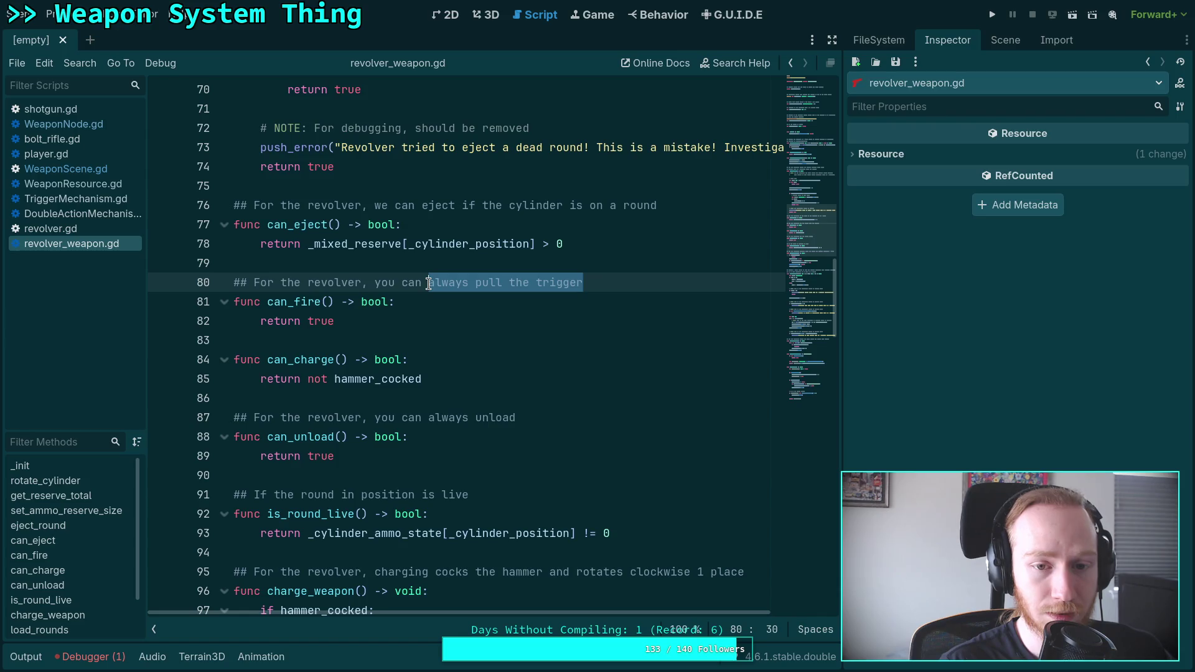
click(349, 321)
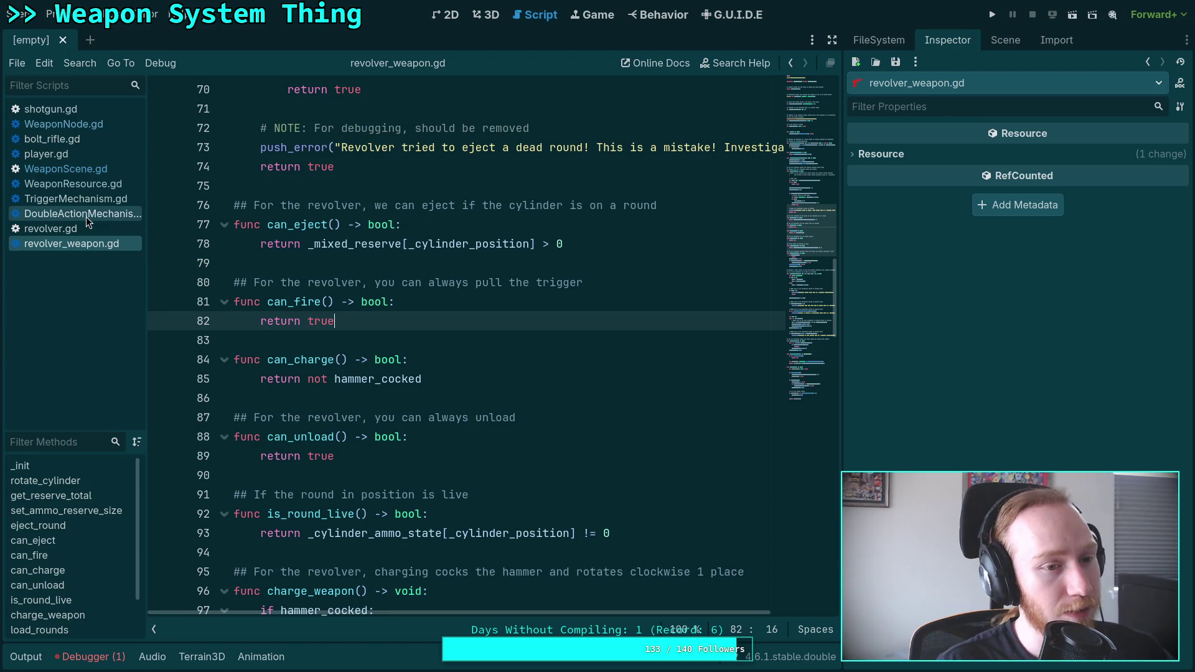
click(97, 184)
Step: Search WeaponResource.gd for 'can_fire' and place the cursor inside the function at line 402
scroll(723, 334, down, 10)
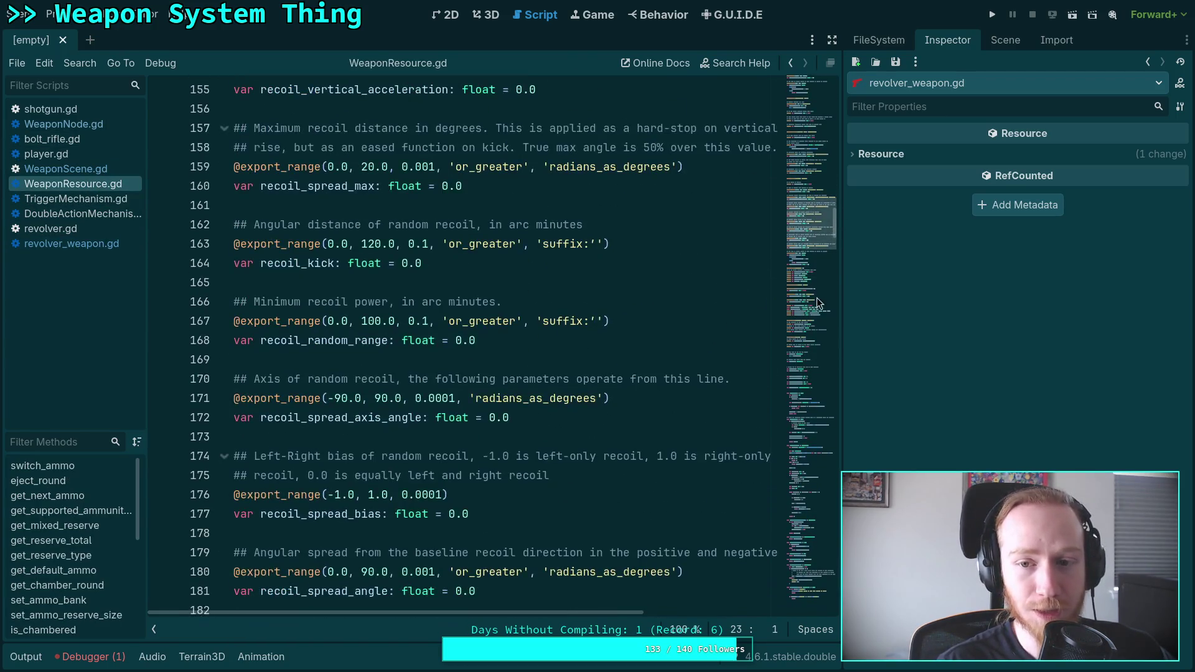
click(799, 374)
mouse_move(798, 371)
mouse_down()
mouse_move(797, 394)
mouse_move(797, 363)
mouse_up()
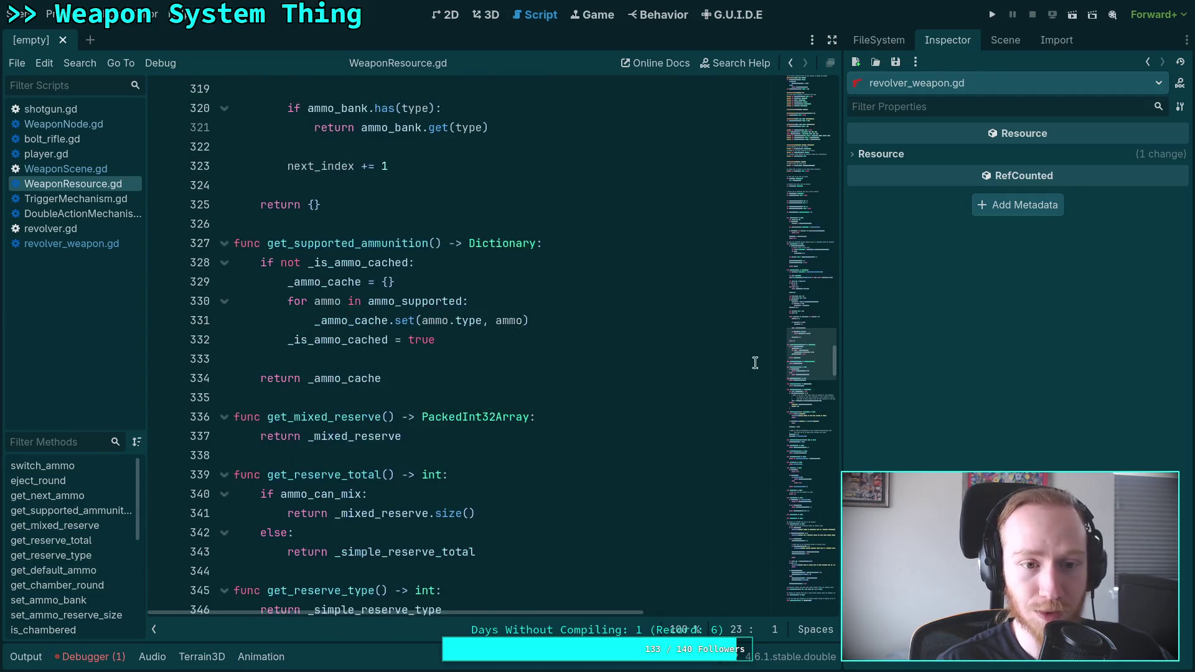
click(675, 361)
key(ctrl+f)
text(can)
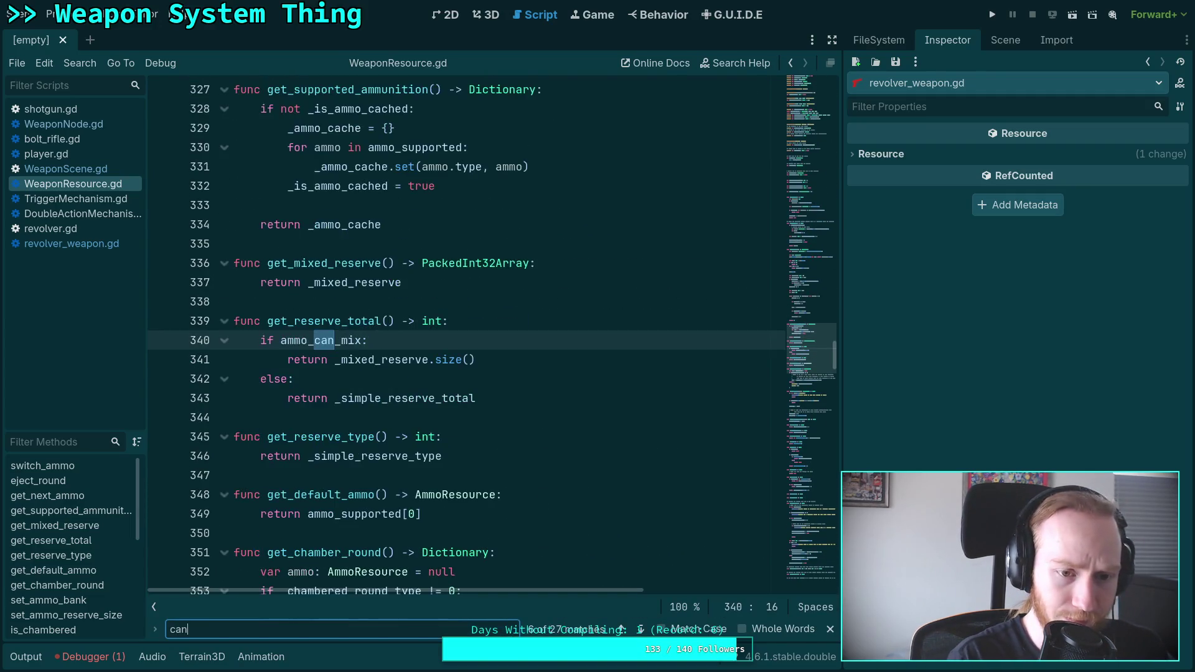
text(_fire)
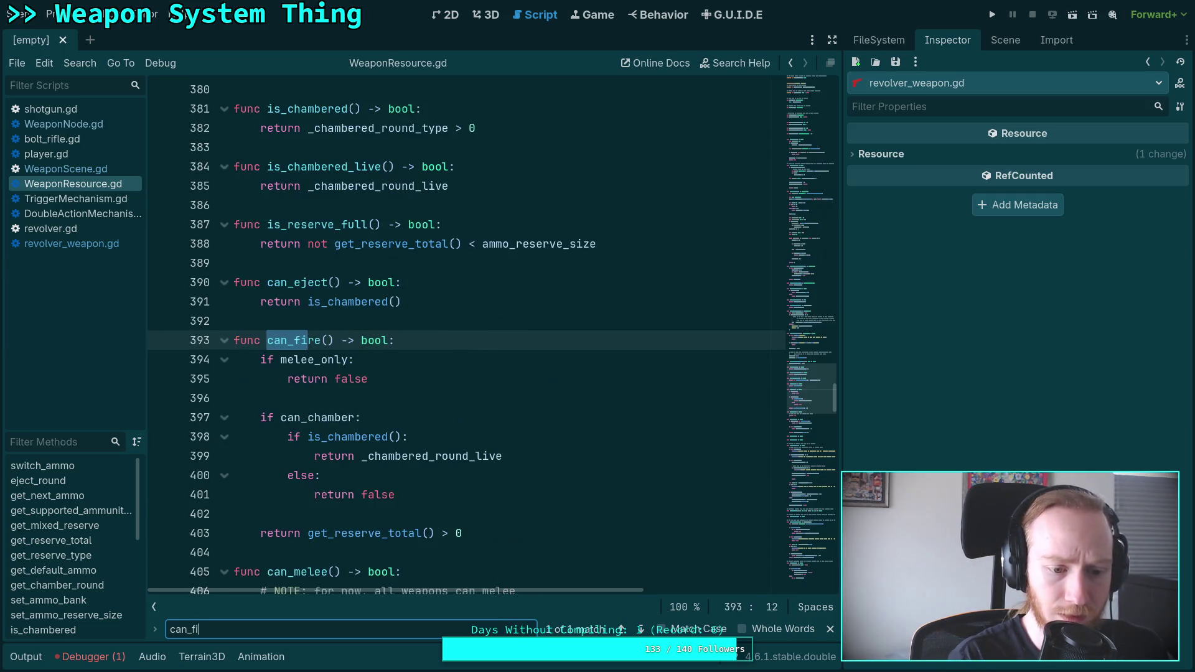
scroll(406, 333, down, 1)
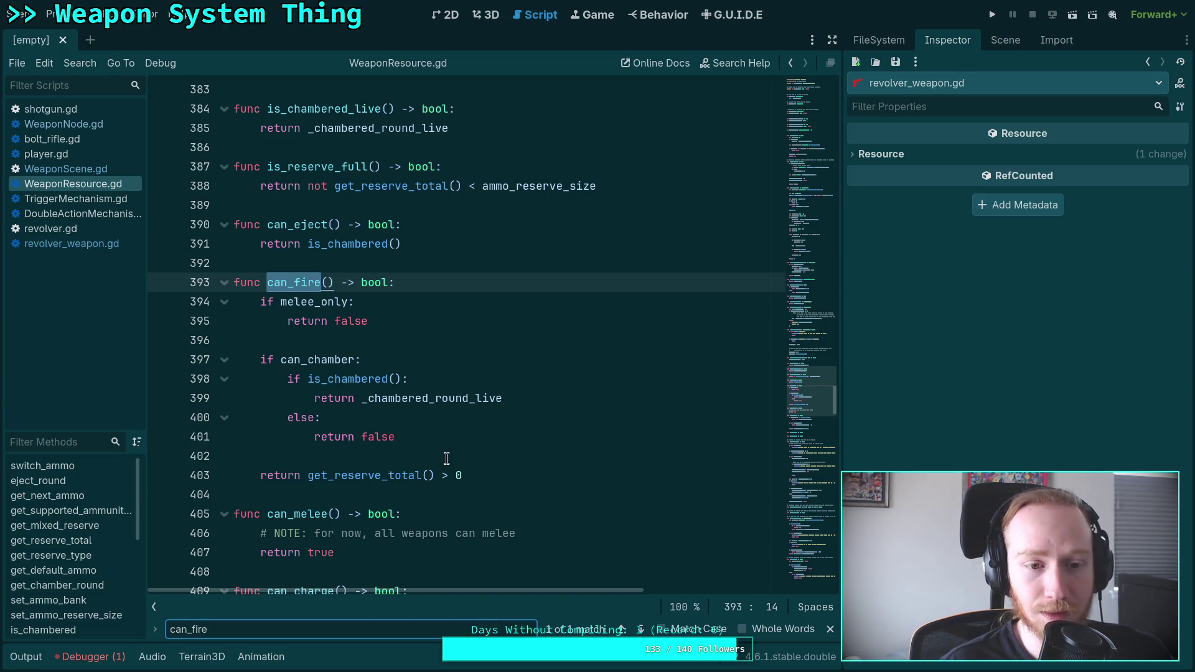
click(483, 464)
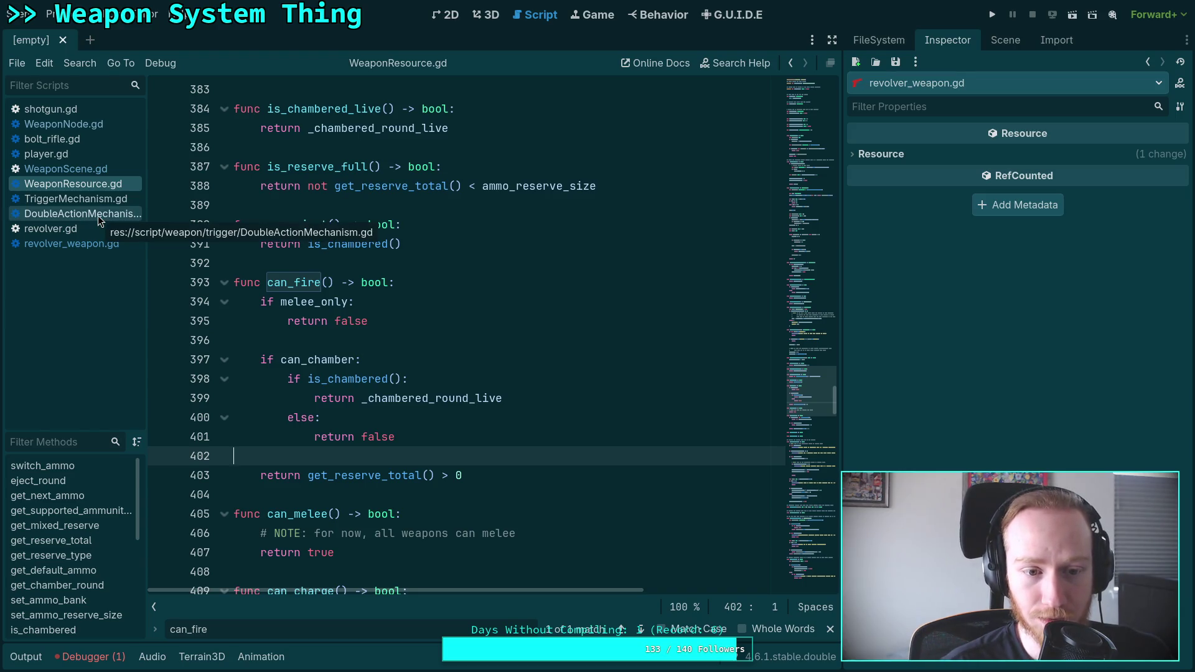
Step: Reopen revolver_weapon.gd, scroll to its top and back, and highlight every _cylinder_ammo_state use
click(72, 243)
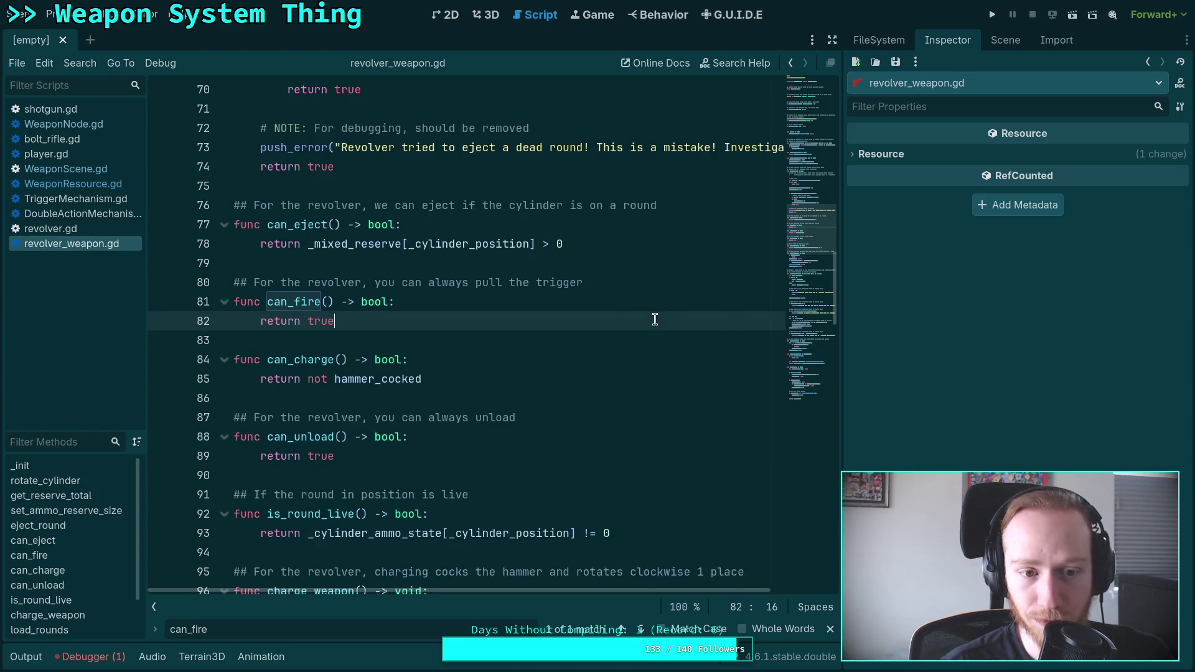
scroll(806, 223, up, 14)
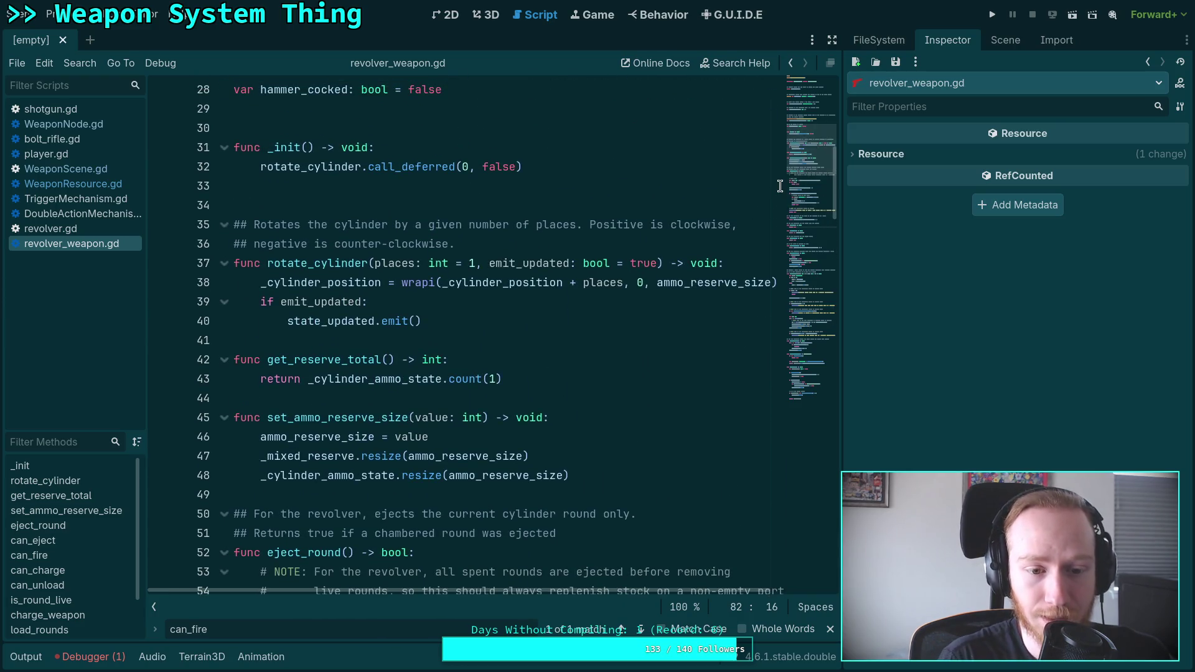
scroll(634, 395, up, 4)
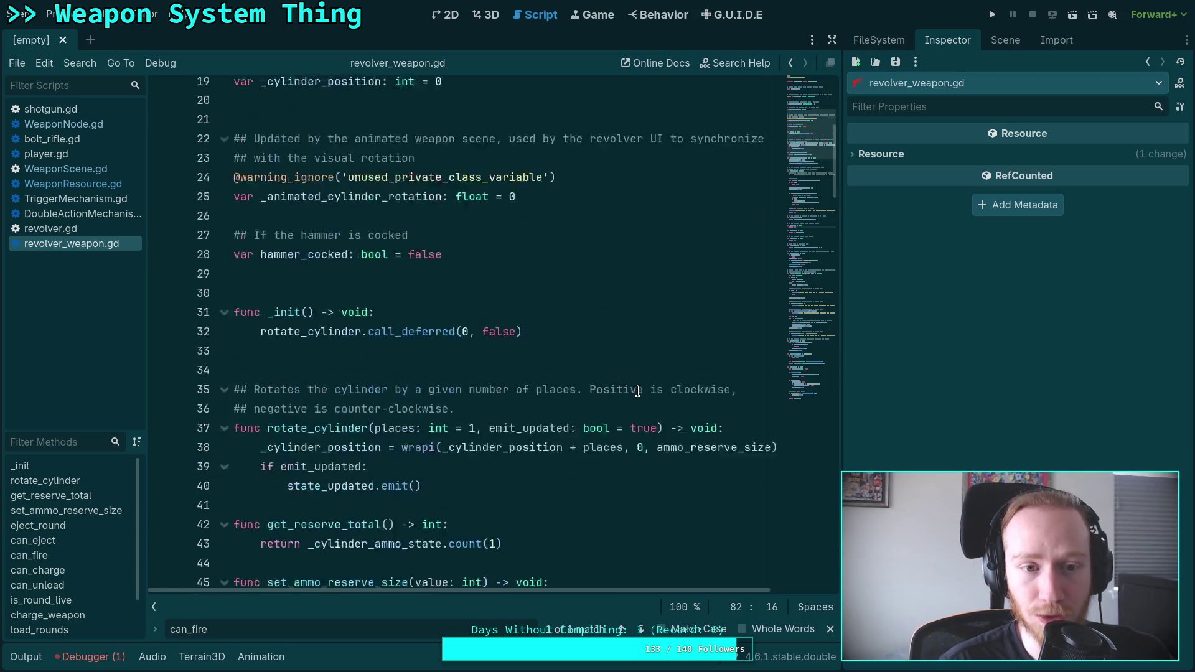
scroll(605, 382, up, 3)
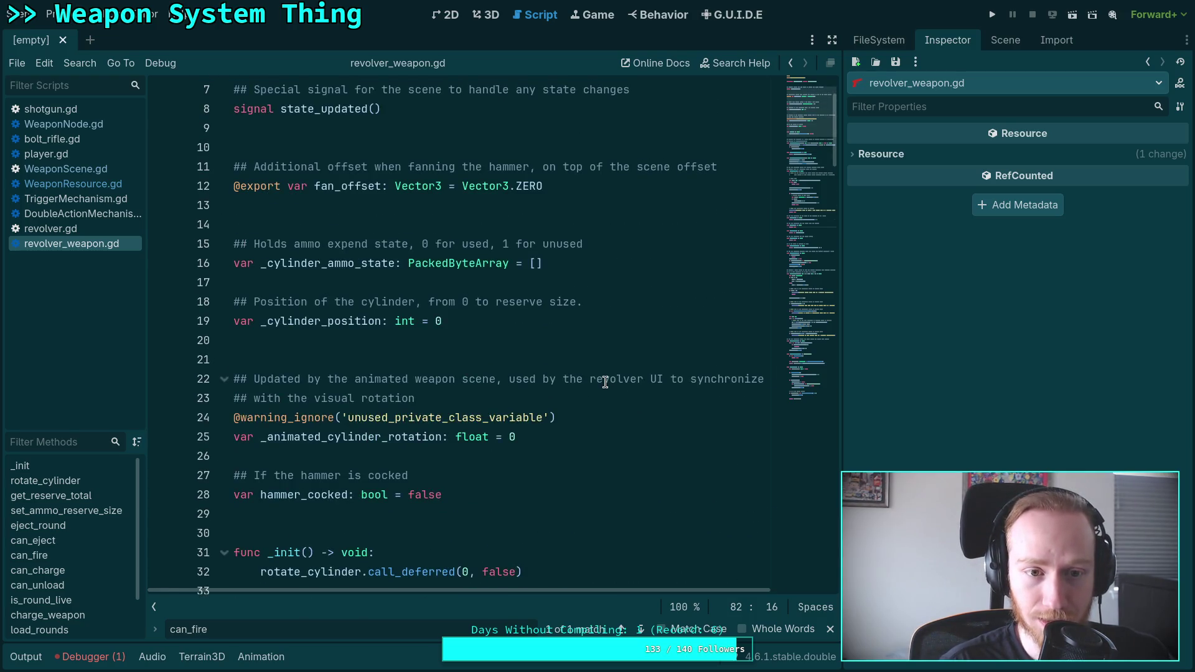
scroll(605, 382, up, 1)
scroll(605, 382, up, 1)
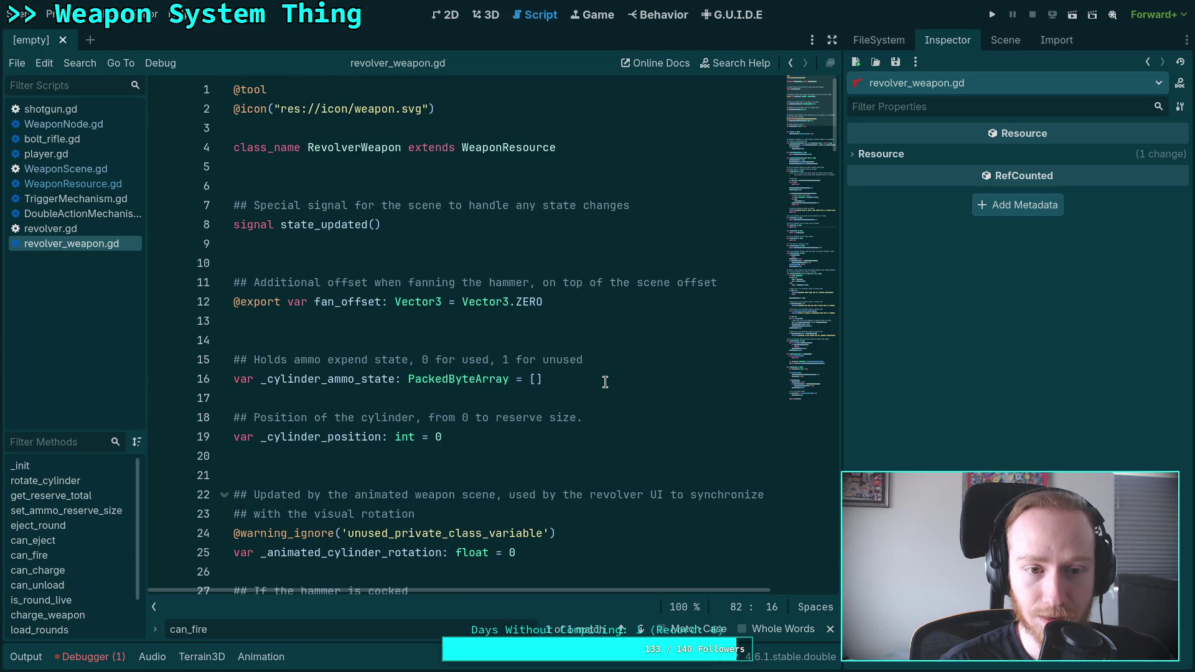
scroll(605, 382, down, 8)
scroll(605, 381, down, 2)
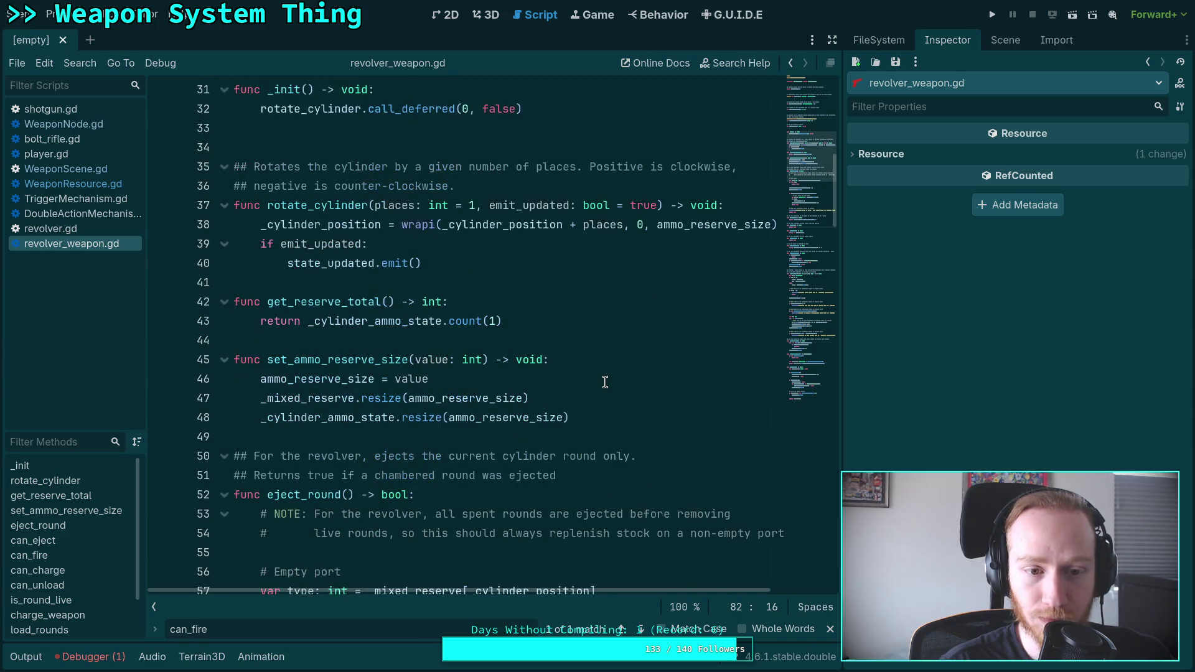
double_click(357, 322)
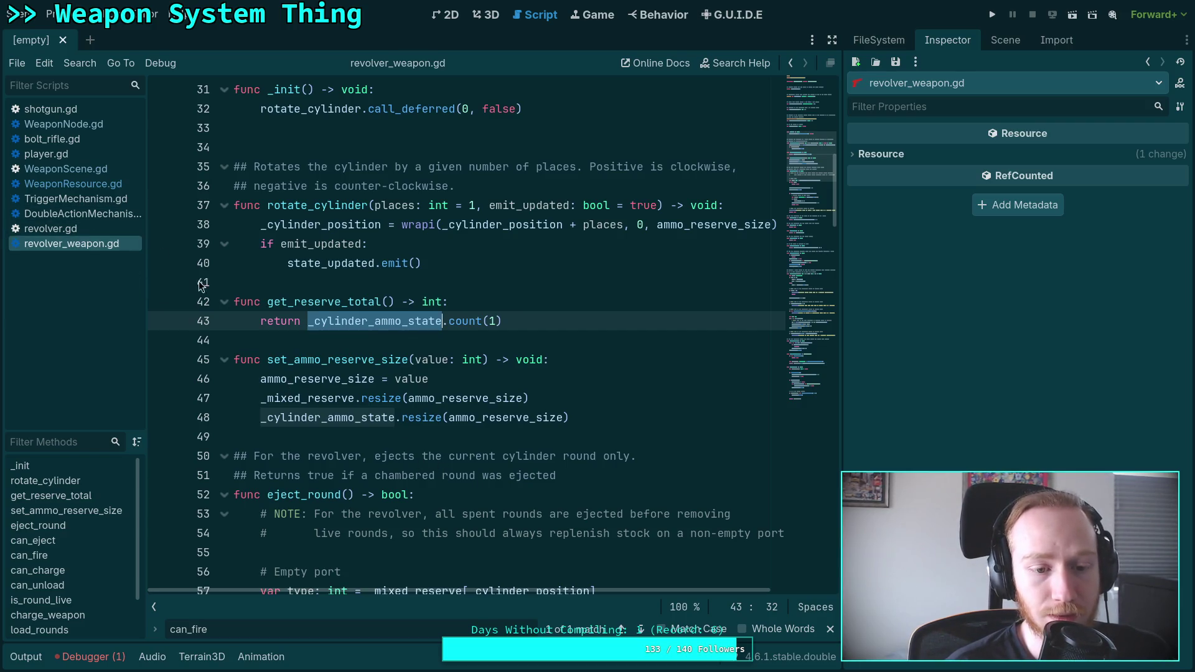
Step: Fold the load_rounds function, then go back to goto_fire in WeaponScene.gd
scroll(396, 386, down, 9)
scroll(396, 387, down, 4)
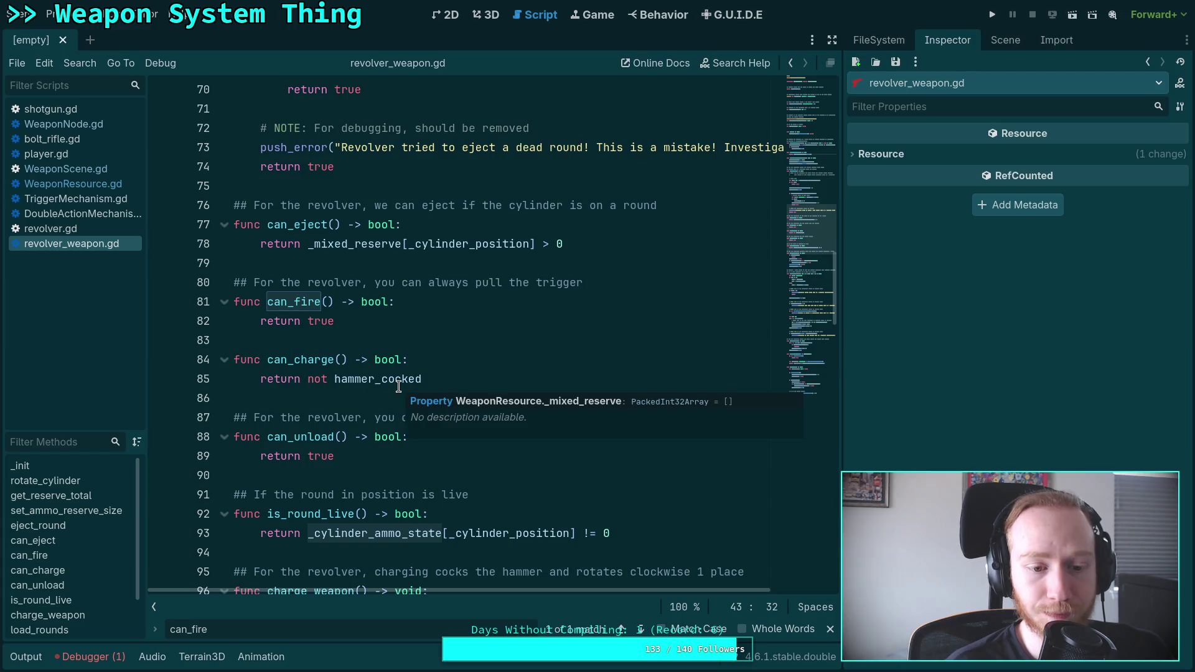
scroll(331, 385, down, 6)
scroll(331, 385, down, 4)
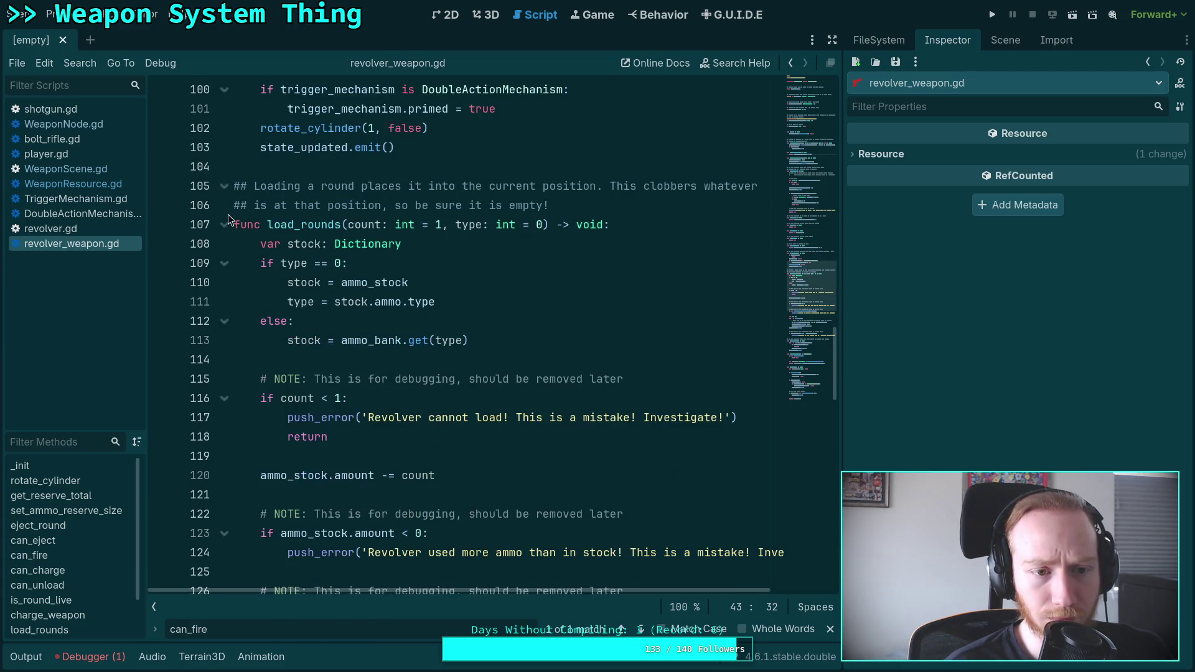
click(224, 225)
scroll(239, 295, down, 4)
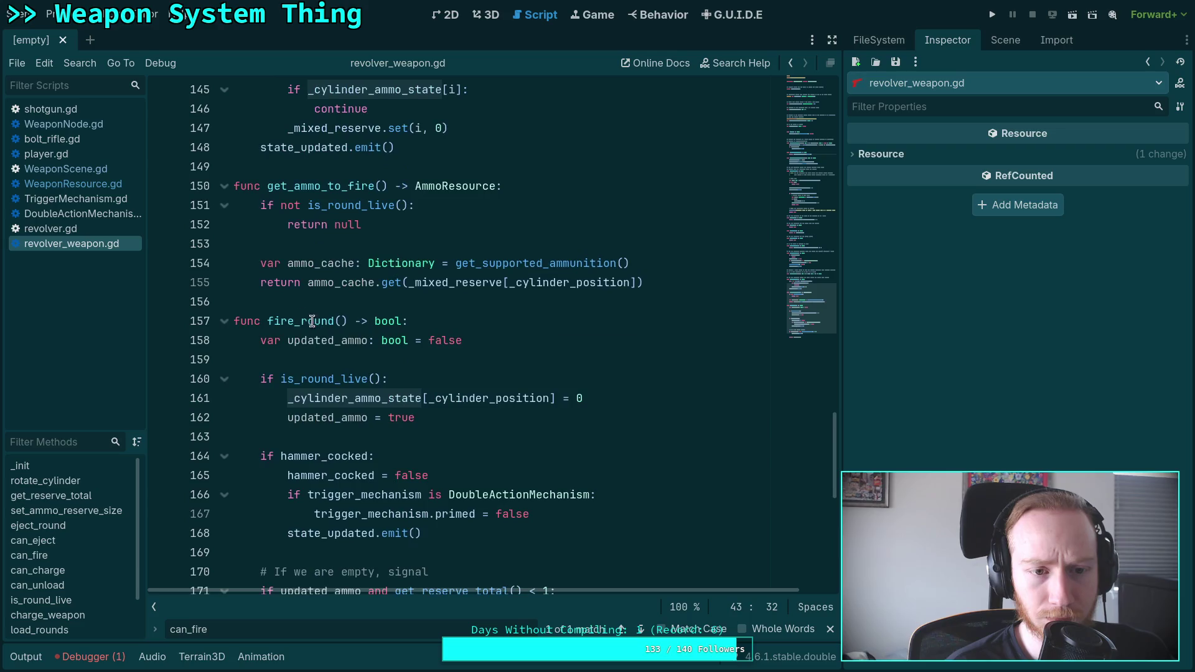
click(65, 168)
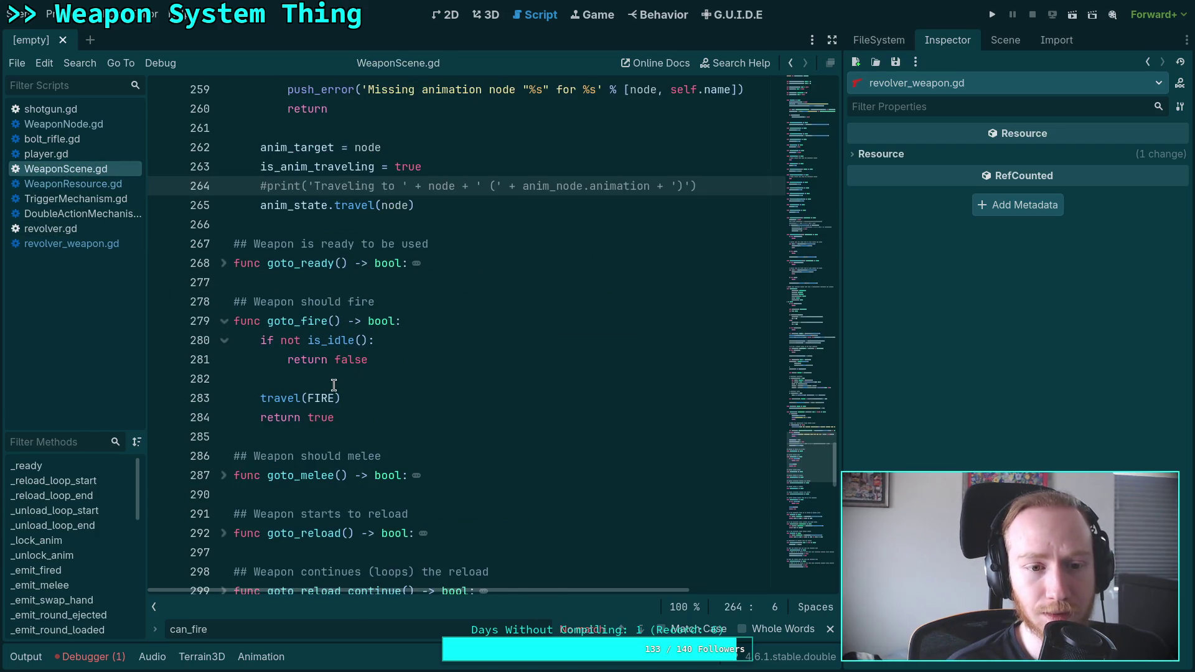
Step: Close the WeaponScene.gd and TriggerMechanism.gd scripts
right_click(77, 168)
click(91, 211)
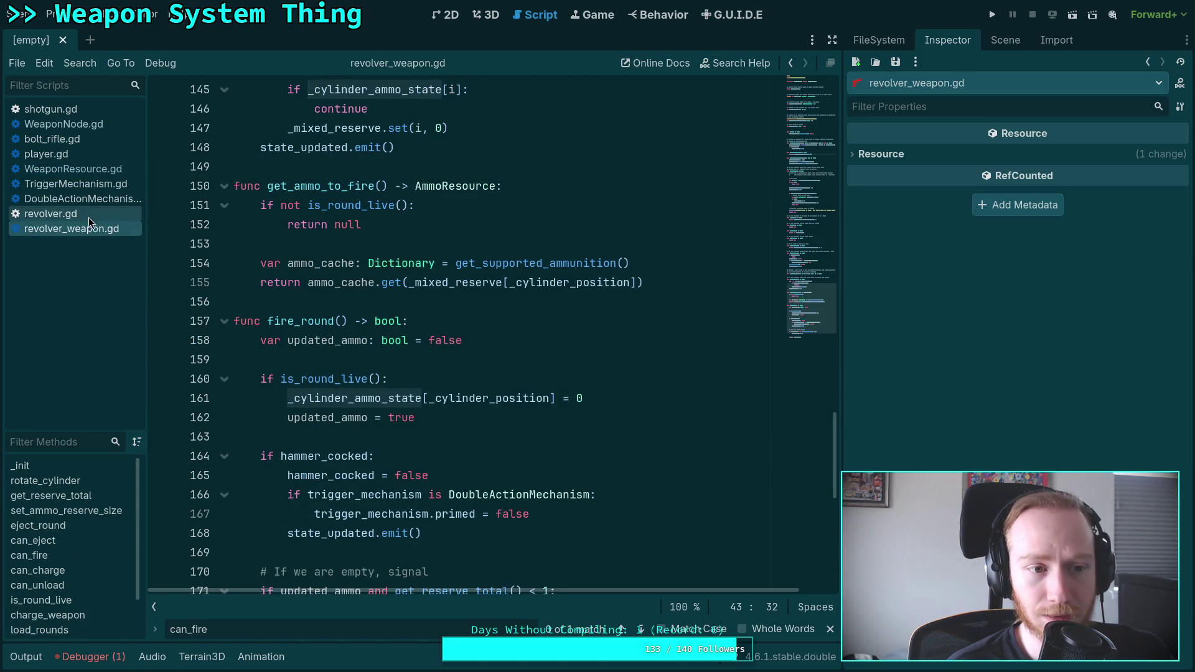
click(90, 176)
right_click(91, 181)
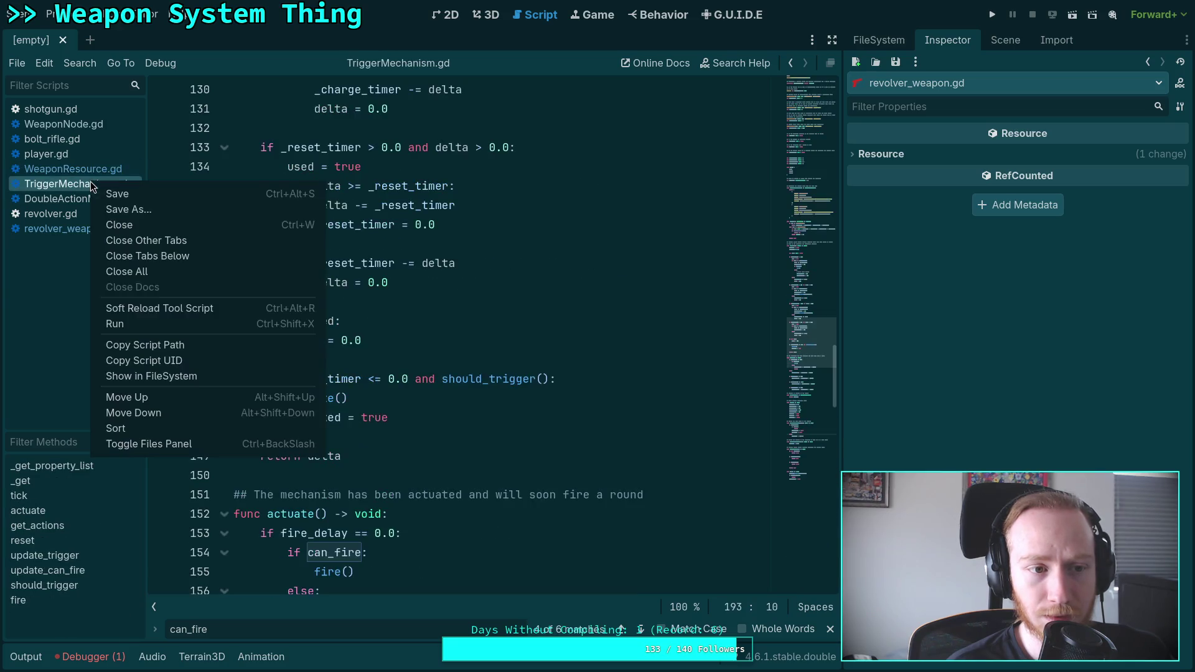
click(93, 224)
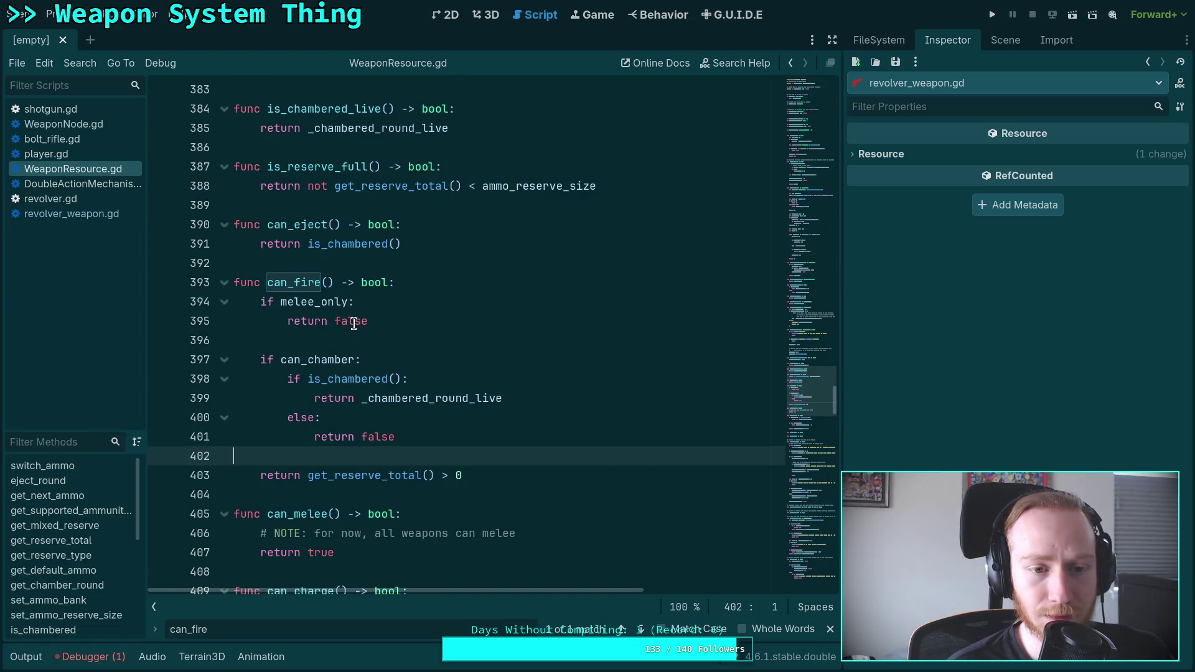
Step: Highlight get_reserve_total and search for 'get_reserve_total' in revolver_weapon.gd
double_click(405, 475)
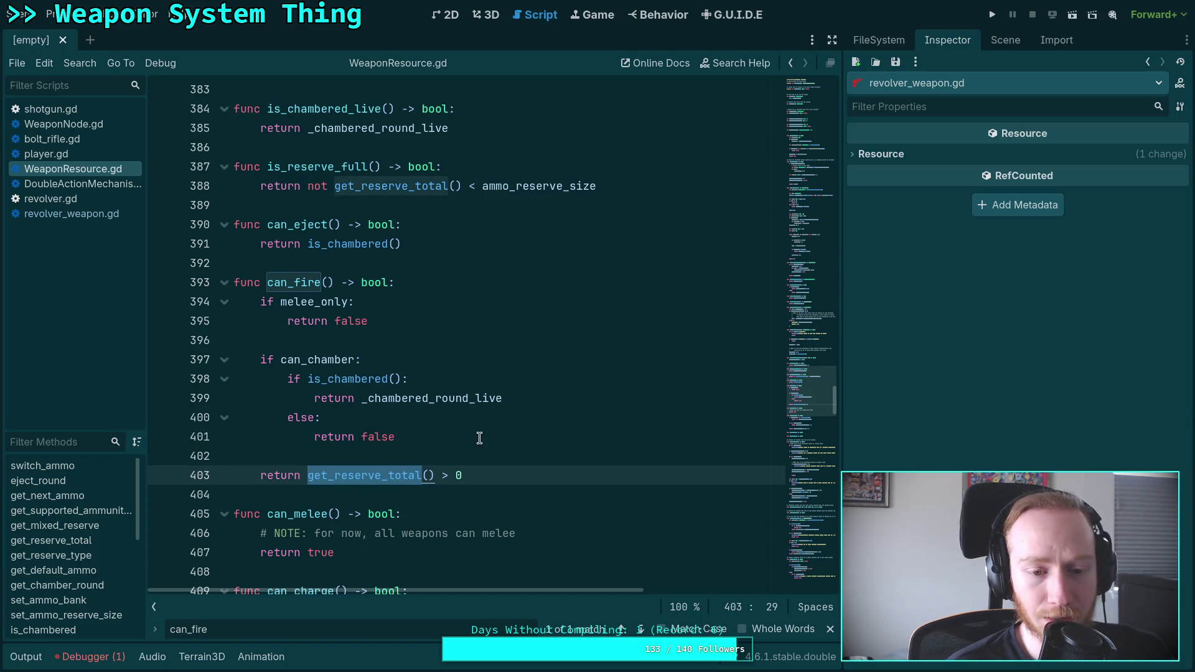
click(72, 214)
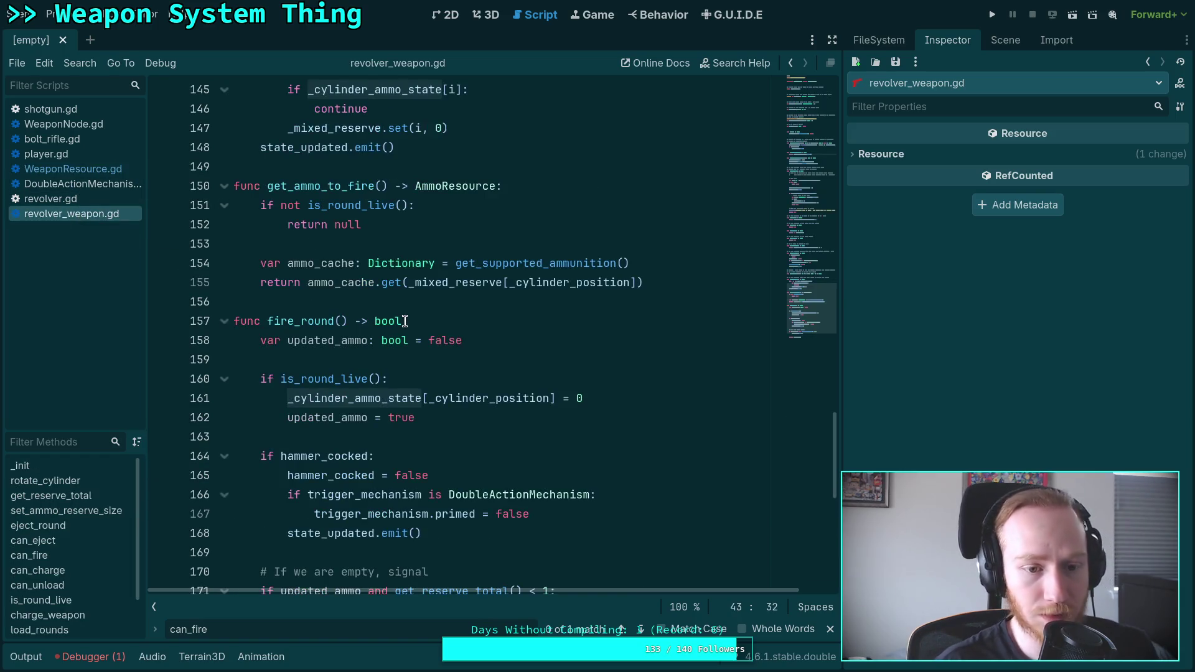
key(ctrl+f)
text(get_)
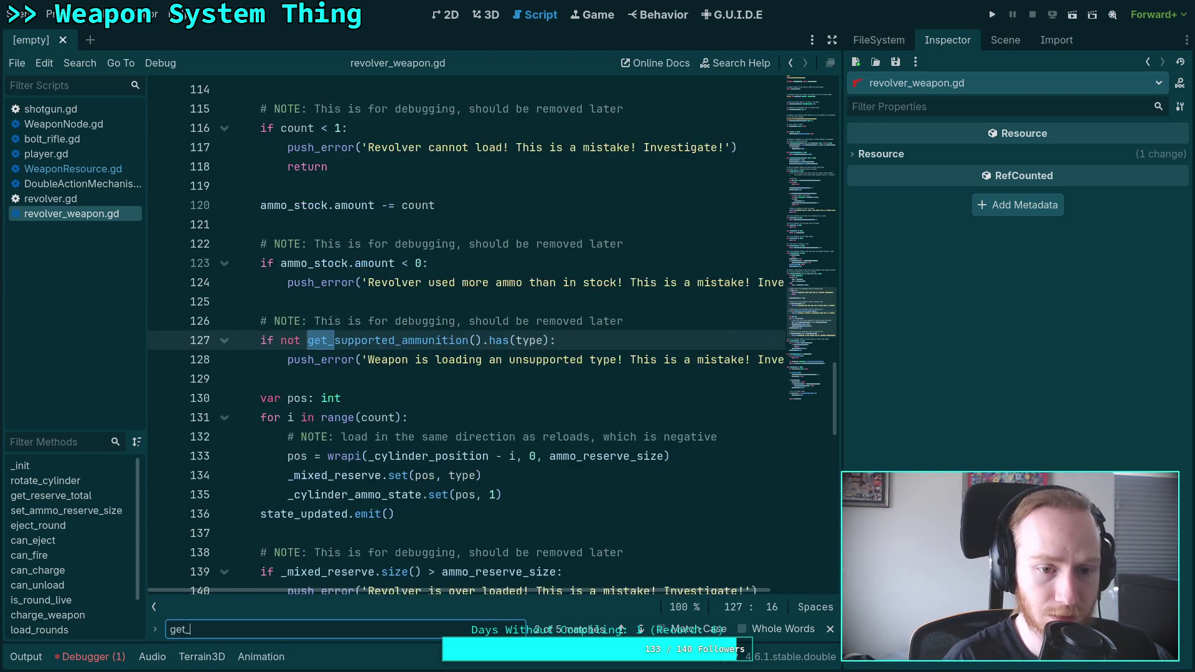
text(reserve_total)
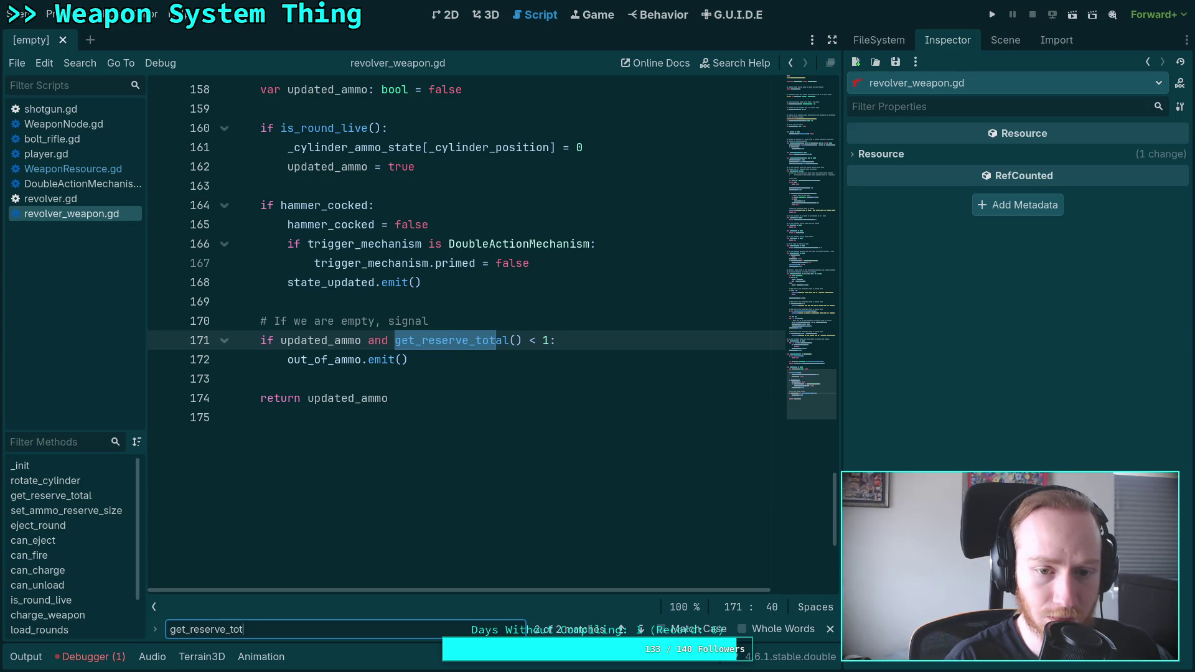
scroll(436, 308, up, 3)
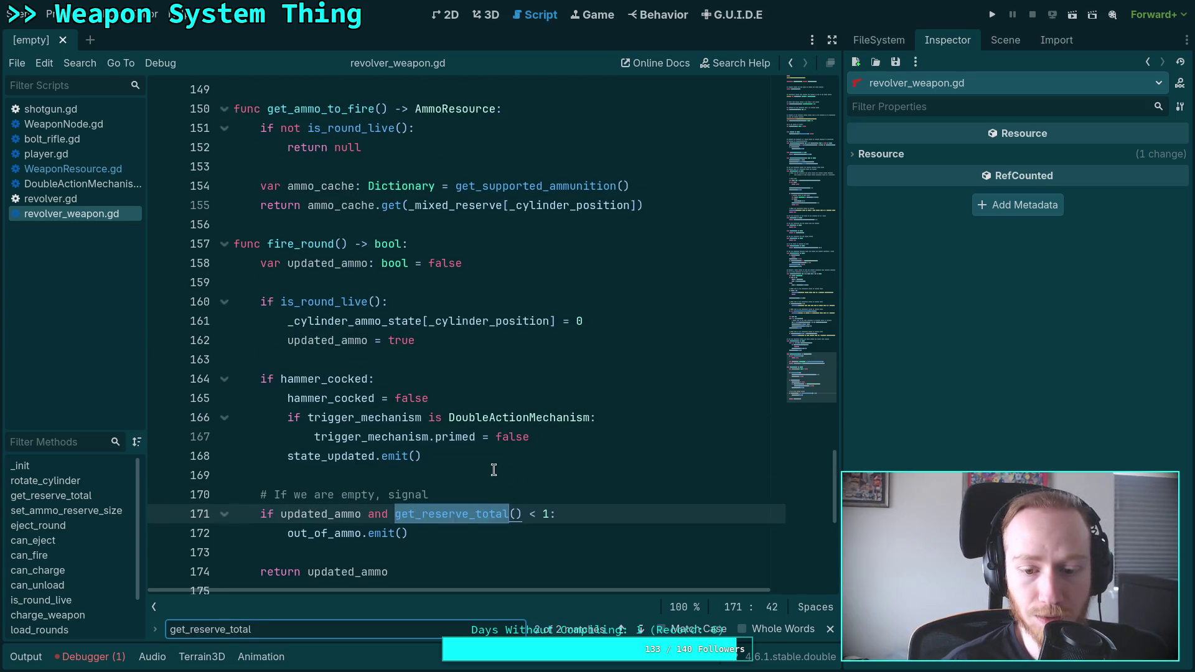
Step: Step through every get_reserve_total match in WeaponResource.gd, wrapping back to its definition
click(92, 169)
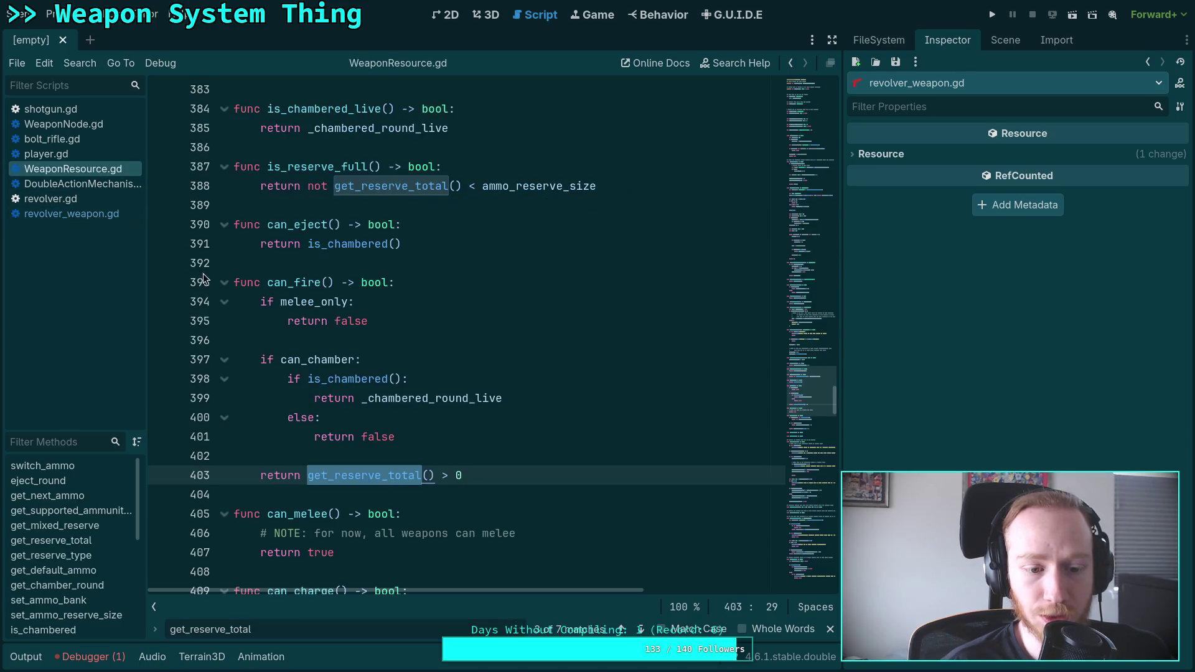
click(639, 630)
click(639, 630)
click(639, 630)
click(641, 629)
click(641, 629)
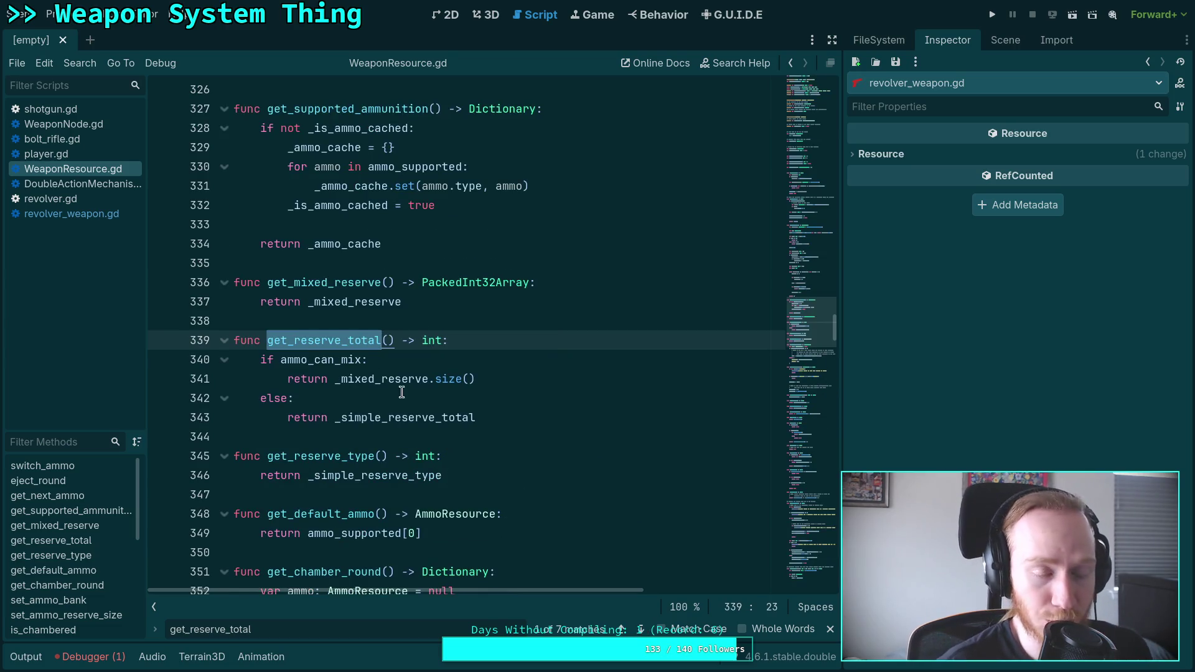
Step: Return to revolver_weapon.gd and scroll up from the fire_round code to the class declaration
click(103, 221)
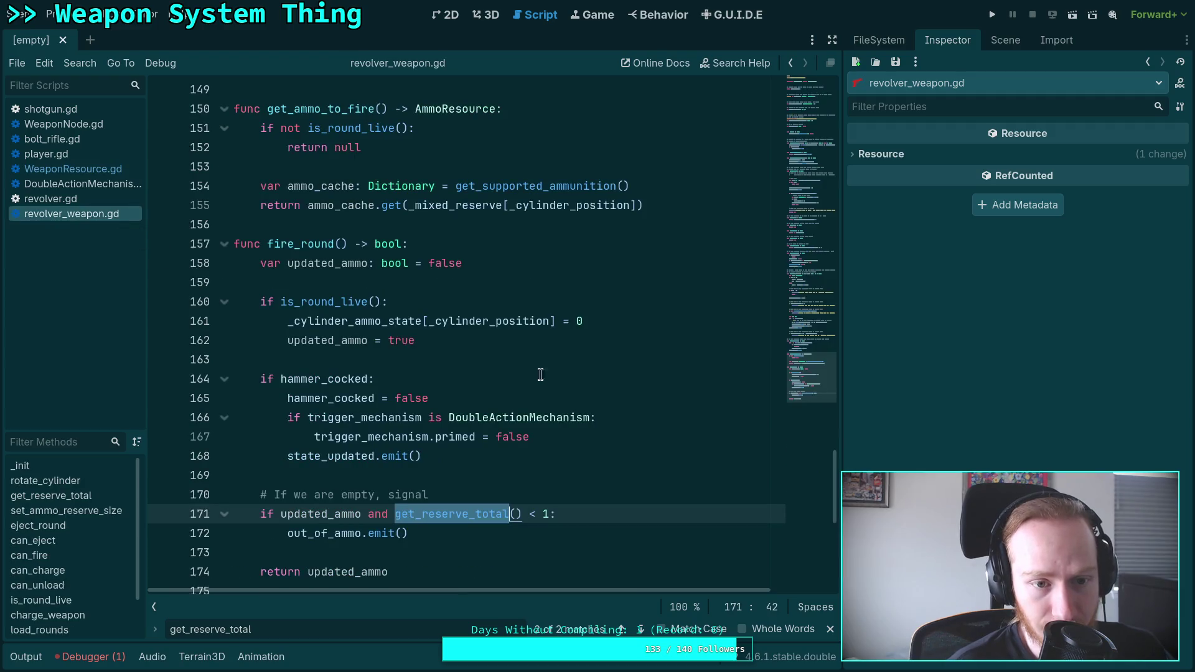
scroll(675, 380, up, 8)
scroll(675, 380, up, 17)
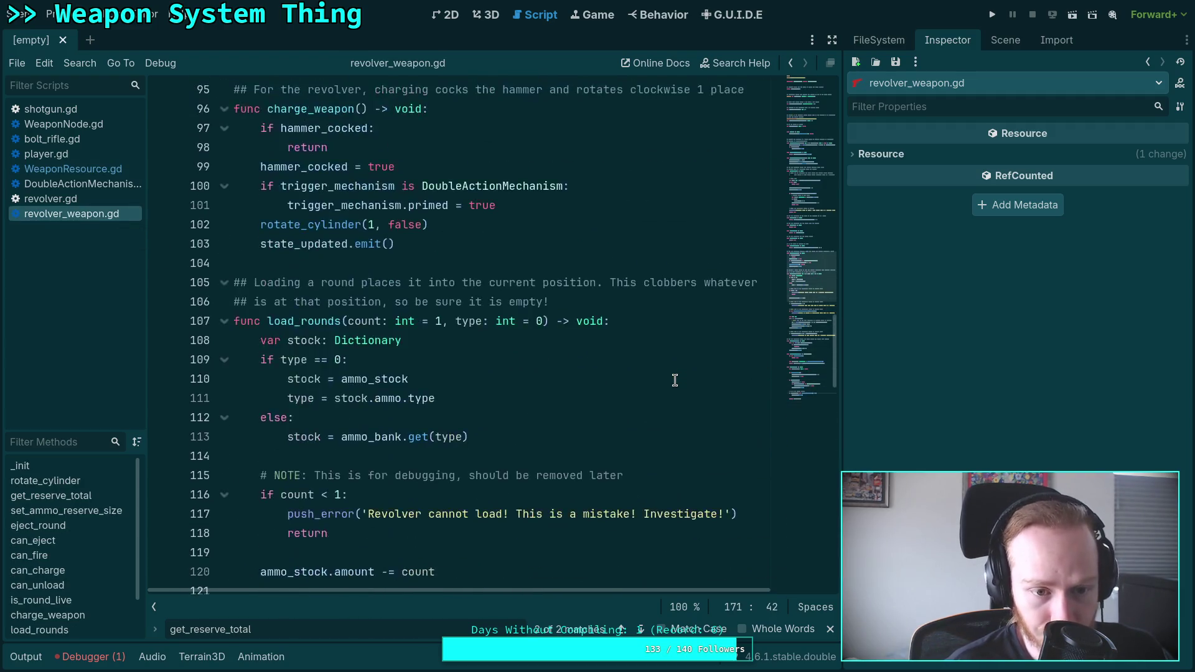
scroll(675, 380, up, 14)
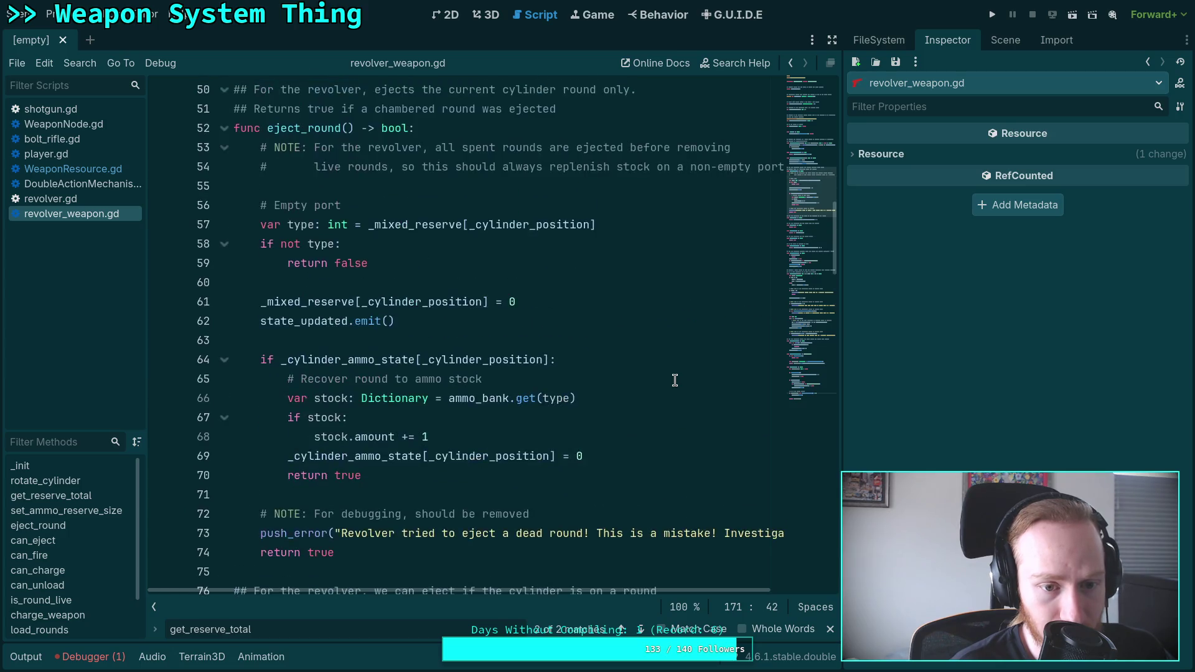
scroll(674, 381, up, 7)
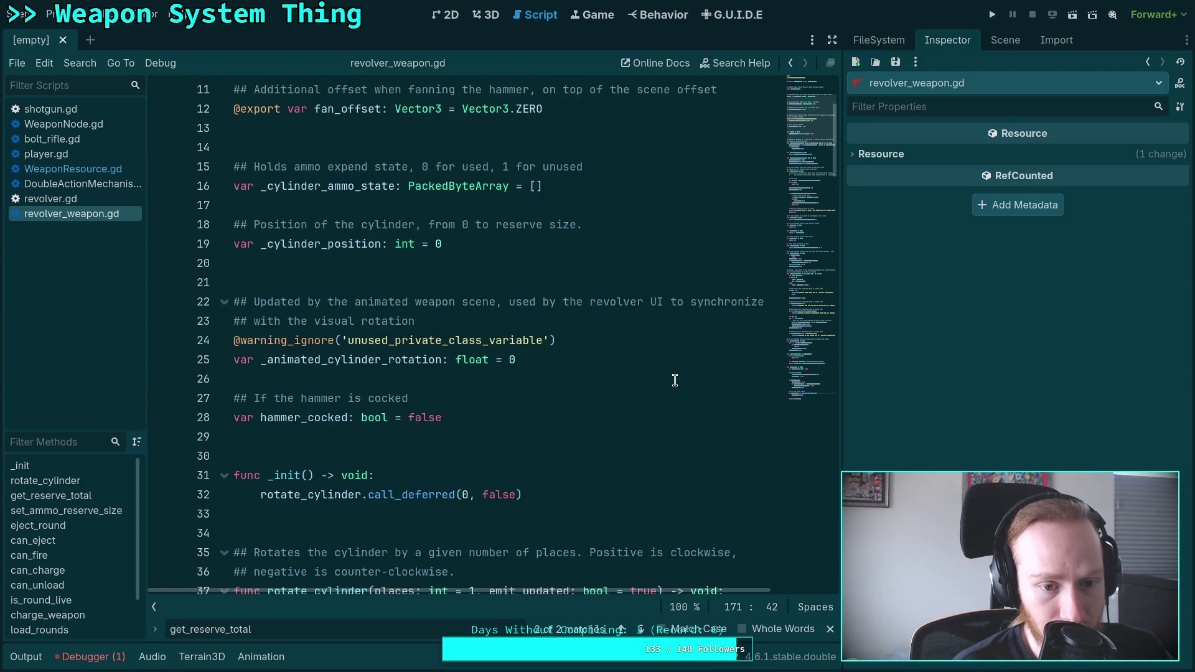
scroll(675, 380, up, 3)
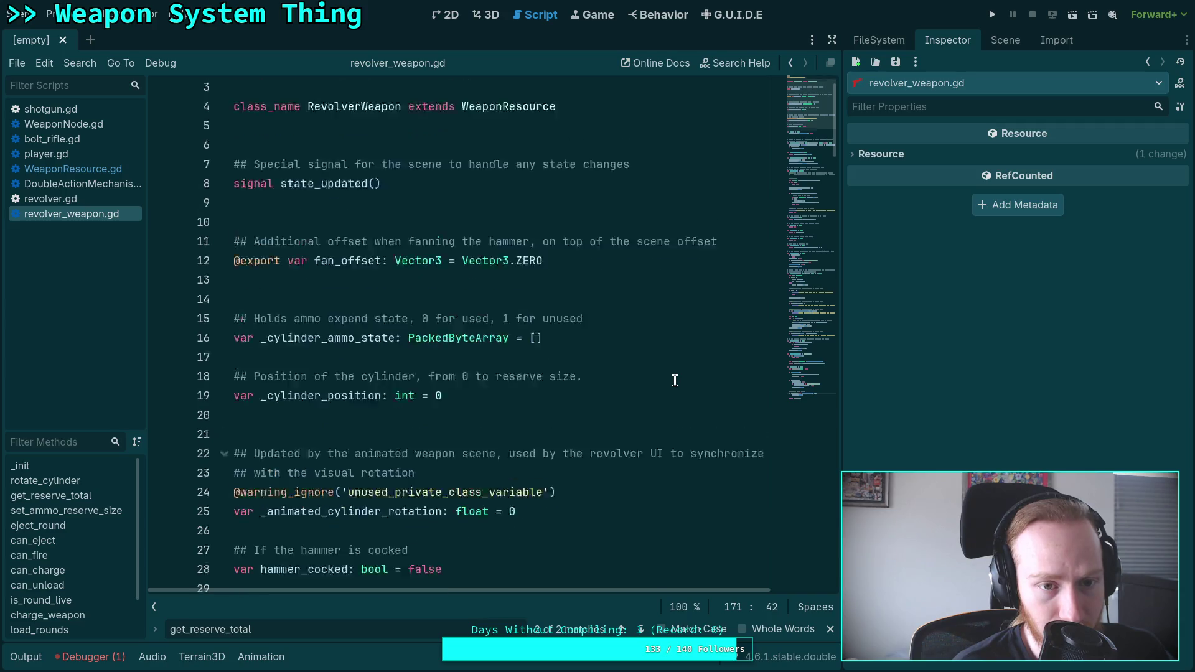
Step: Delete lines 79–82, the can_fire override and its comment, then view WeaponResource.gd's get_reserve_total
scroll(675, 380, down, 11)
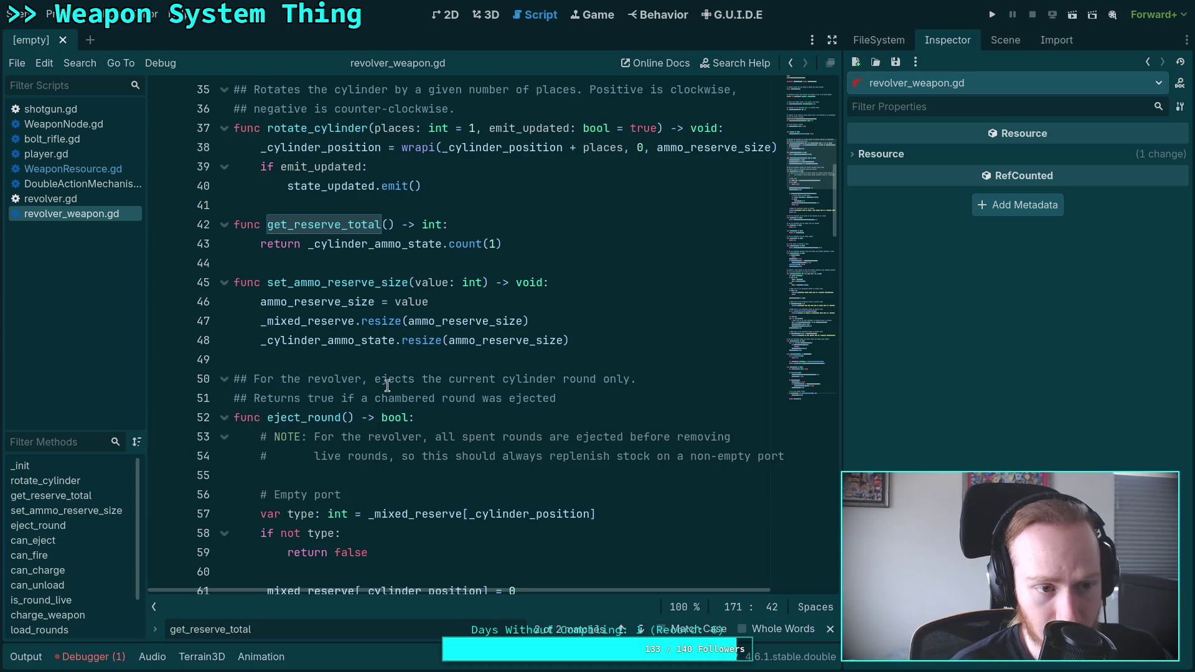
scroll(416, 361, down, 20)
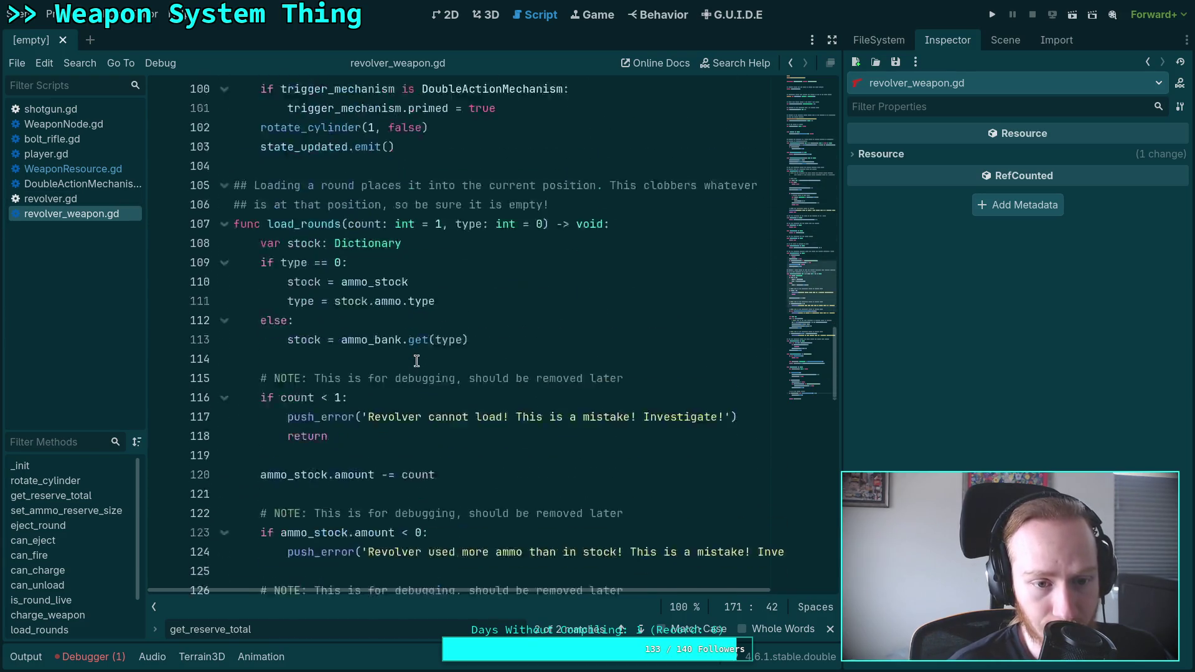
scroll(416, 361, down, 16)
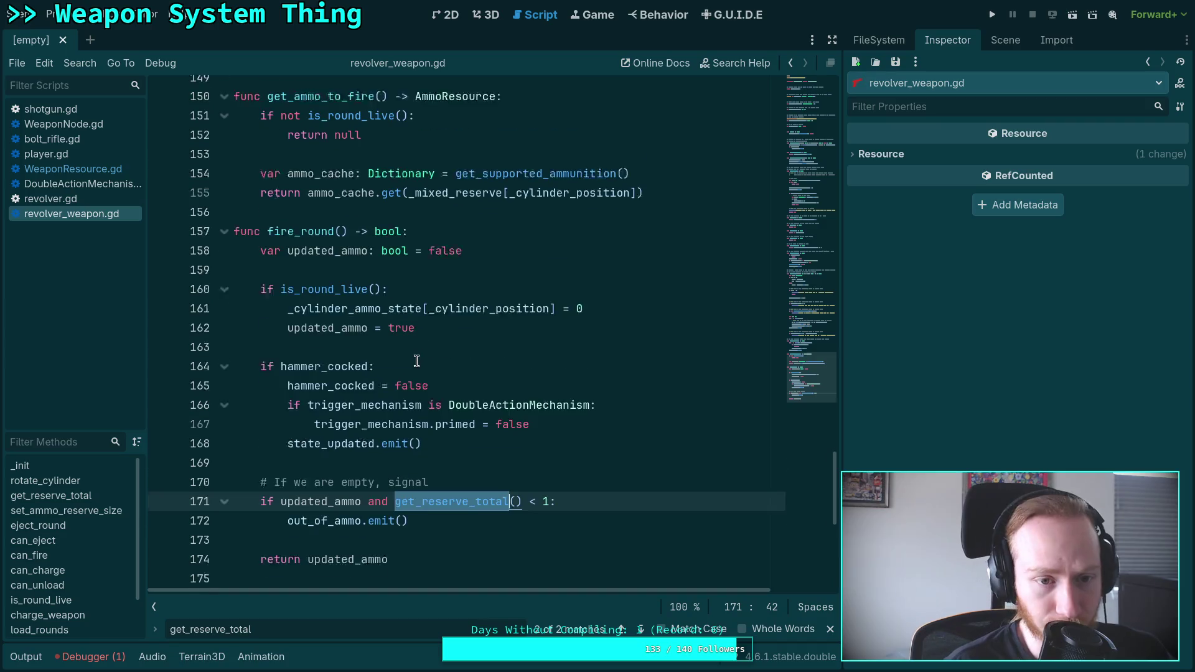
scroll(417, 361, down, 2)
click(423, 437)
scroll(423, 438, up, 4)
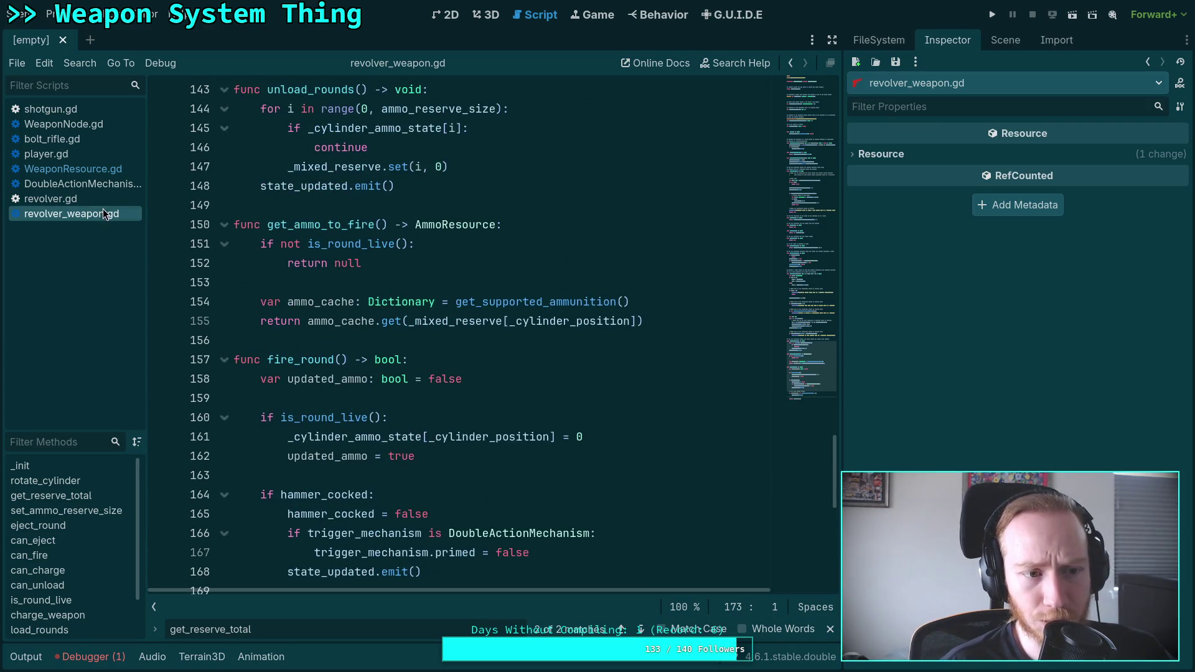
scroll(446, 361, up, 20)
scroll(446, 360, up, 4)
drag(374, 301, 168, 248)
scroll(497, 429, up, 1)
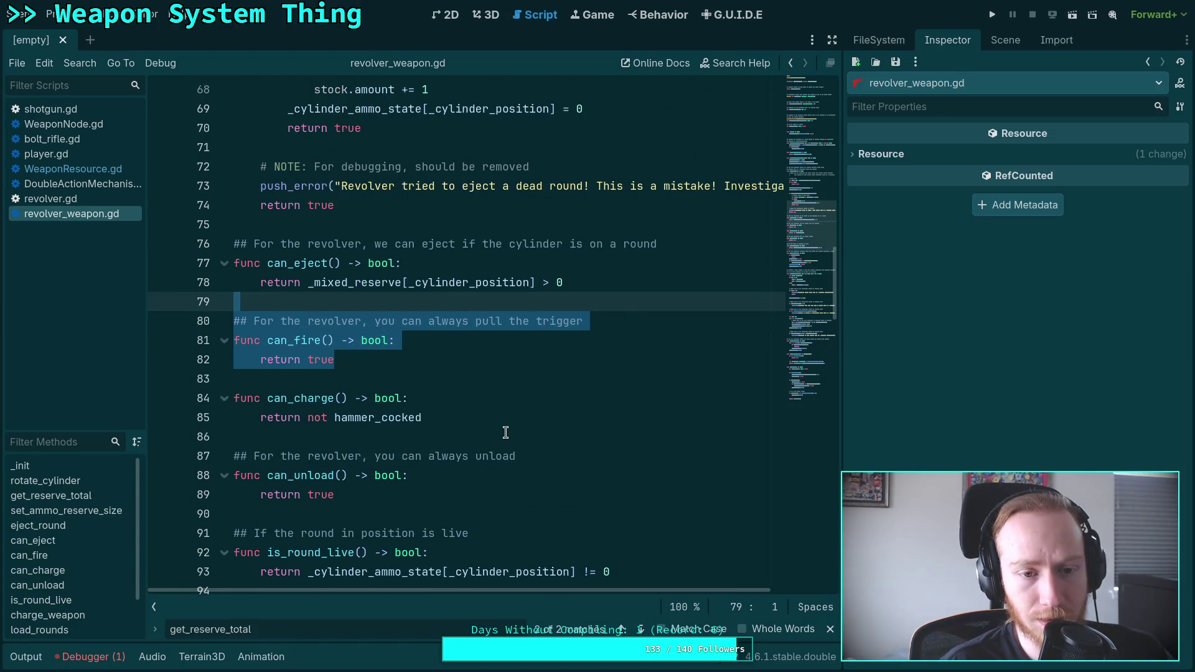
key(BackSpace)
key(BackSpace)
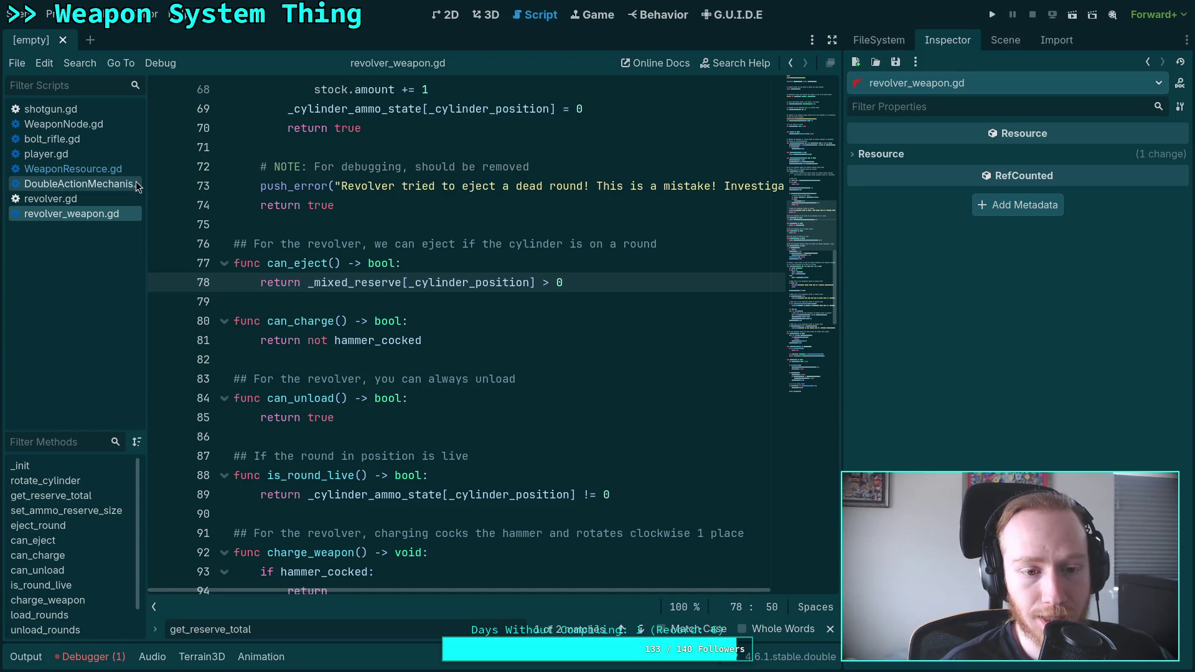
click(91, 169)
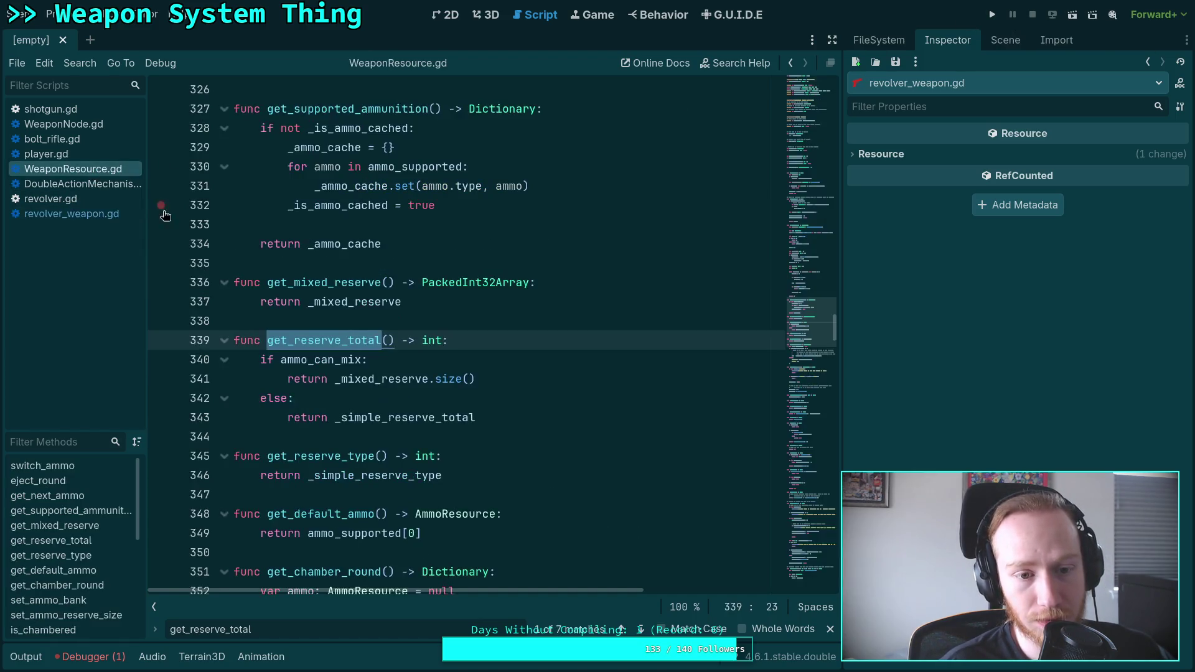
Step: Inspect the get_reserve_total call in can_unload, then mark can_unload's 'true' return in revolver_weapon.gd
scroll(369, 333, down, 10)
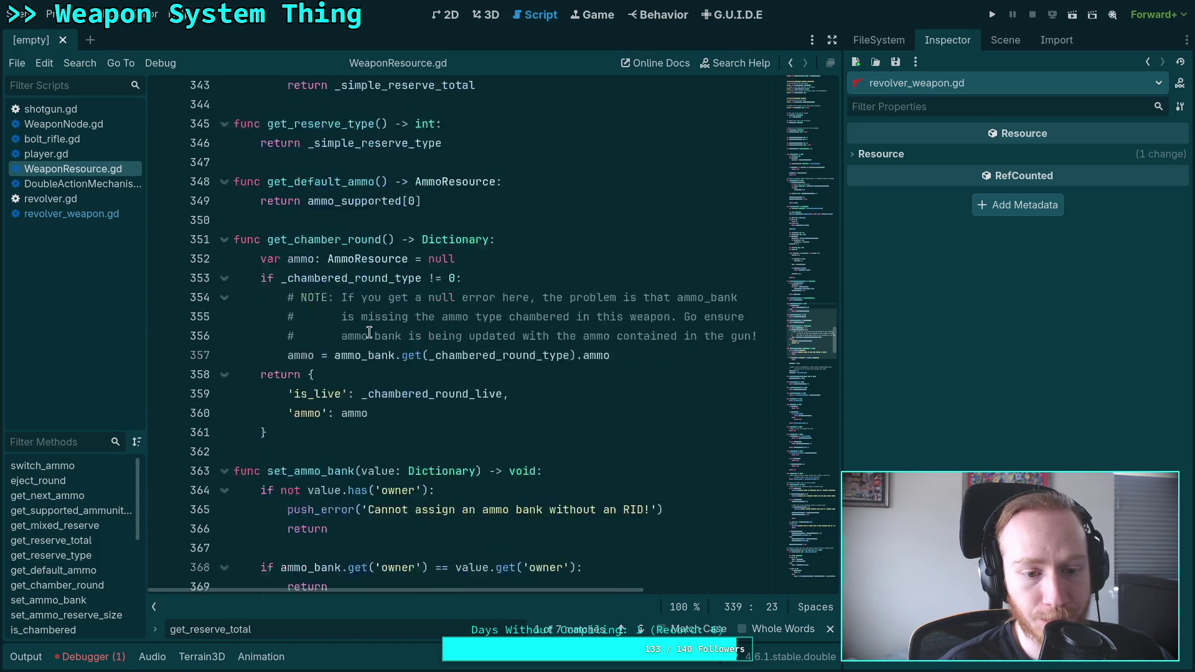
scroll(369, 332, down, 4)
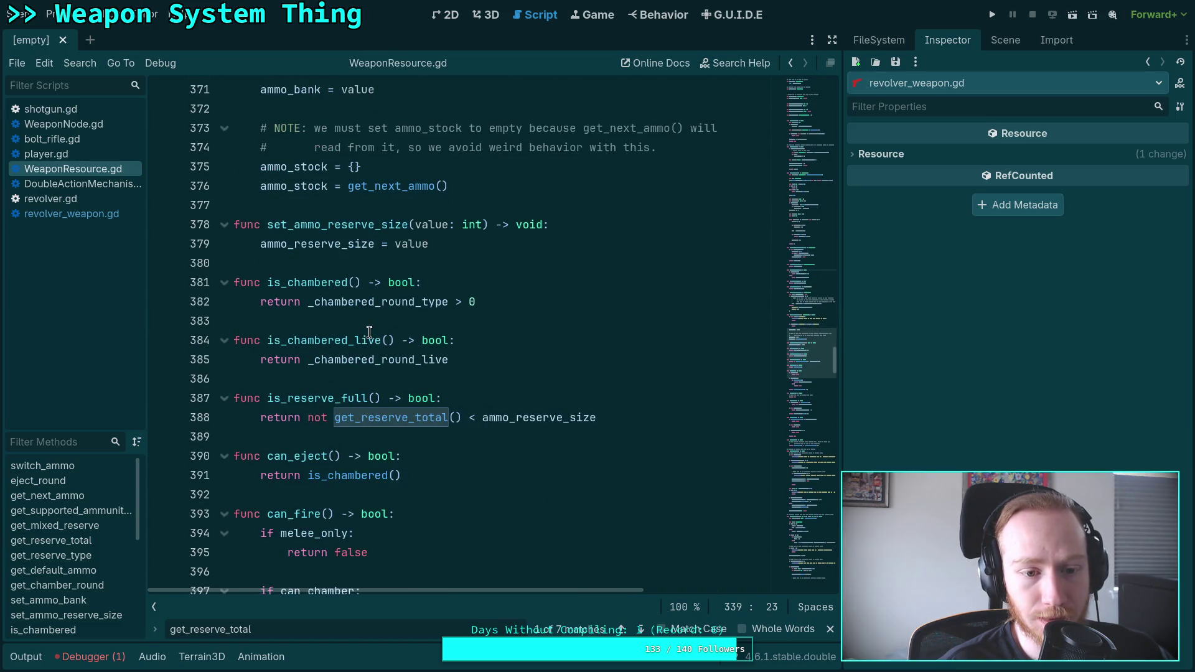
scroll(369, 332, down, 13)
scroll(369, 332, down, 4)
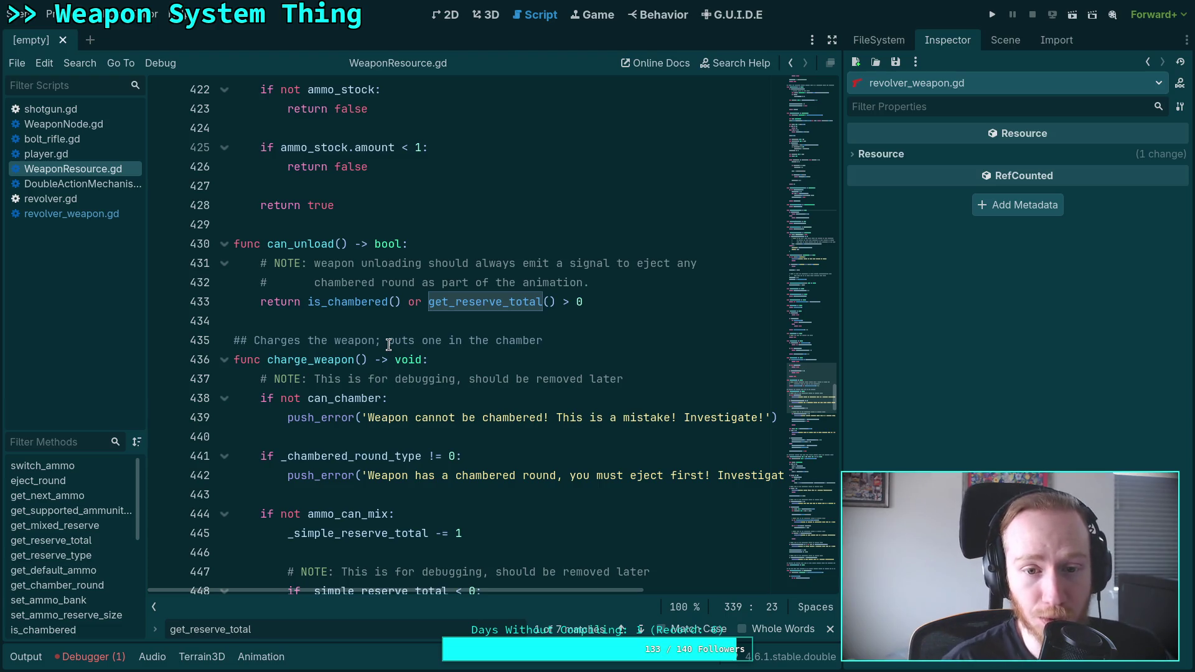
click(475, 302)
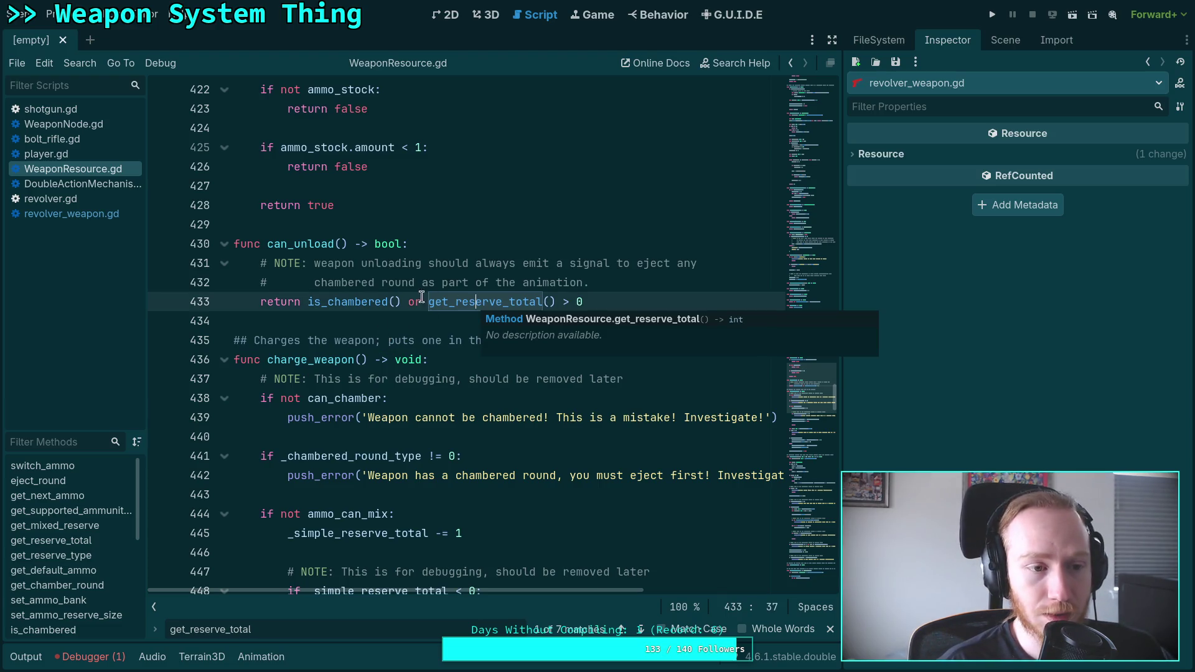
click(65, 217)
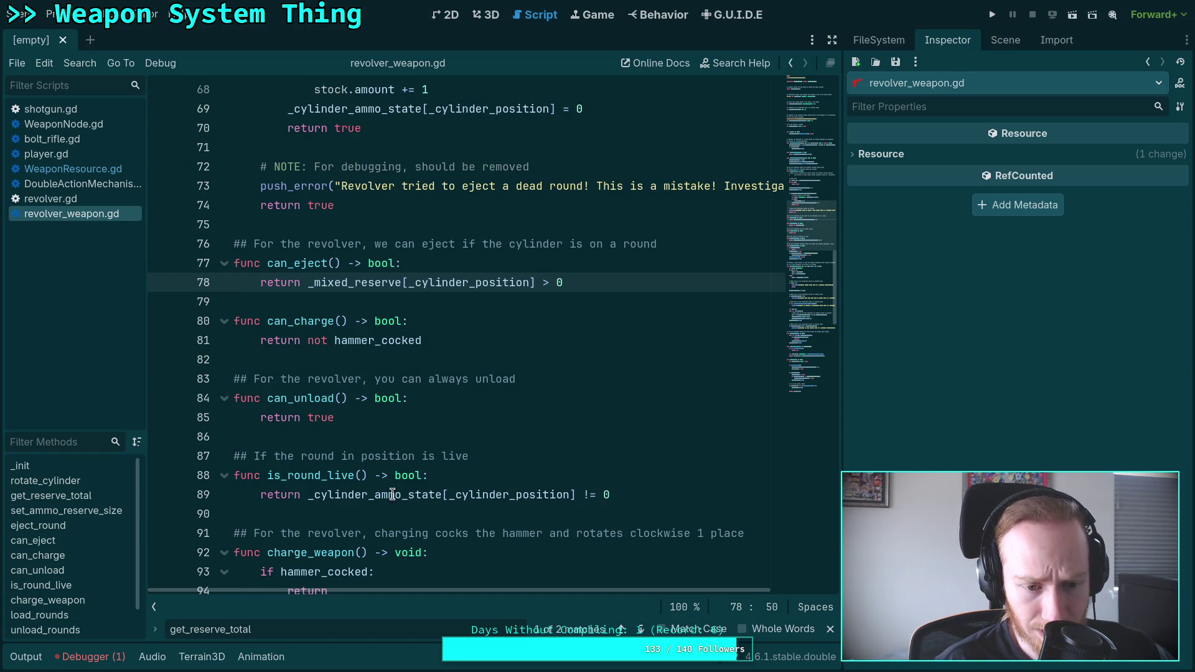
drag(353, 422, 308, 419)
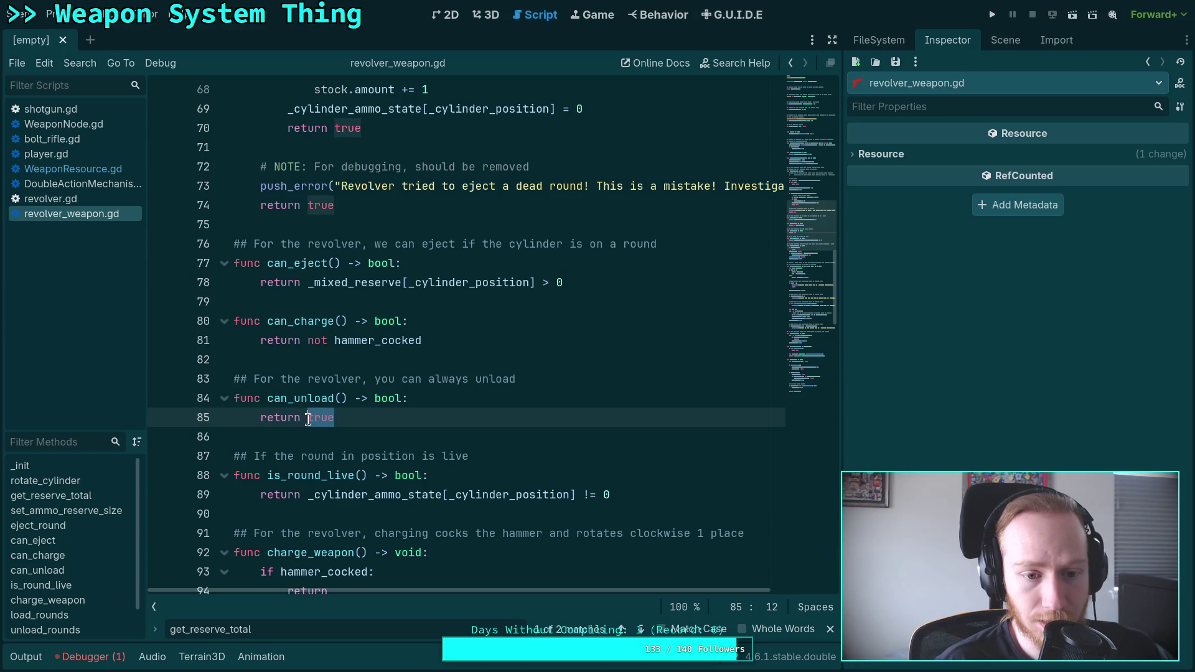
Step: Reword the can_unload comment to 'unload if there are any rounds' and return _cylinder_ammo_state.has(0)
drag(524, 381, 438, 379)
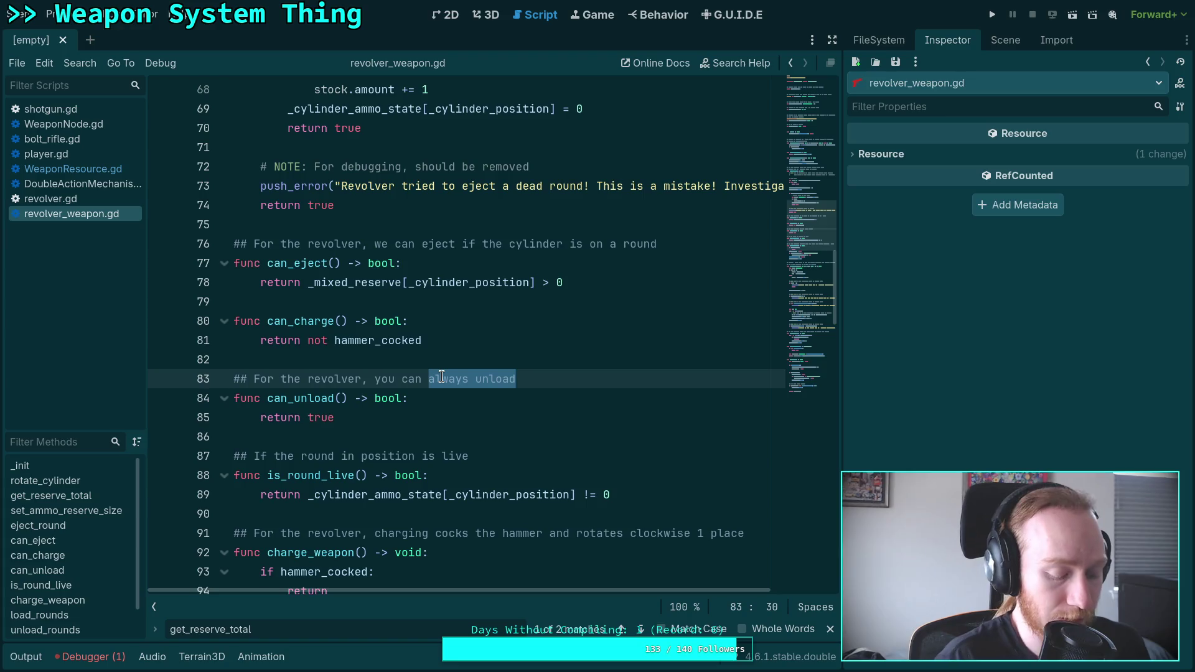
text(unload if ther)
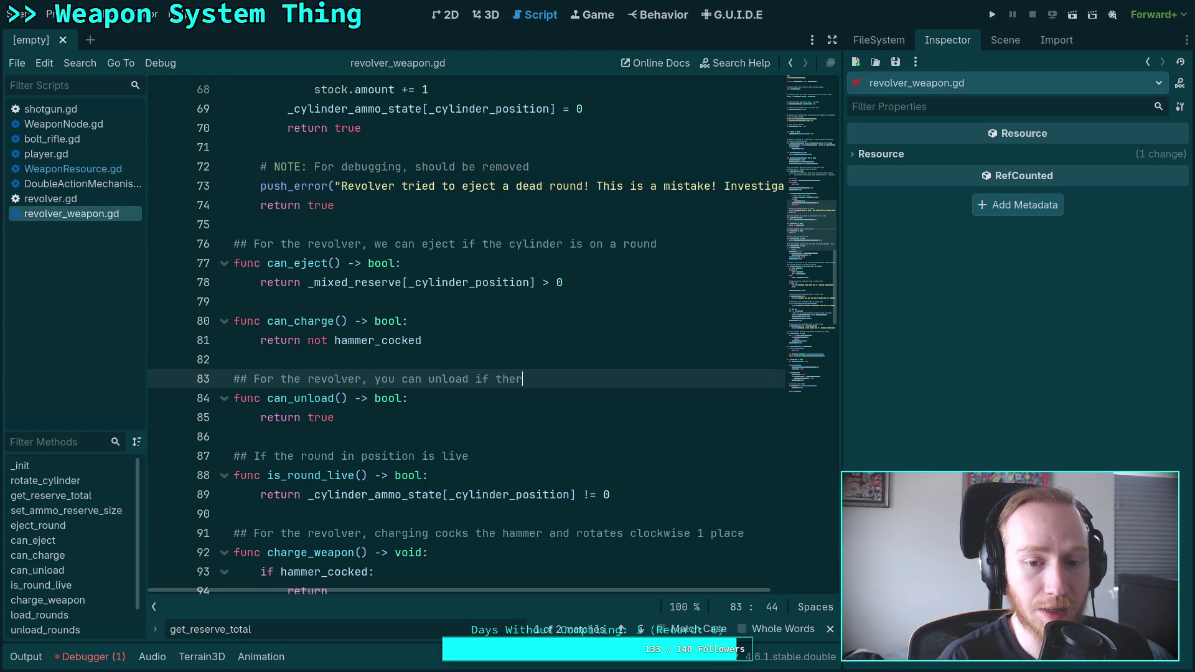
text(e are any )
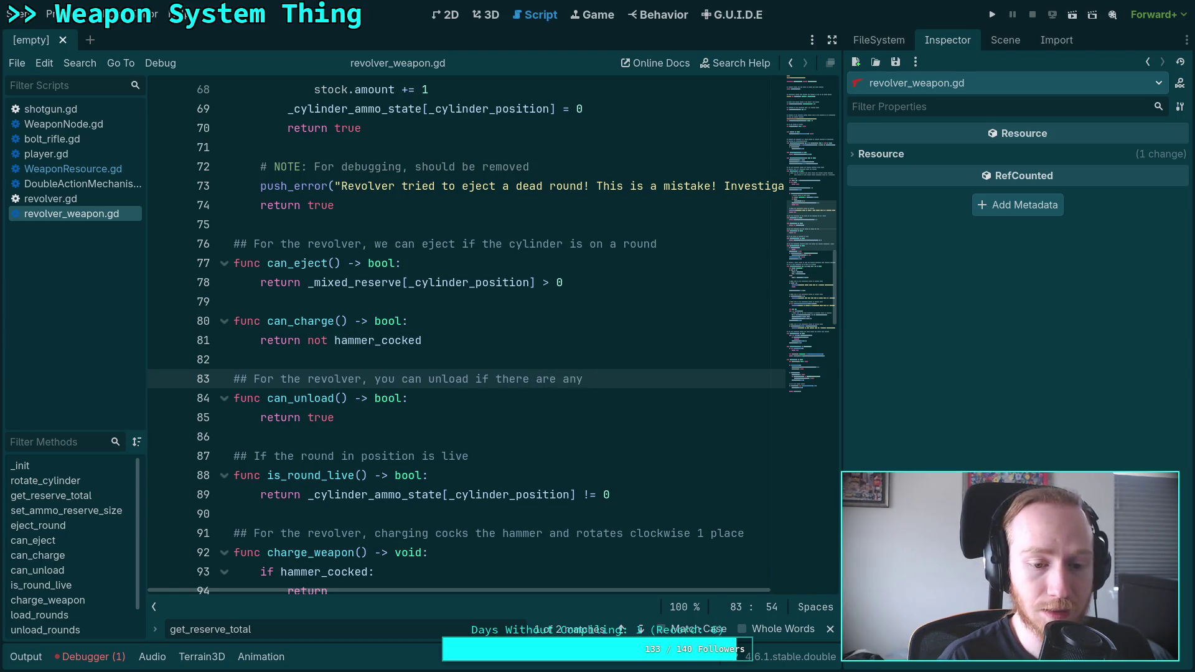
text(rounds)
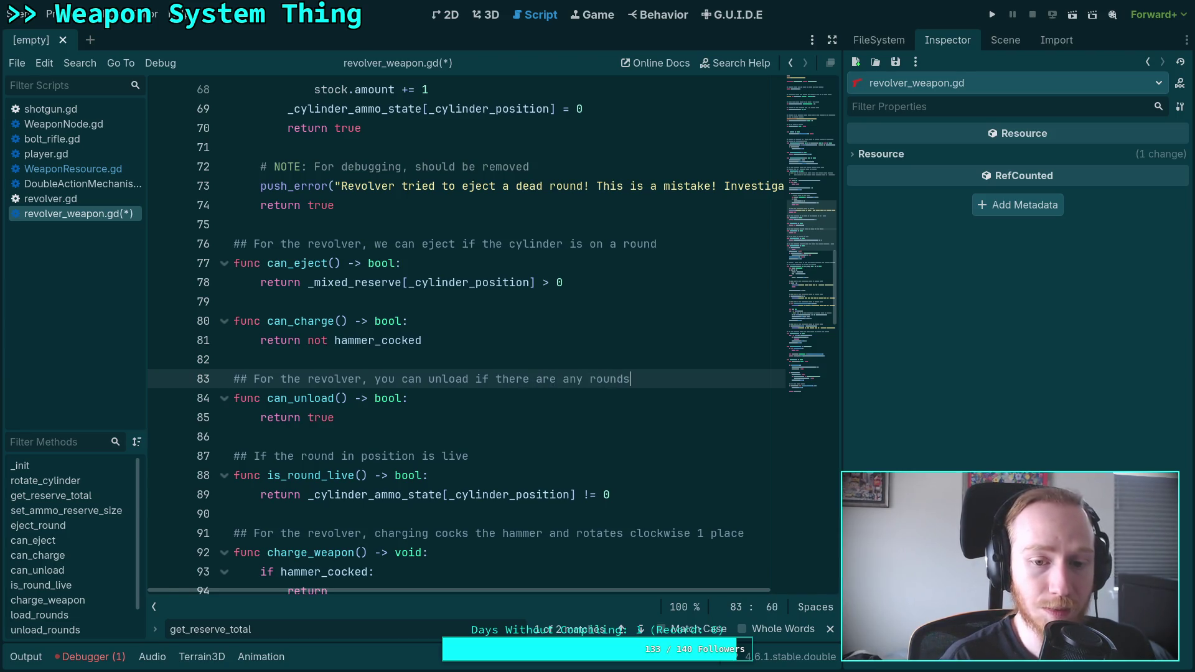
key(Down)
key(Down)
key(BackSpace)
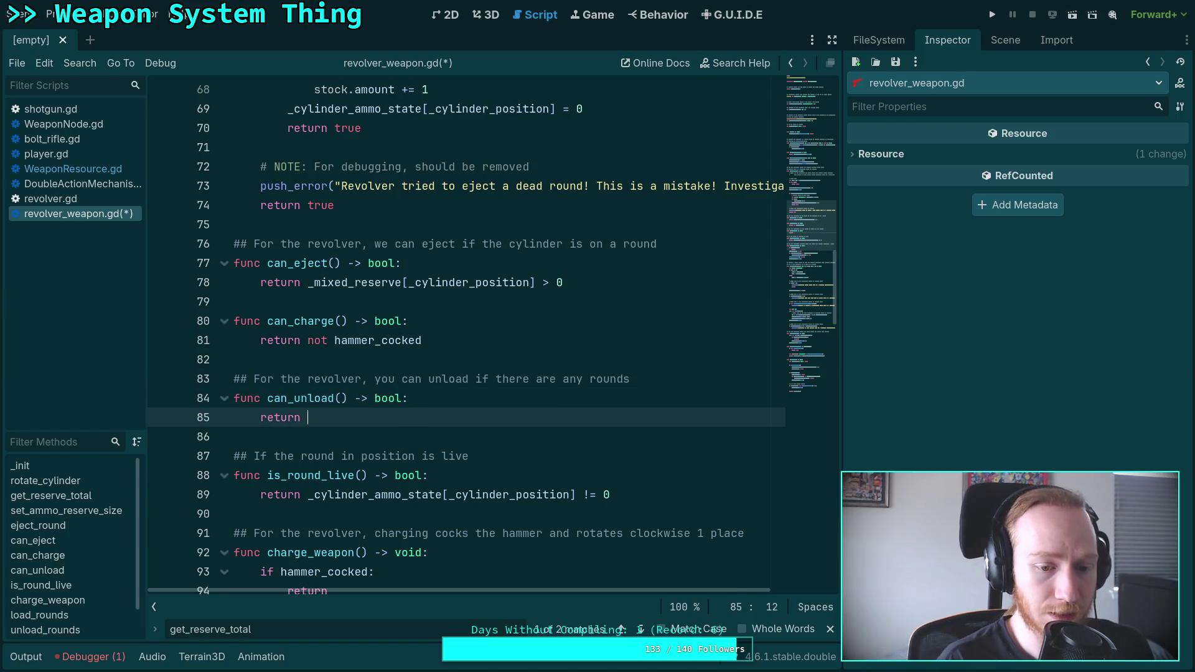
text(_cylinder_ammo_state)
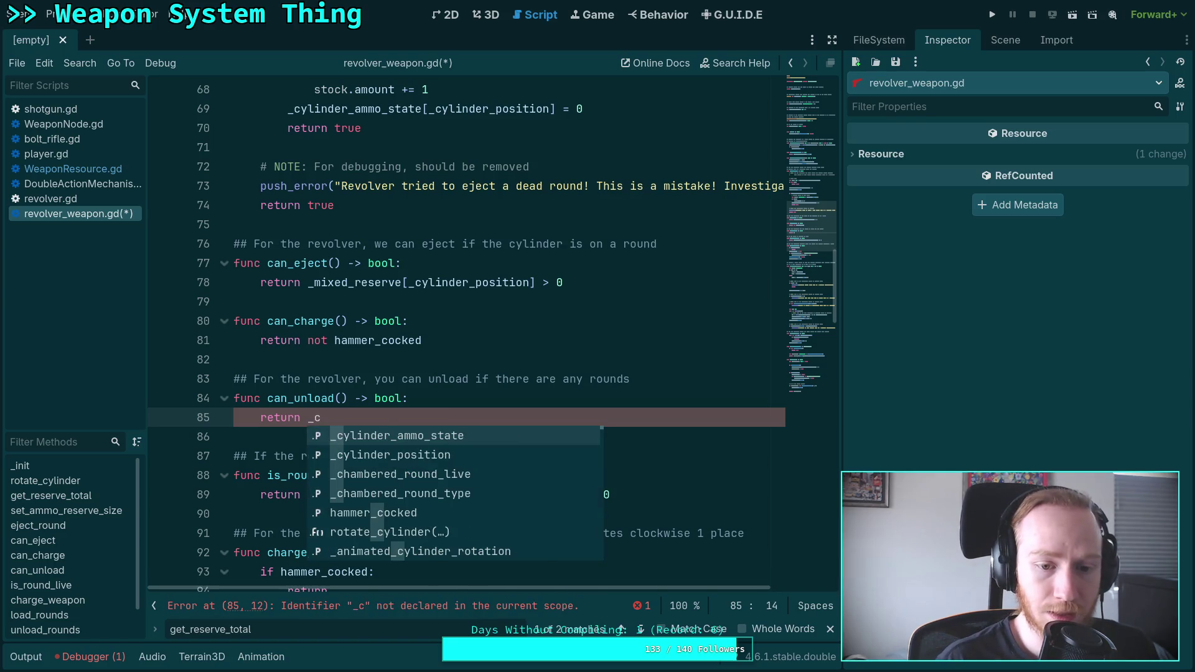
key(Return)
text(.cou)
key(BackSpace)
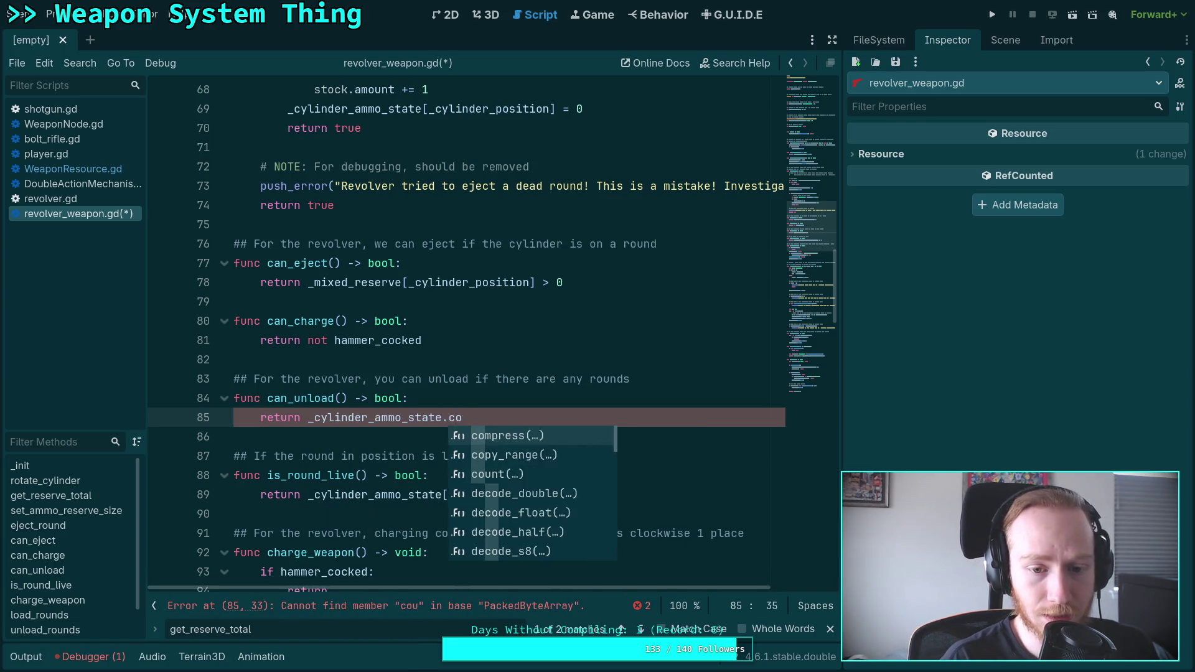
key(BackSpace)
key(BackSpace)
text(has()
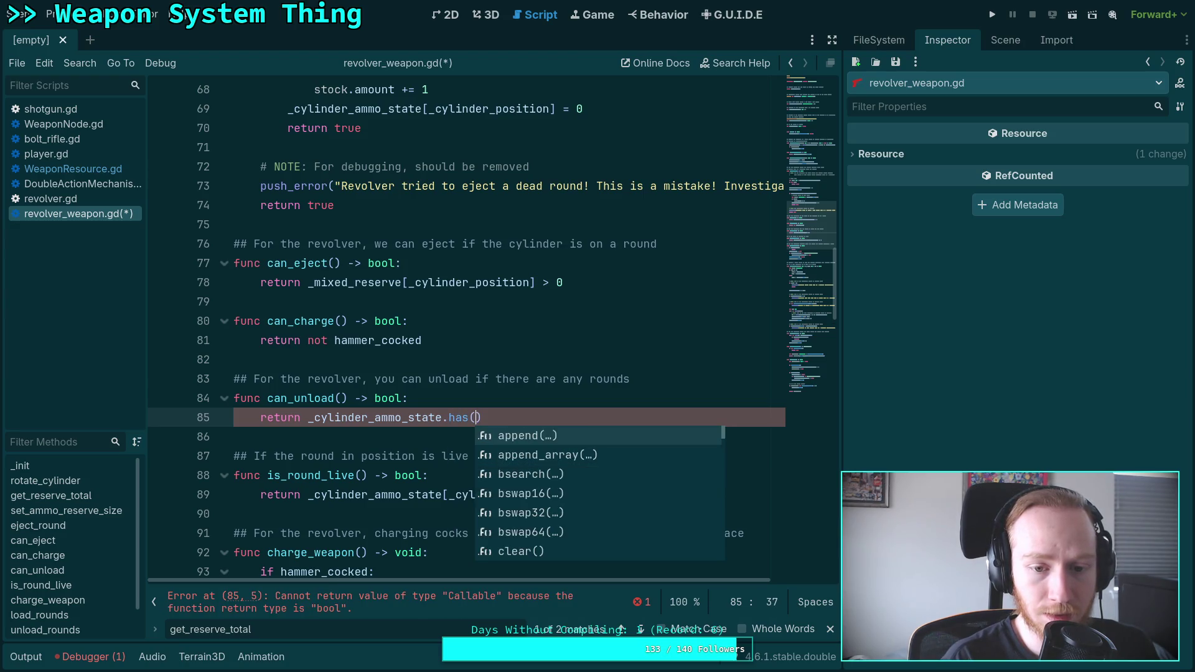
key(Return)
text(0)
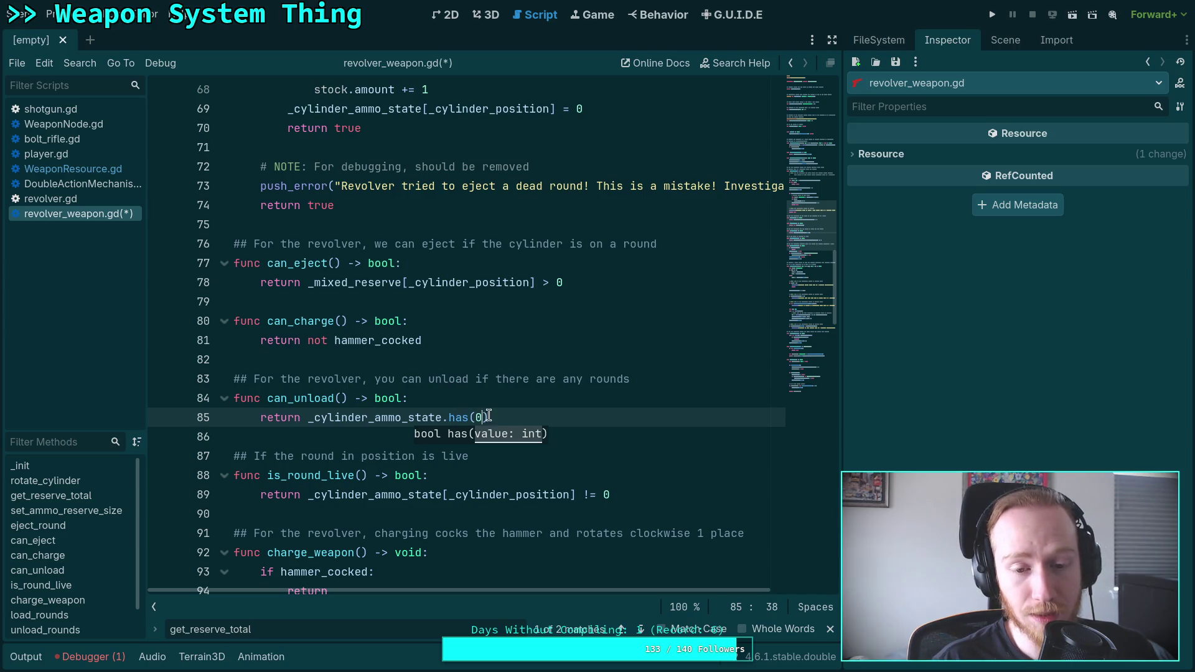
drag(488, 417, 442, 414)
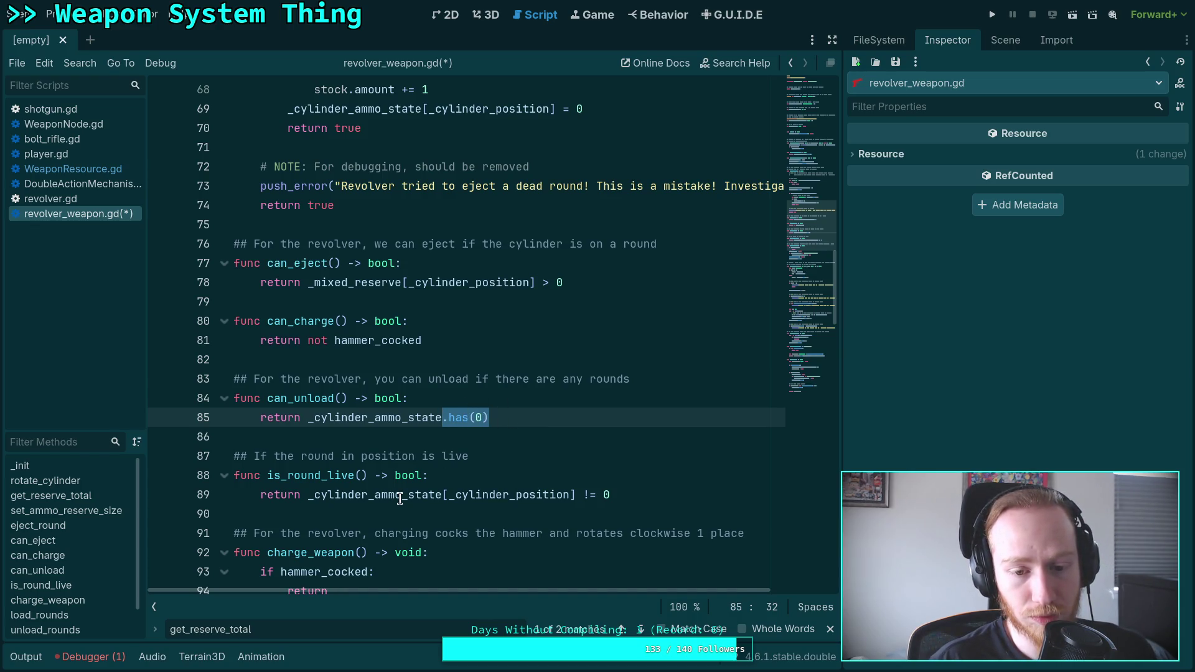
mouse_move(400, 498)
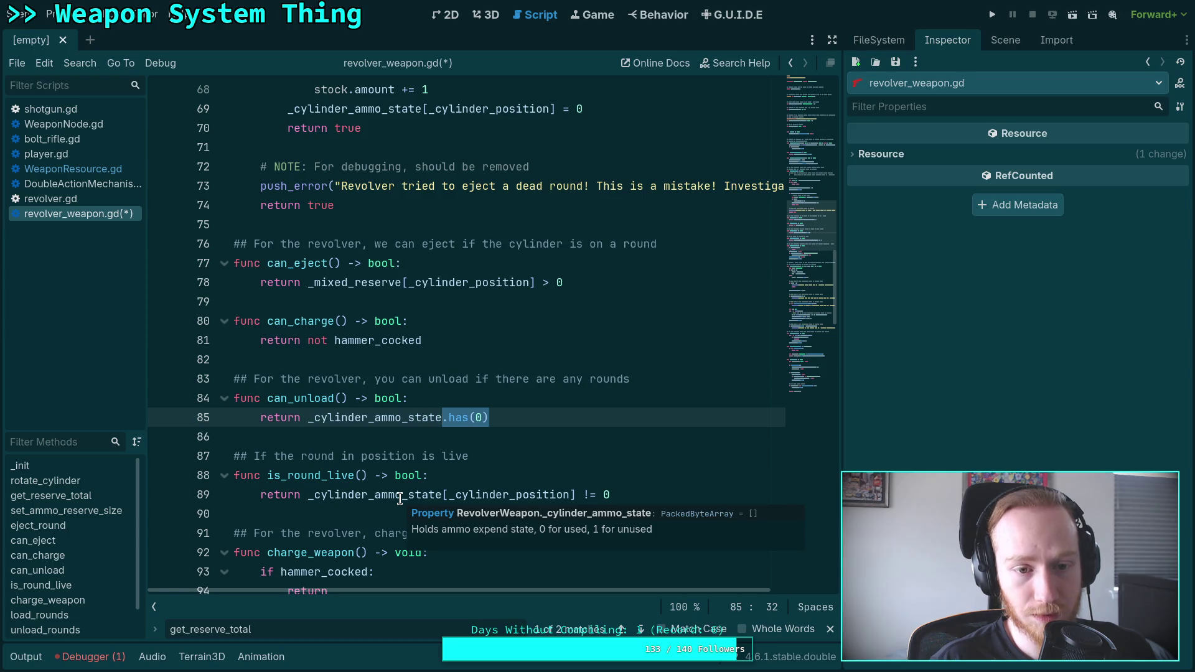
click(380, 365)
drag(513, 417, 306, 417)
click(361, 282)
double_click(361, 280)
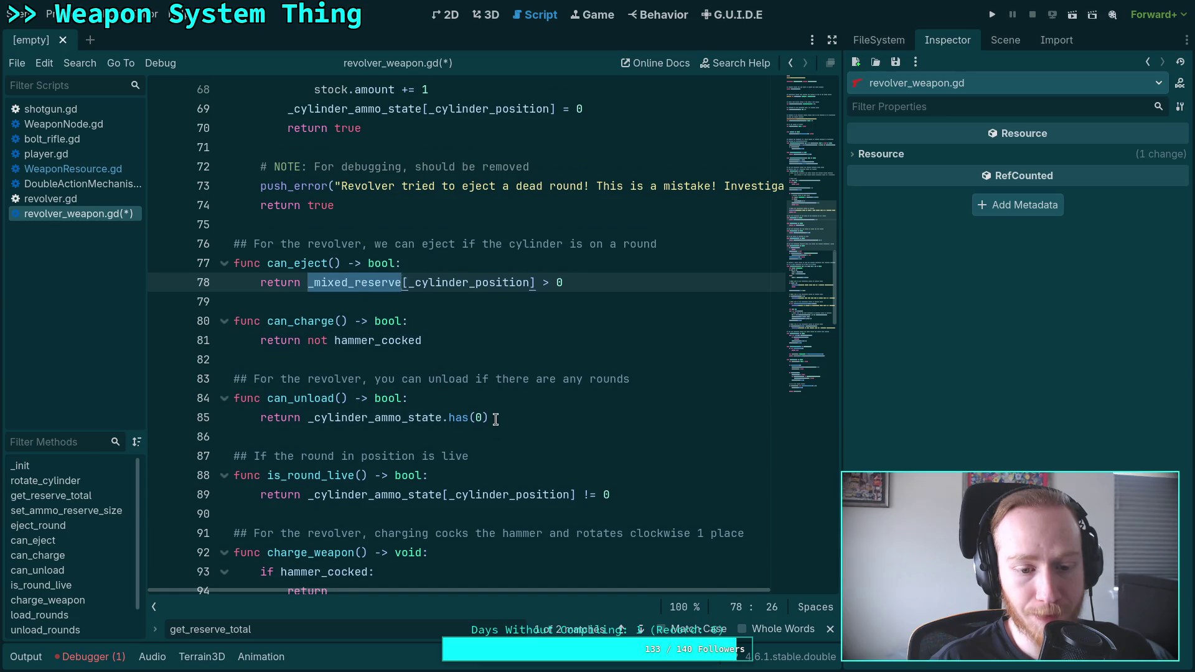
scroll(496, 419, down, 9)
scroll(495, 419, up, 6)
scroll(496, 419, up, 12)
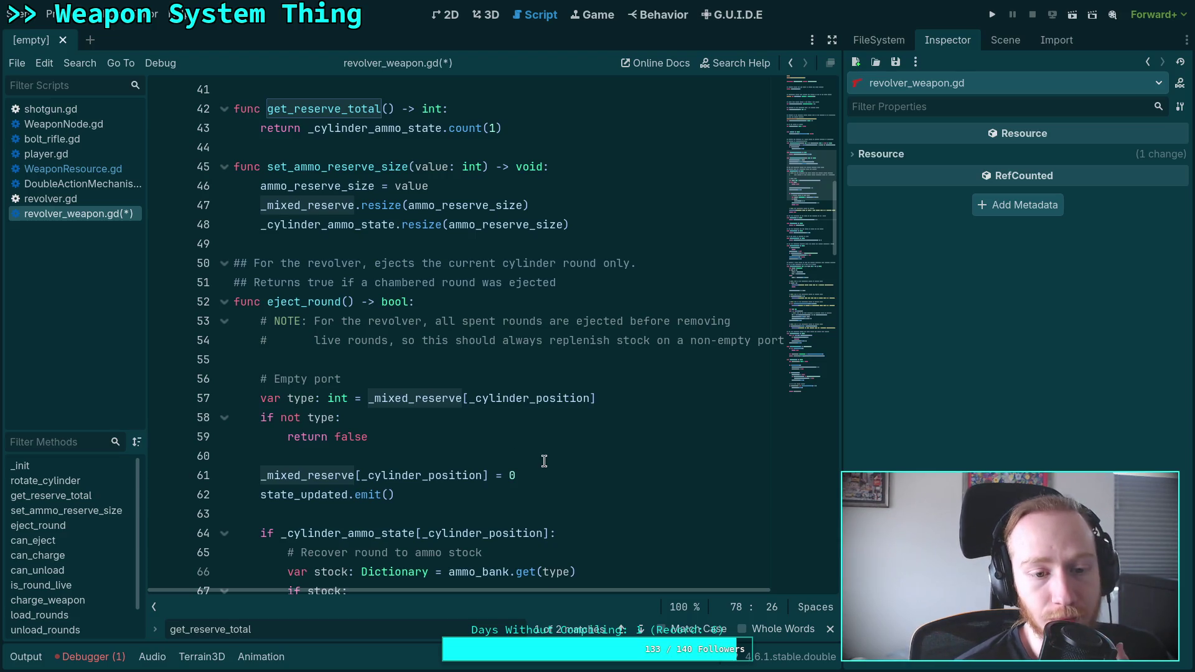
scroll(544, 461, down, 1)
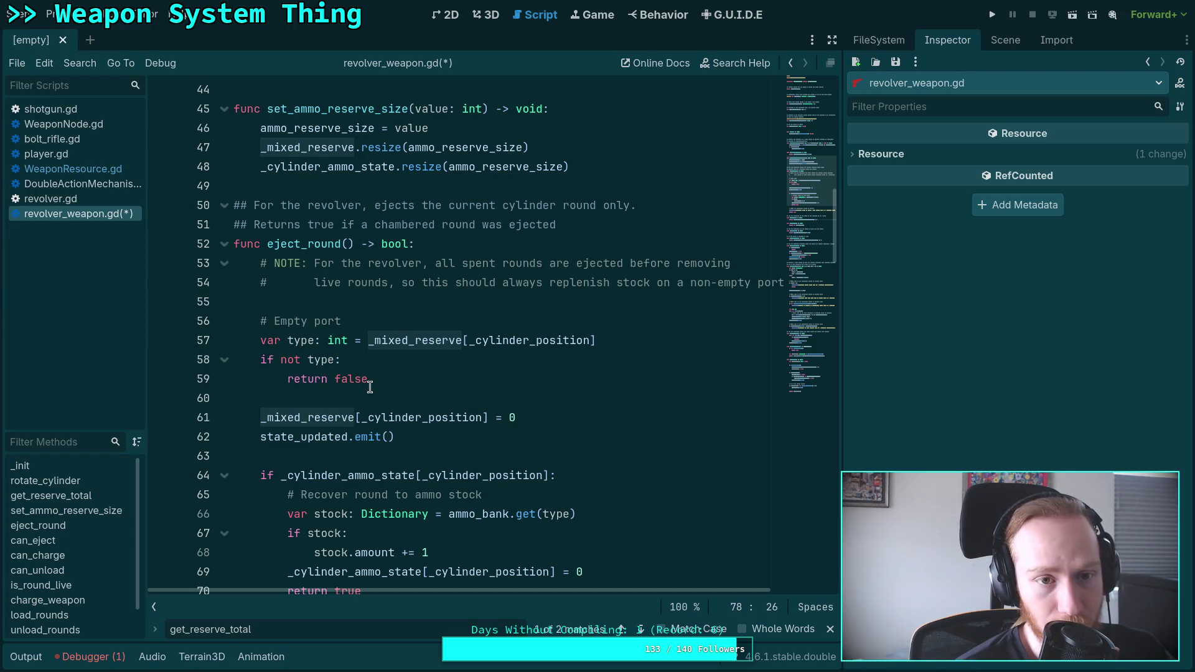
scroll(370, 387, down, 1)
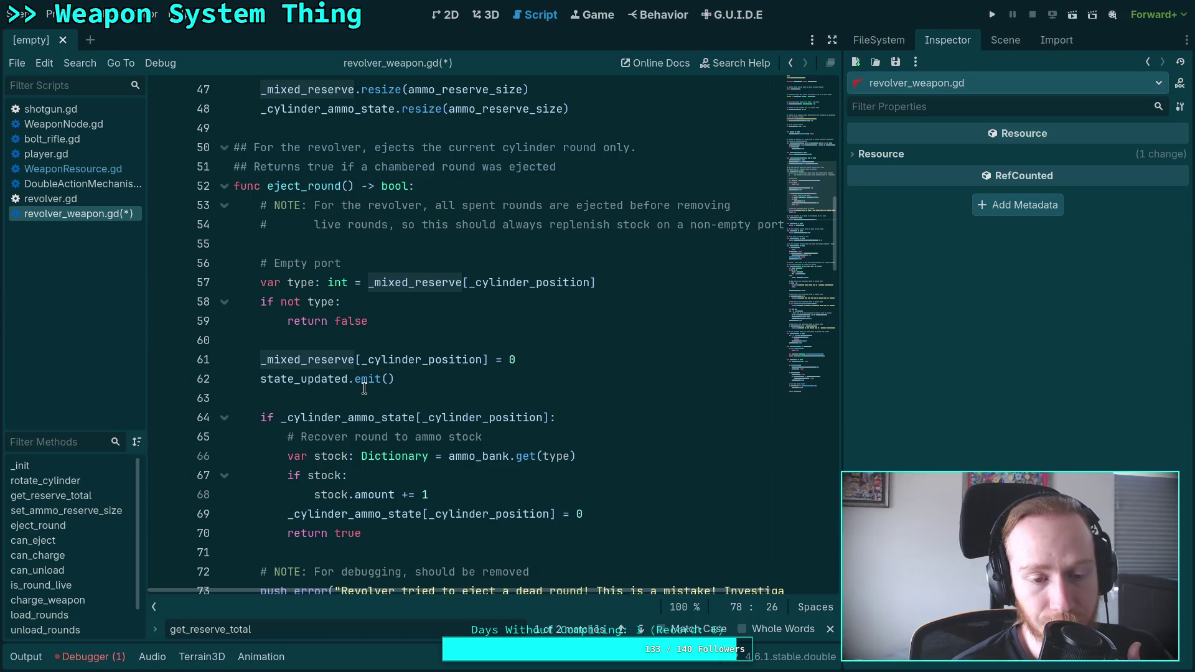
scroll(364, 388, down, 6)
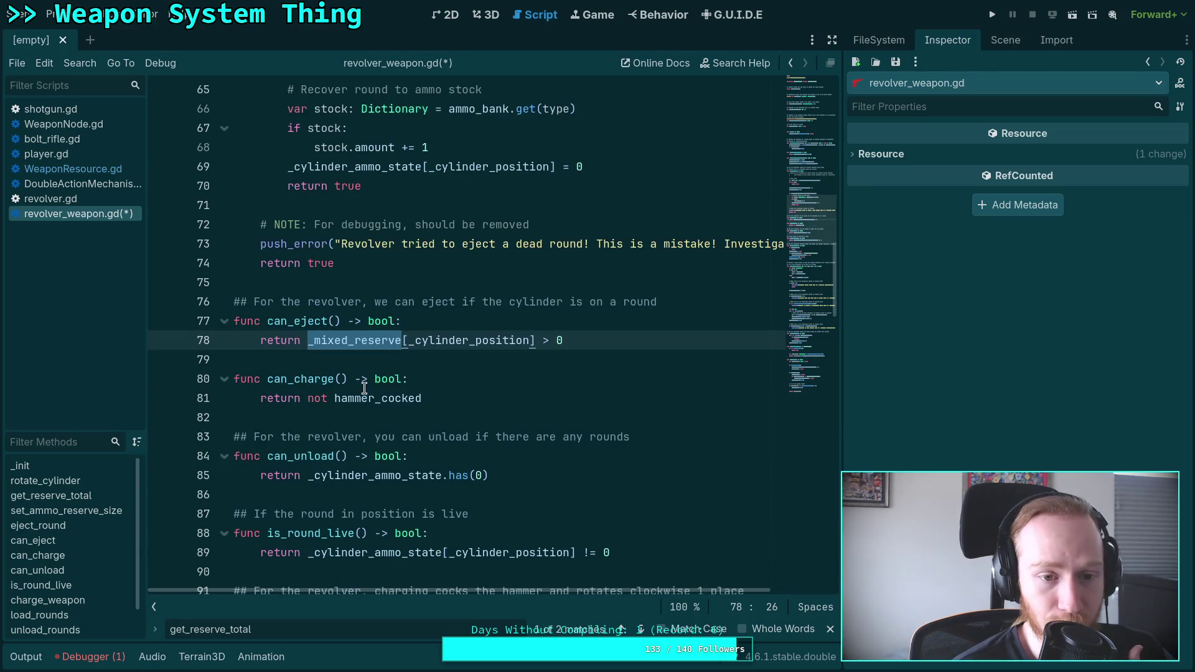
scroll(394, 398, up, 1)
scroll(560, 410, down, 3)
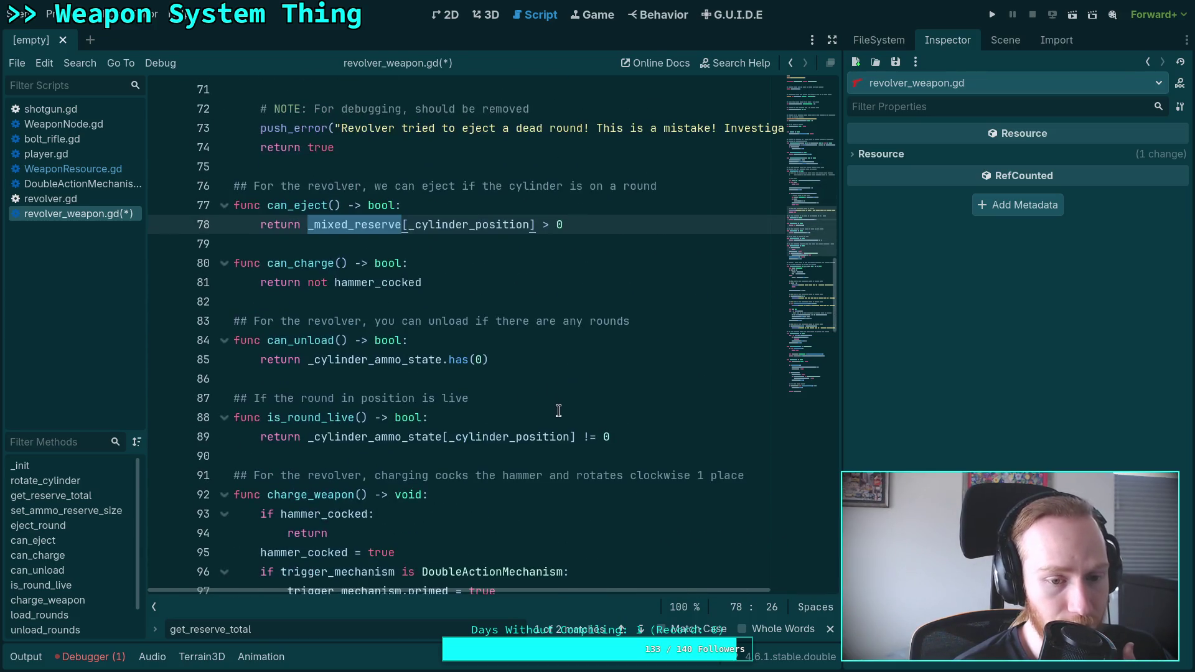
scroll(558, 410, up, 3)
drag(594, 398, 307, 399)
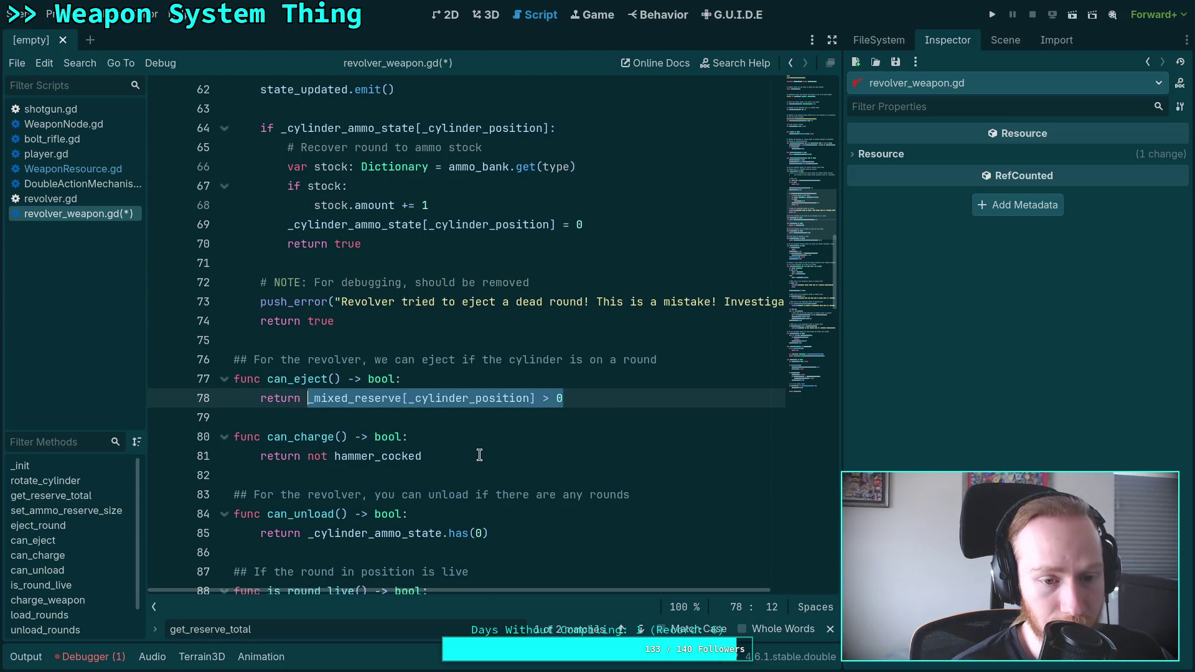
click(515, 412)
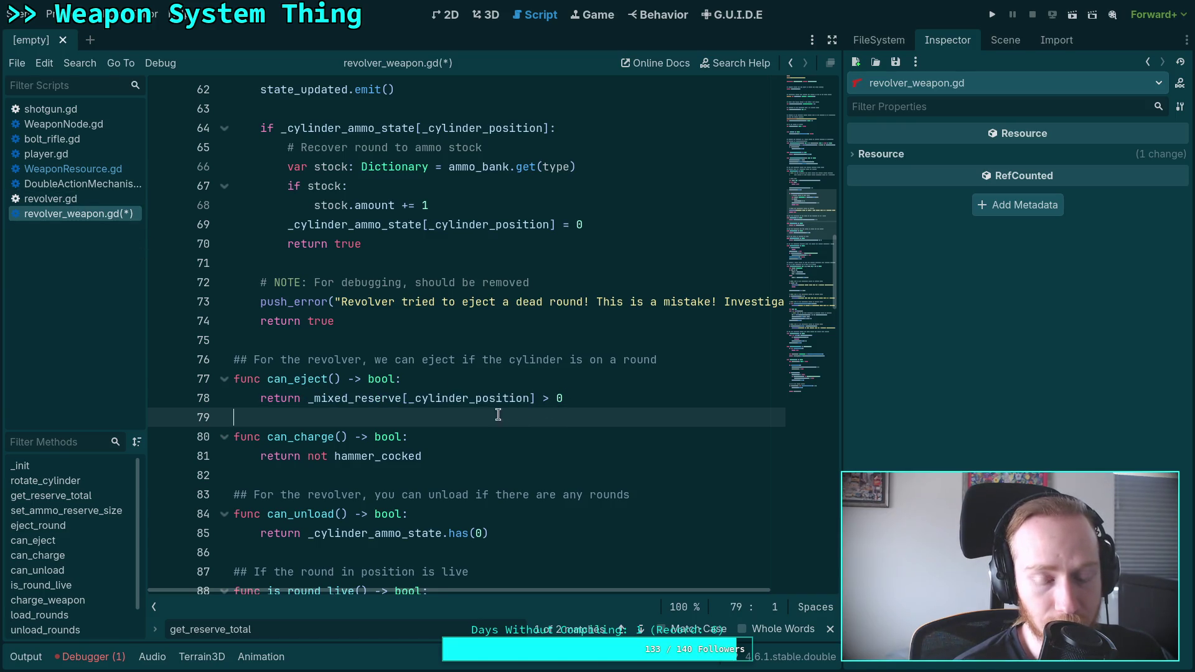
mouse_move(456, 403)
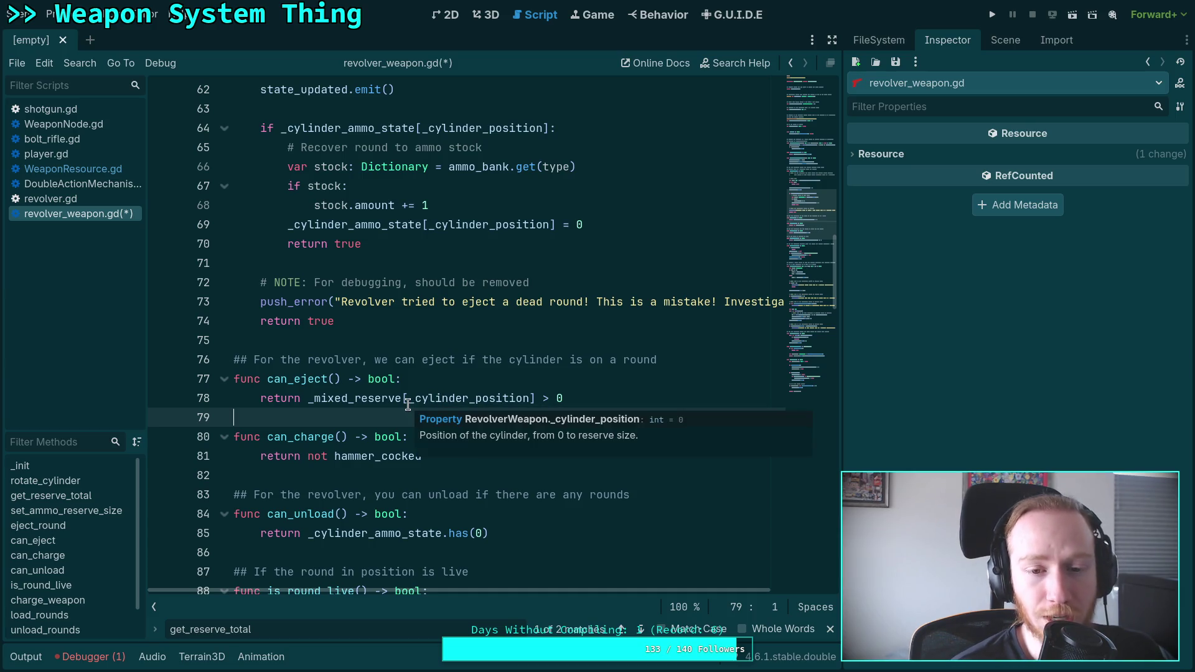
double_click(282, 376)
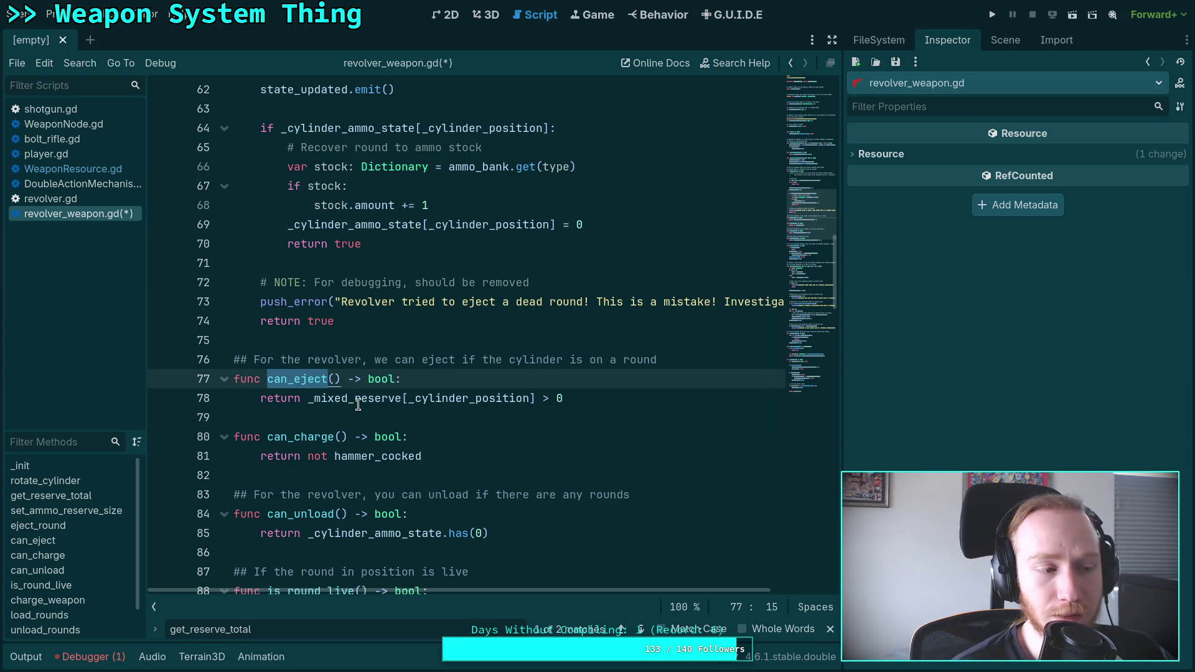
mouse_move(359, 405)
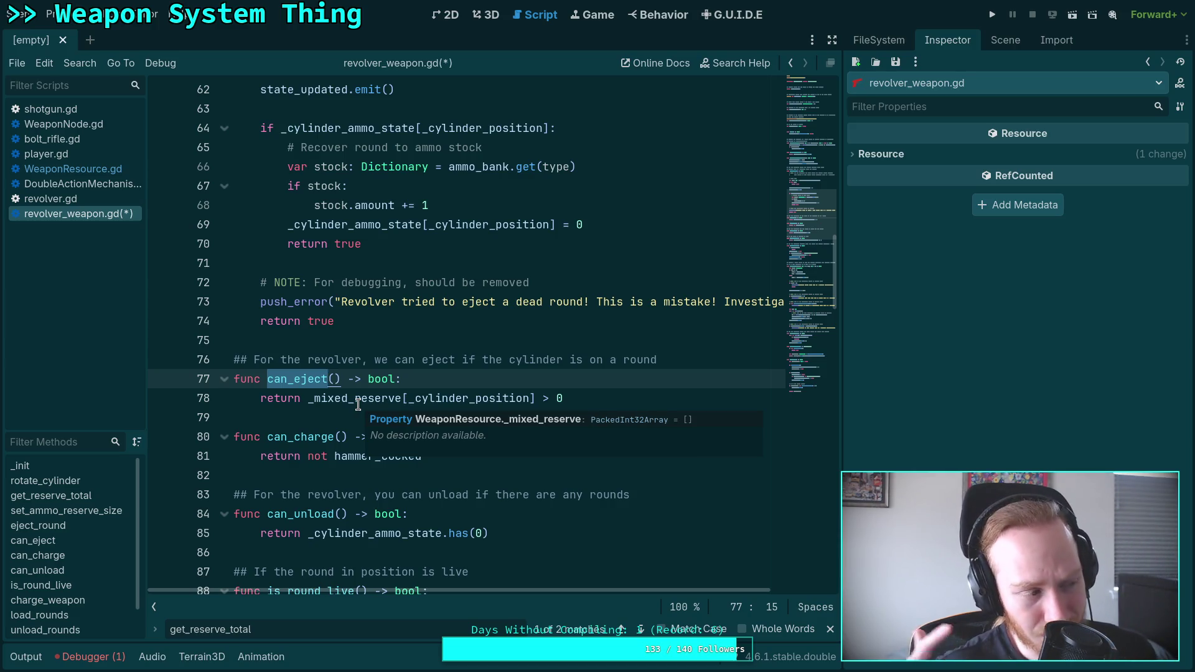
scroll(384, 417, down, 3)
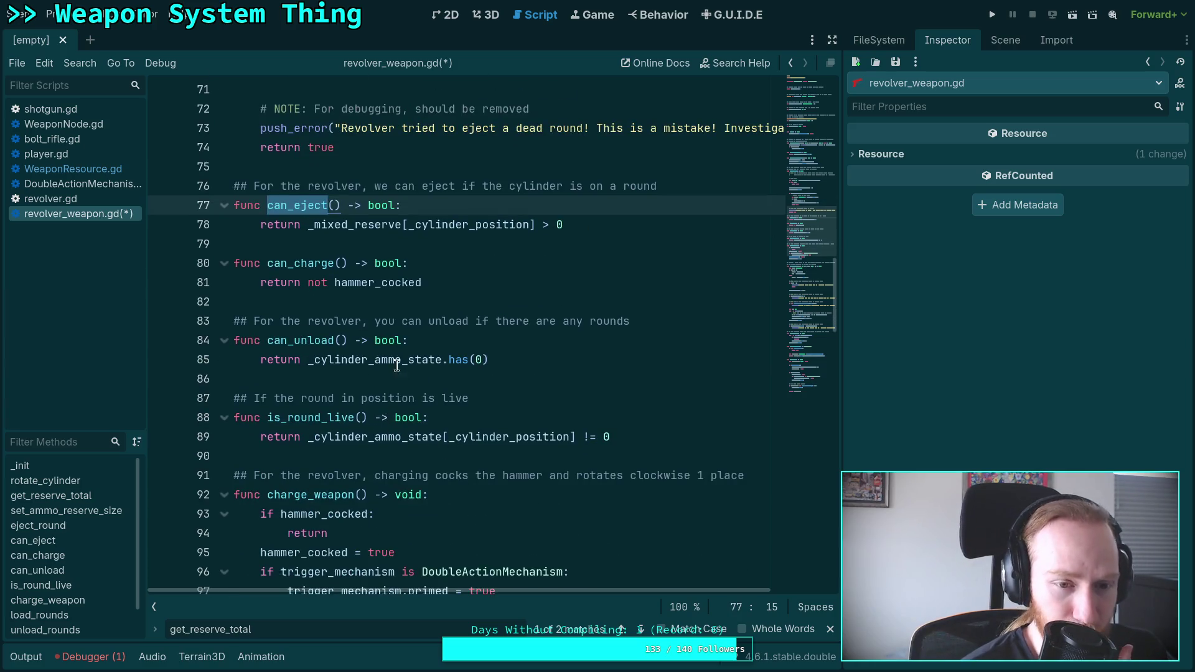
drag(539, 361, 309, 361)
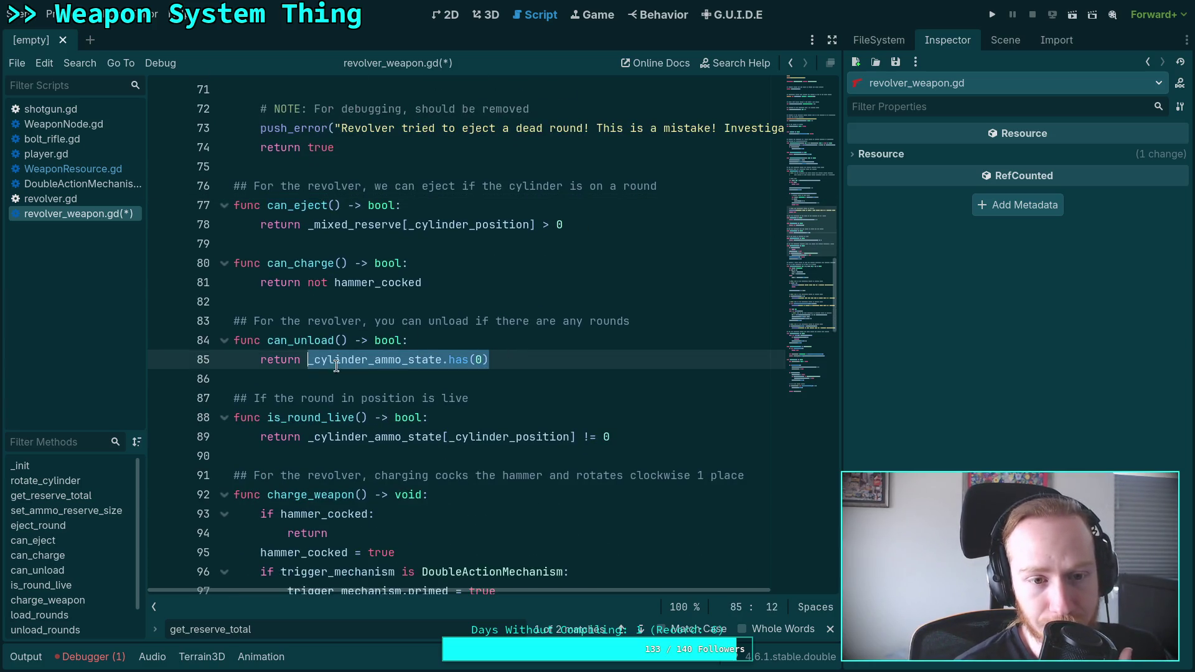
Step: Start a can_unload return on _mixed_reserve and browse its member suggestions
text(_m)
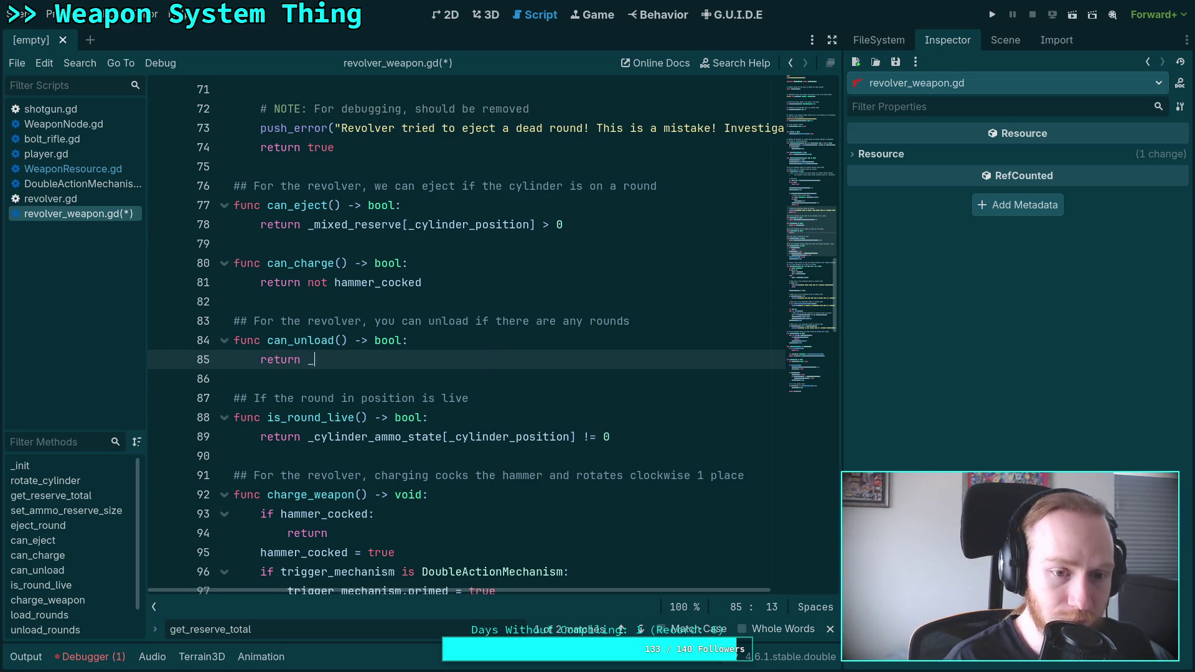
key(Return)
text(.to)
key(BackSpace)
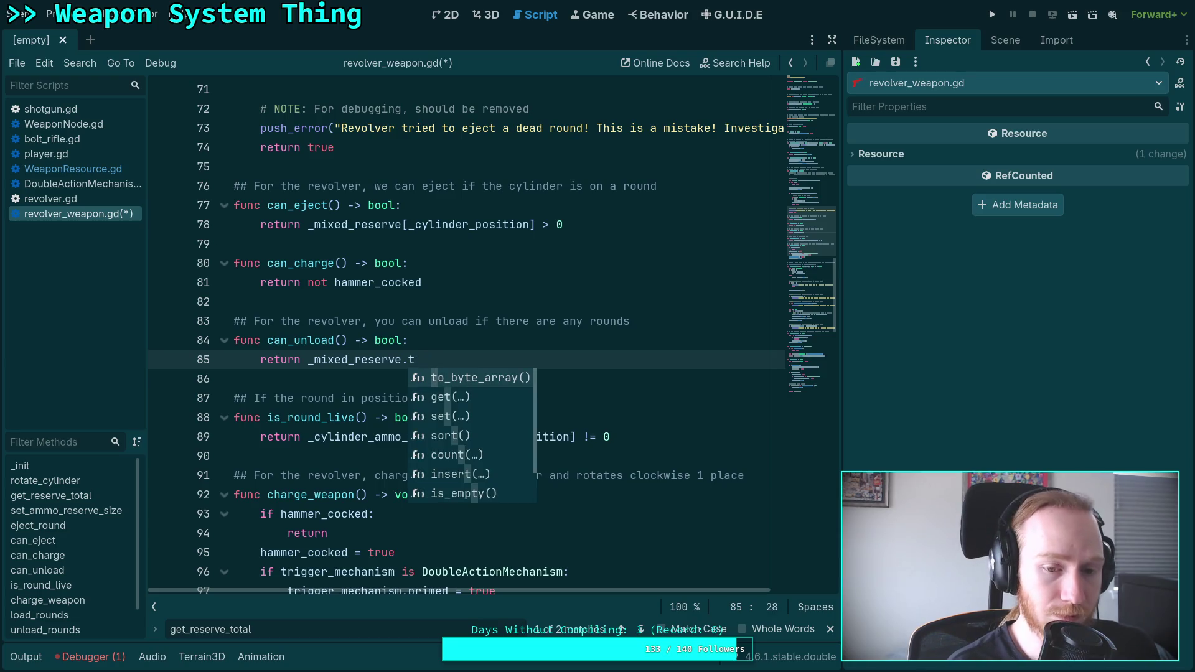
key(Down)
key(Down)
key(Down)
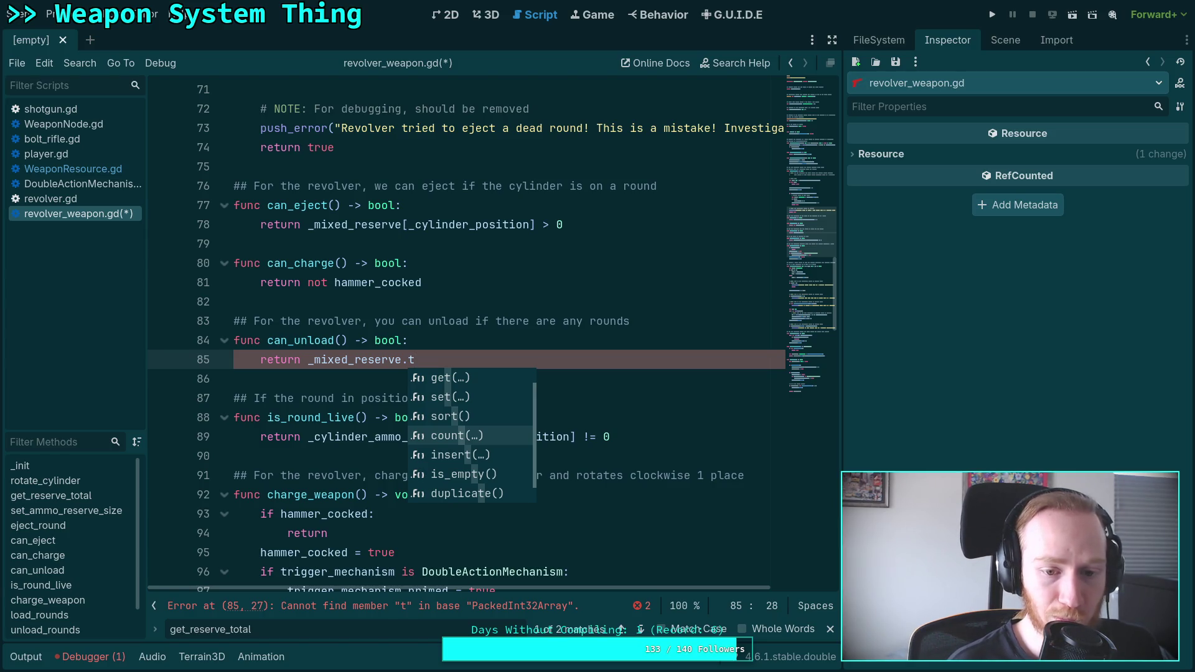
Step: Replace it with a loop over _mixed_reserve returning true if t != 0, else false, and save
key(BackSpace)
key(BackSpace)
key(BackSpace)
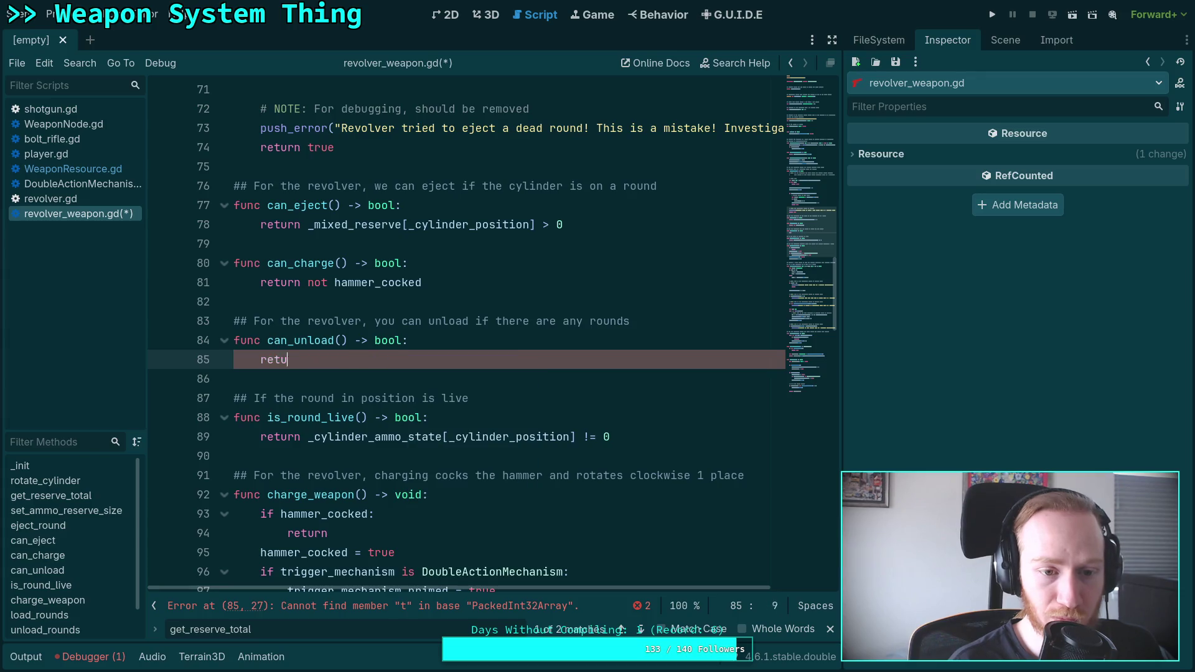
text(for)
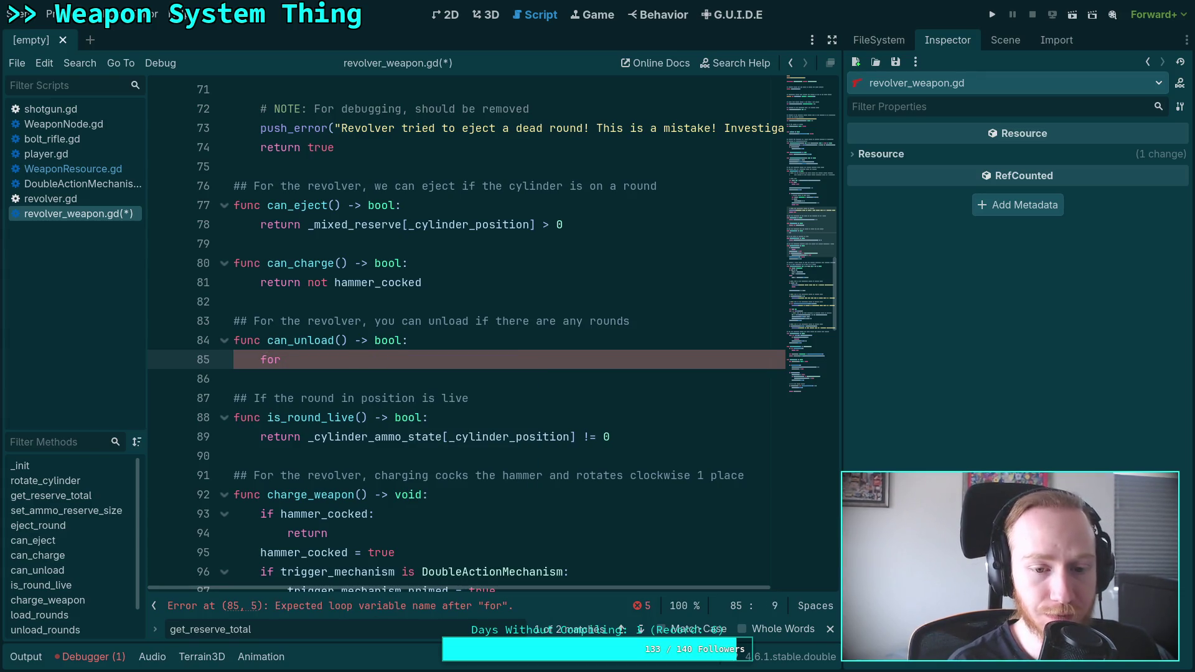
text( t in _m)
key(Return)
text(:)
key(Return)
text(if t !=)
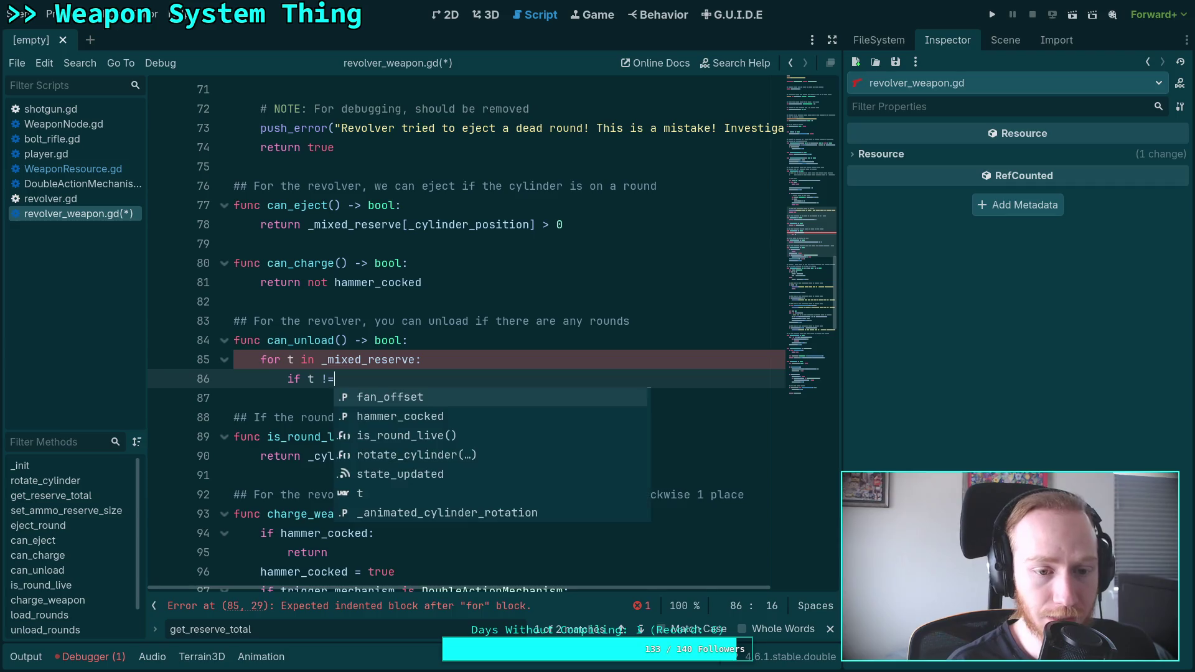
text( 0:)
key(Return)
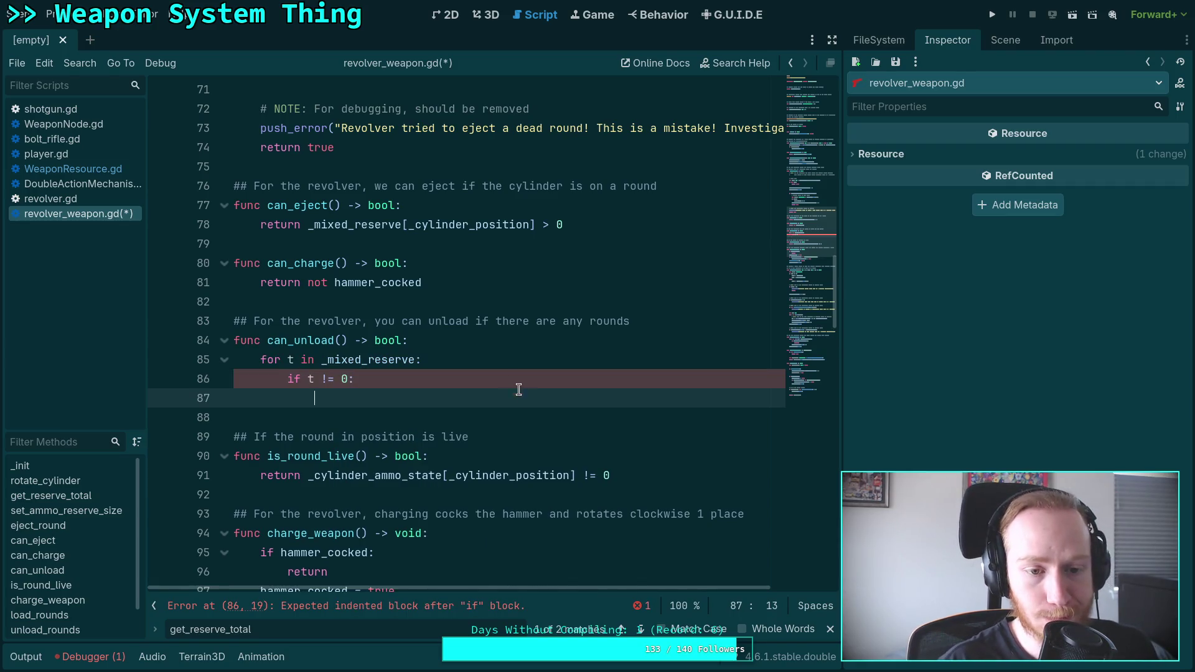
text(return true)
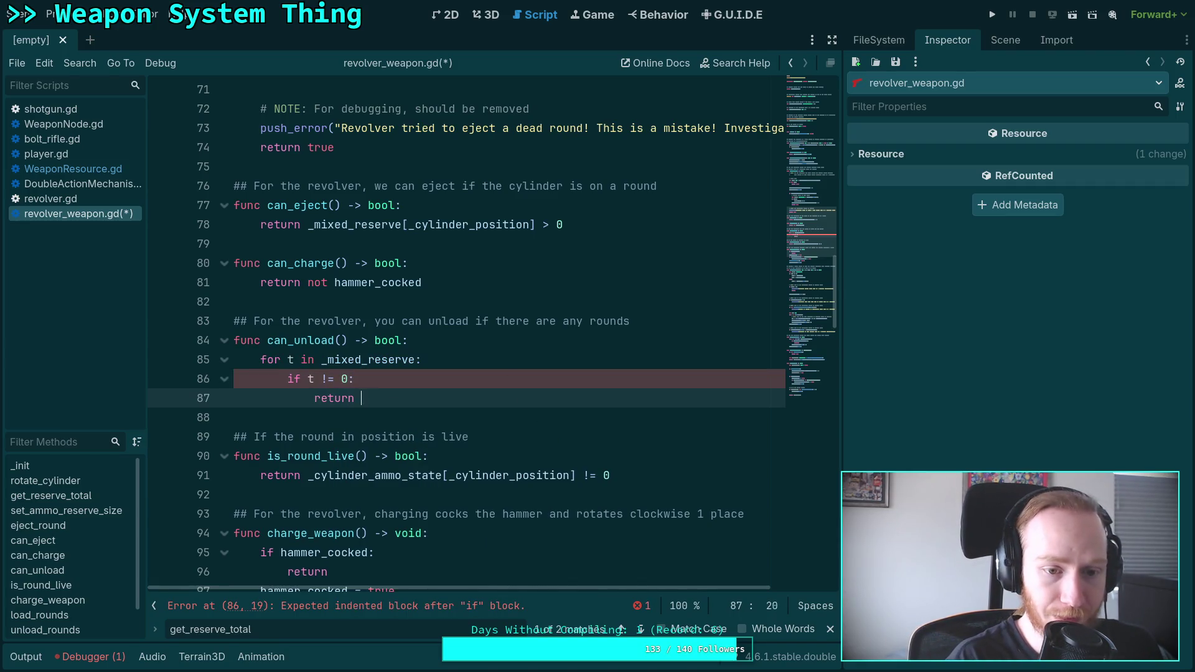
key(Return)
text(return )
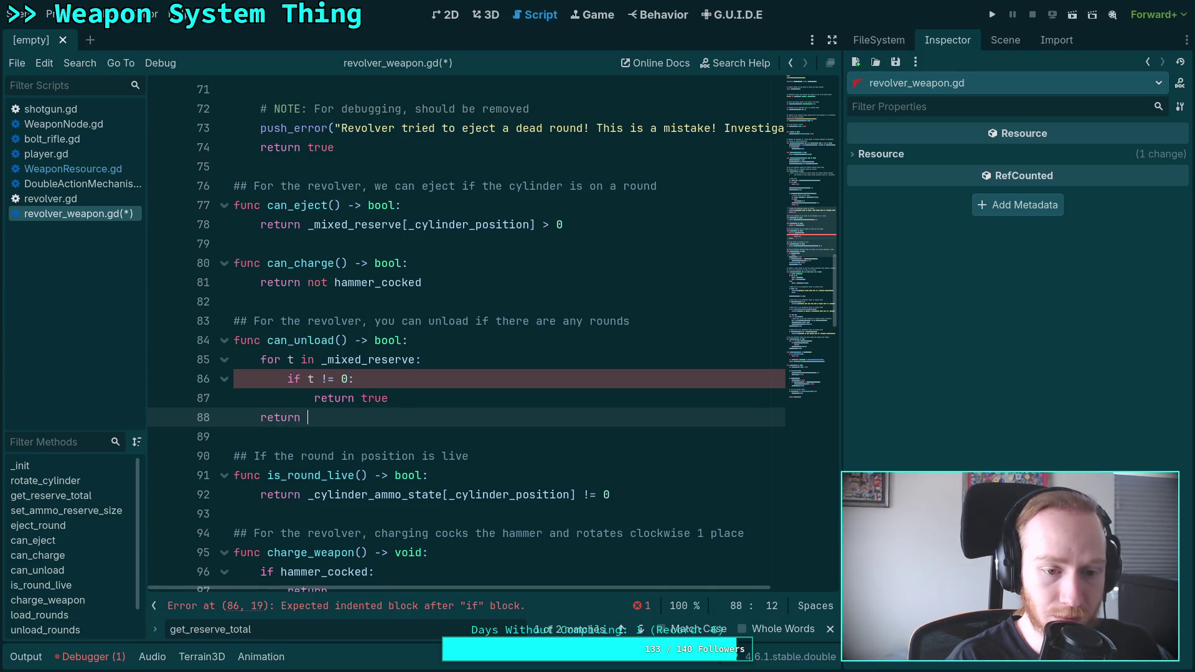
text(false)
key(ctrl+s)
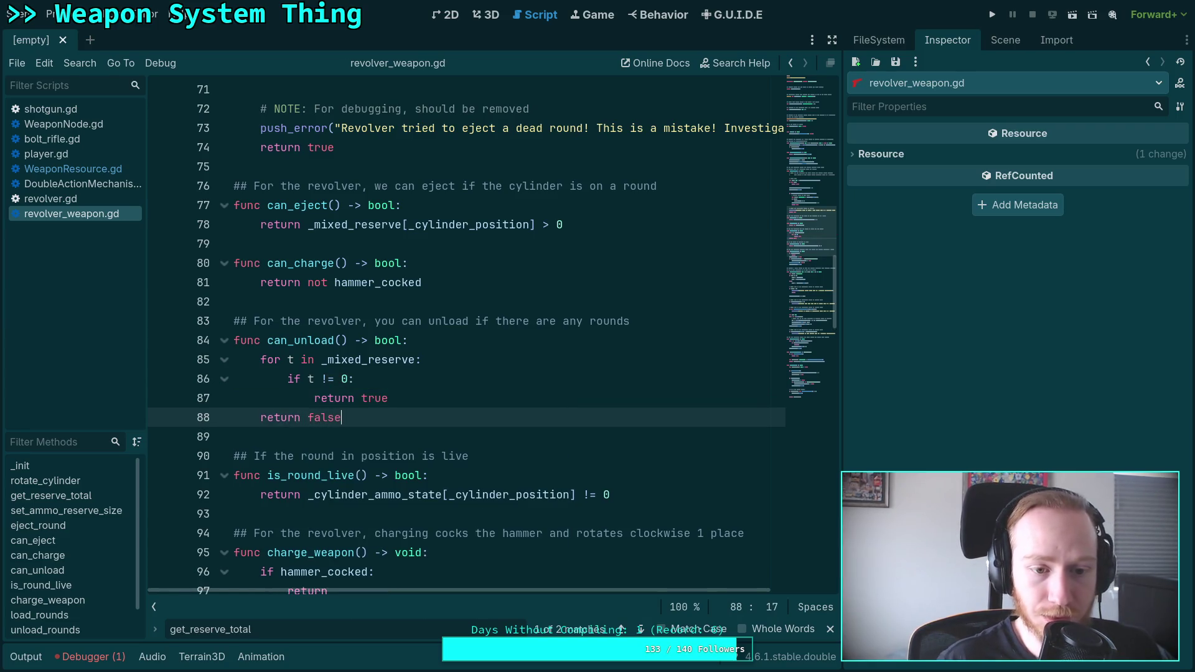
scroll(526, 410, up, 1)
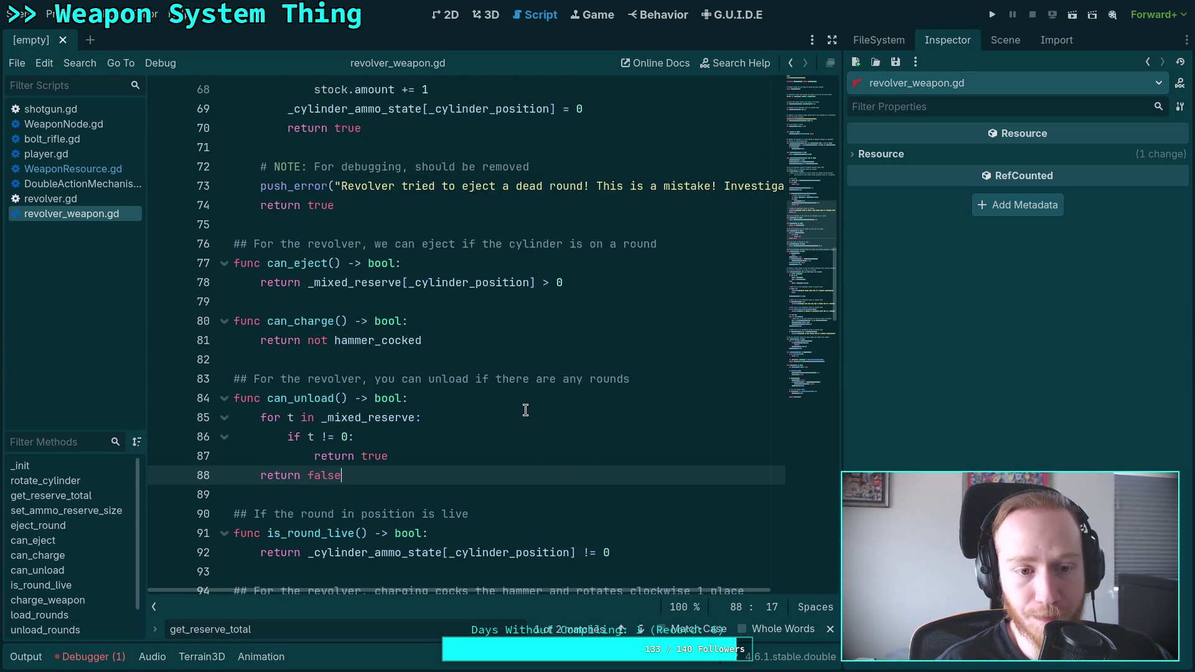
Step: Search revolver_weapon.gd for is_ready and review the matches, then switch to revolver.gd
scroll(476, 414, up, 1)
scroll(476, 414, up, 8)
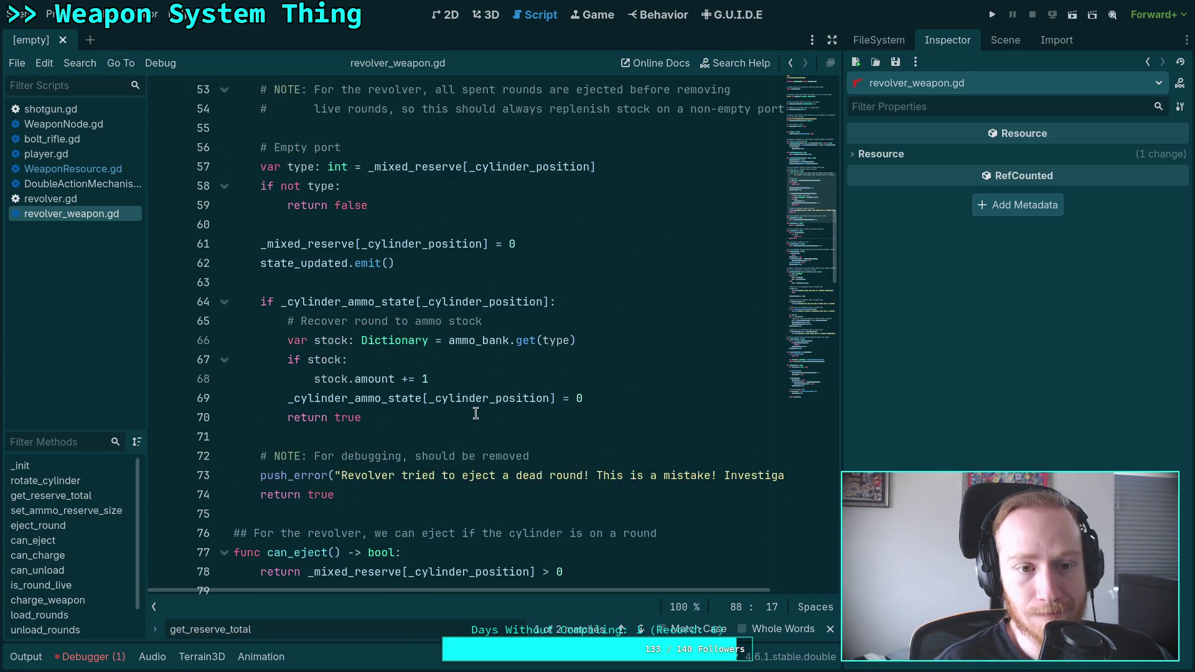
scroll(476, 414, down, 17)
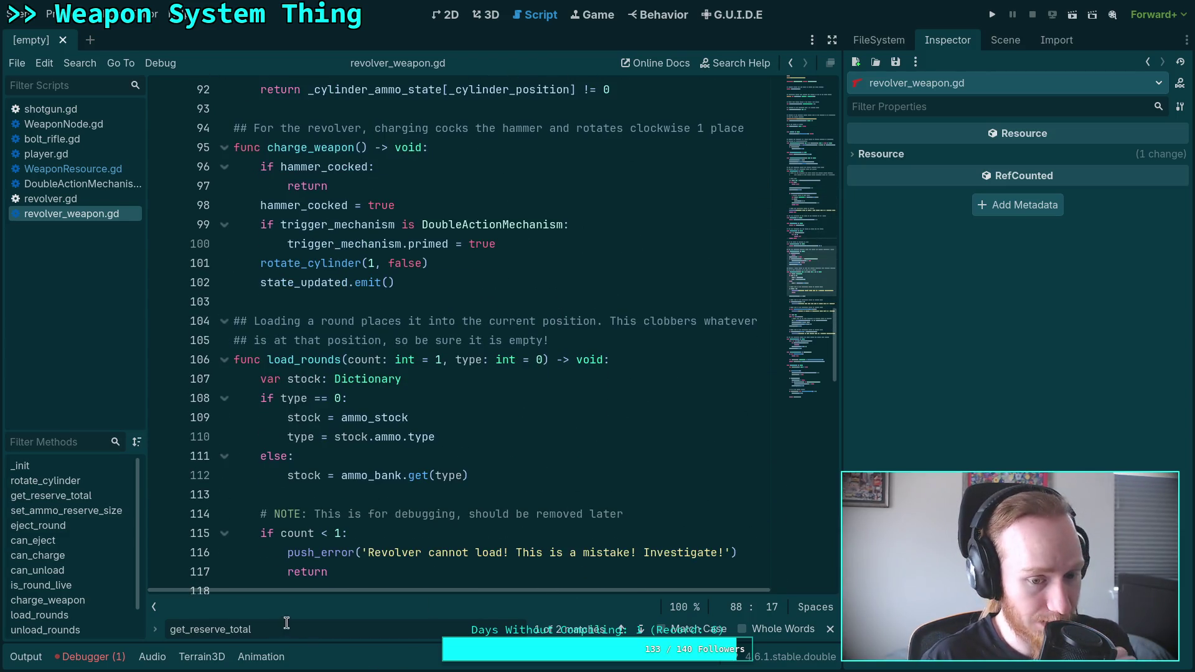
key(ctrl+f)
text(d)
key(BackSpace)
text(is_ready)
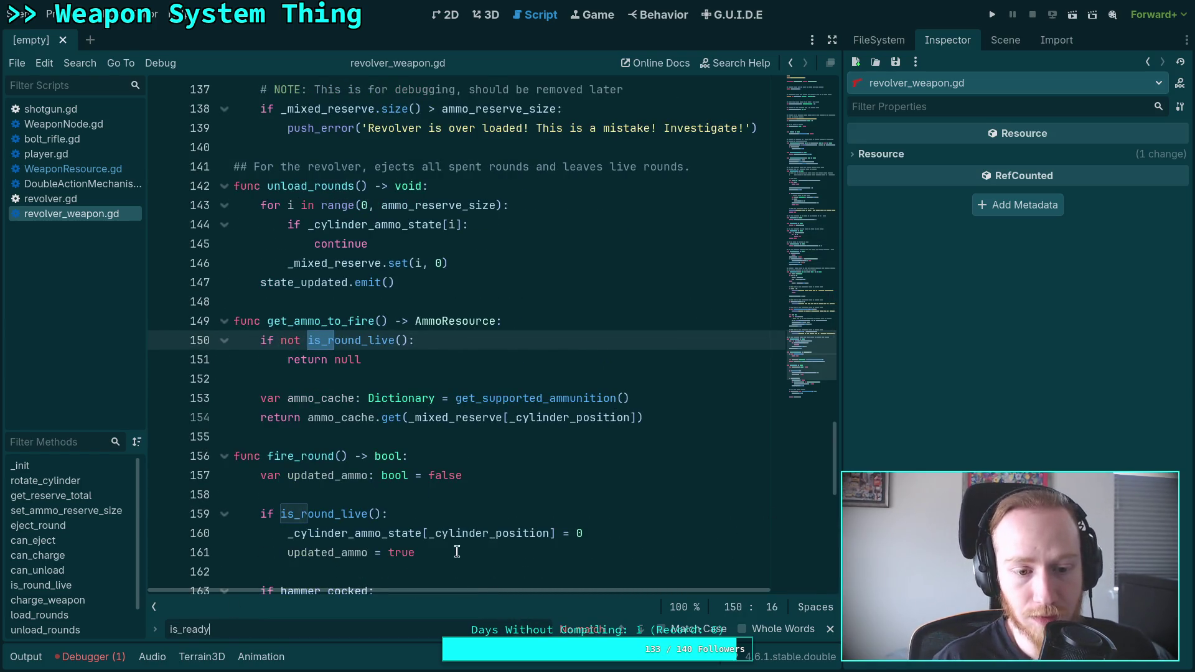
scroll(530, 518, down, 2)
scroll(531, 518, up, 6)
scroll(531, 518, up, 15)
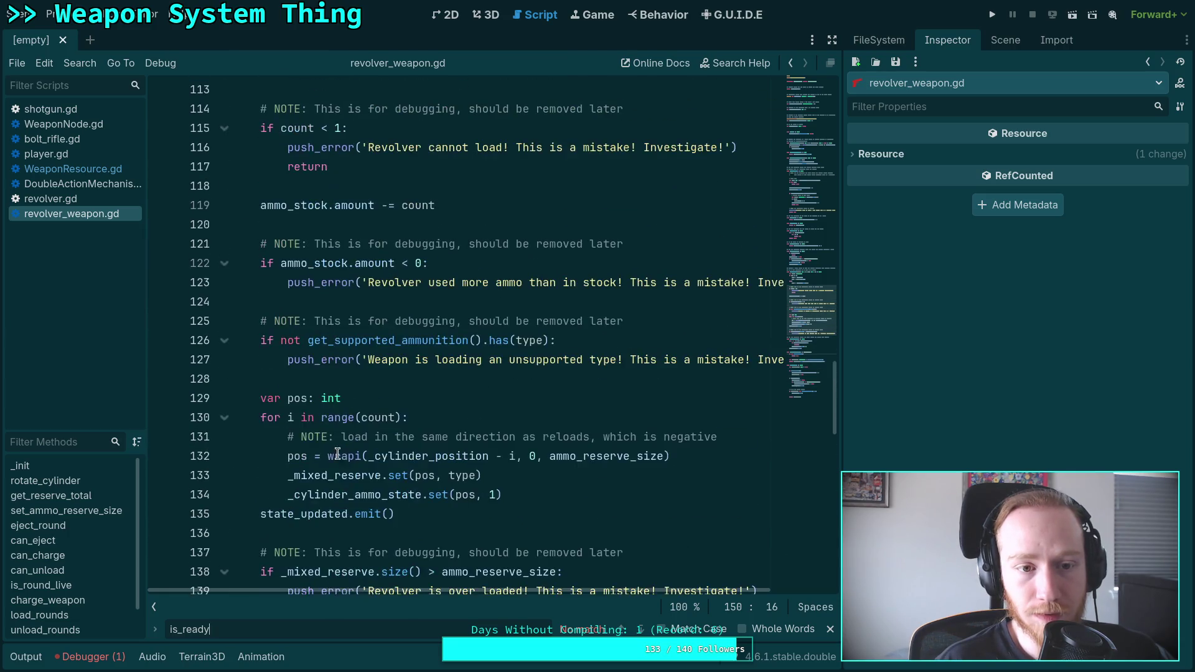
click(86, 198)
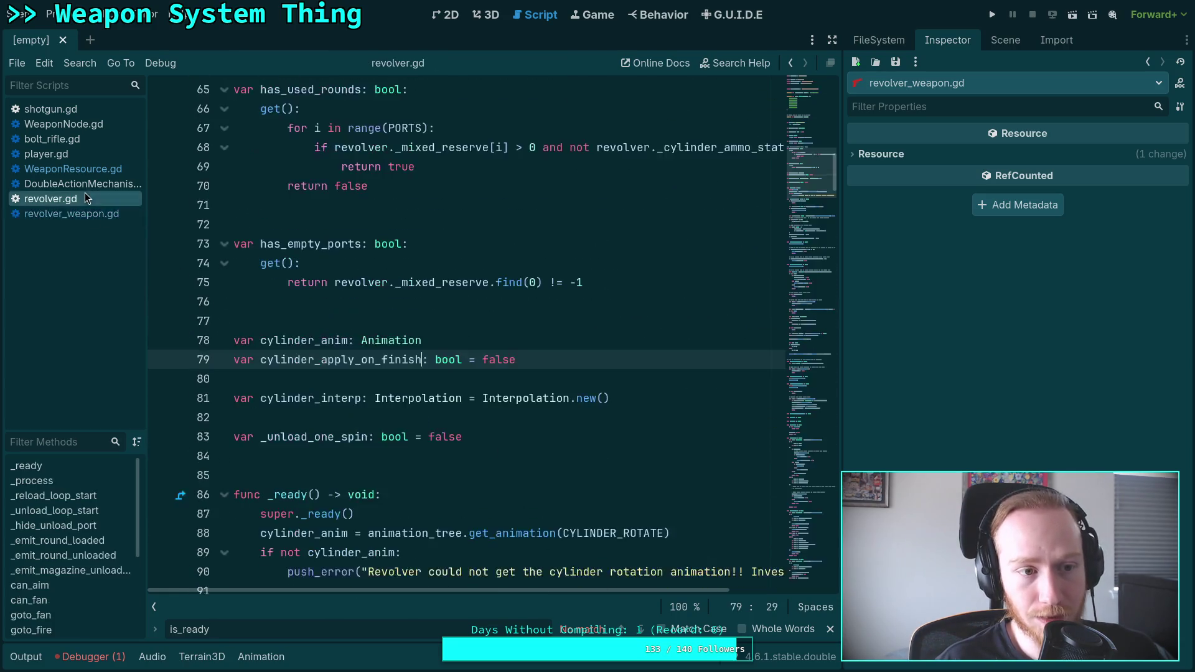
Step: Close the find bar, place the caret at line 100, then switch to WeaponNode.gd's firing loop
scroll(367, 373, down, 5)
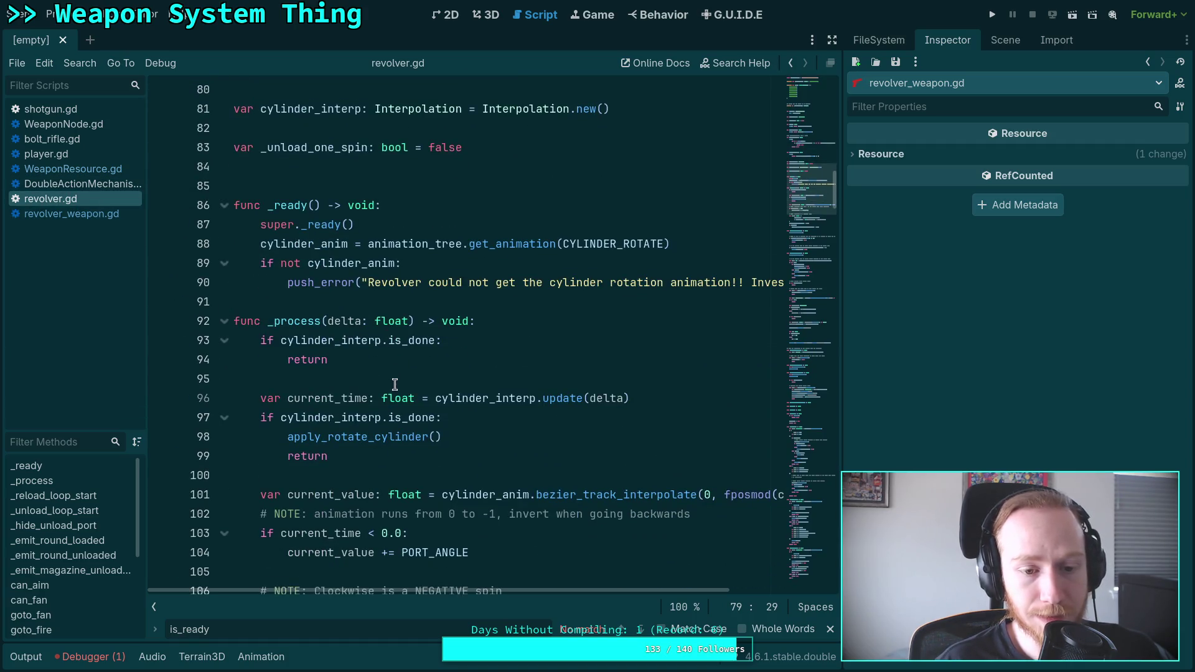
key(Escape)
click(345, 471)
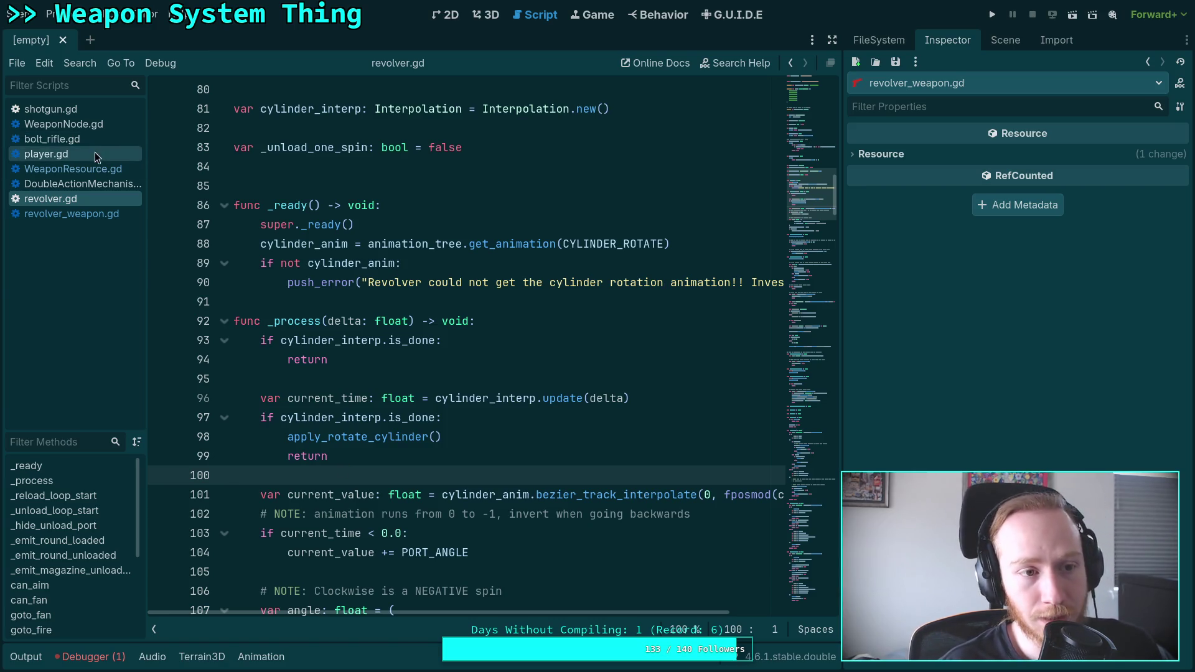
click(103, 124)
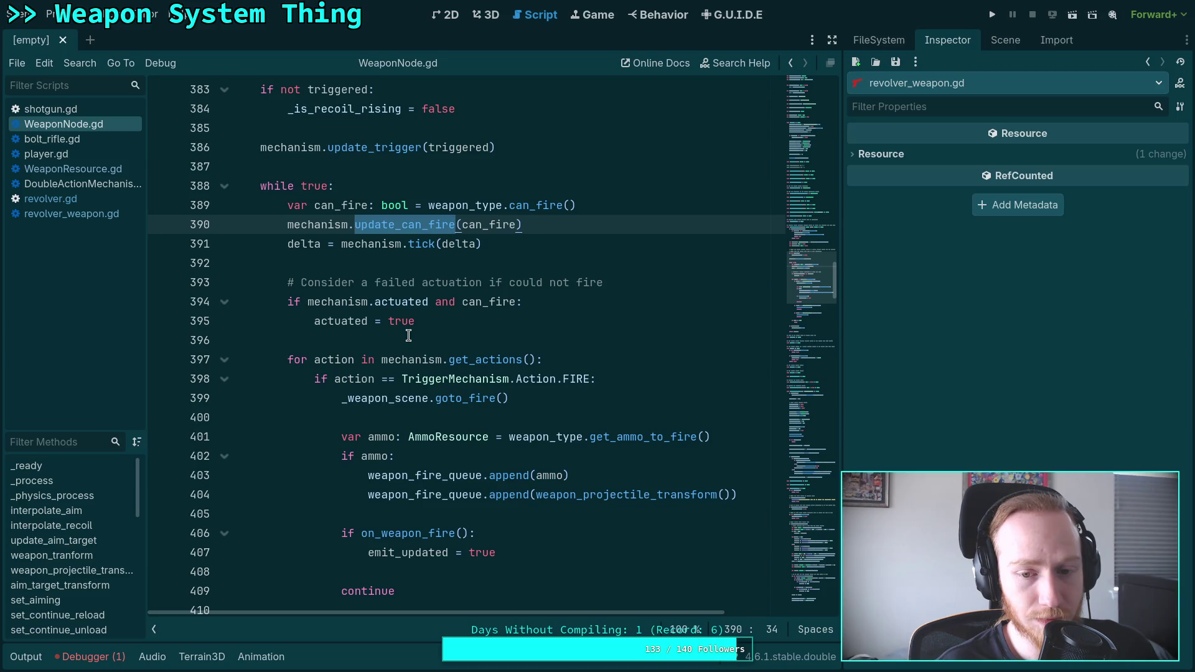
Step: Return to revolver_weapon.gd at charge_weapon and run the project with F5
scroll(403, 333, down, 1)
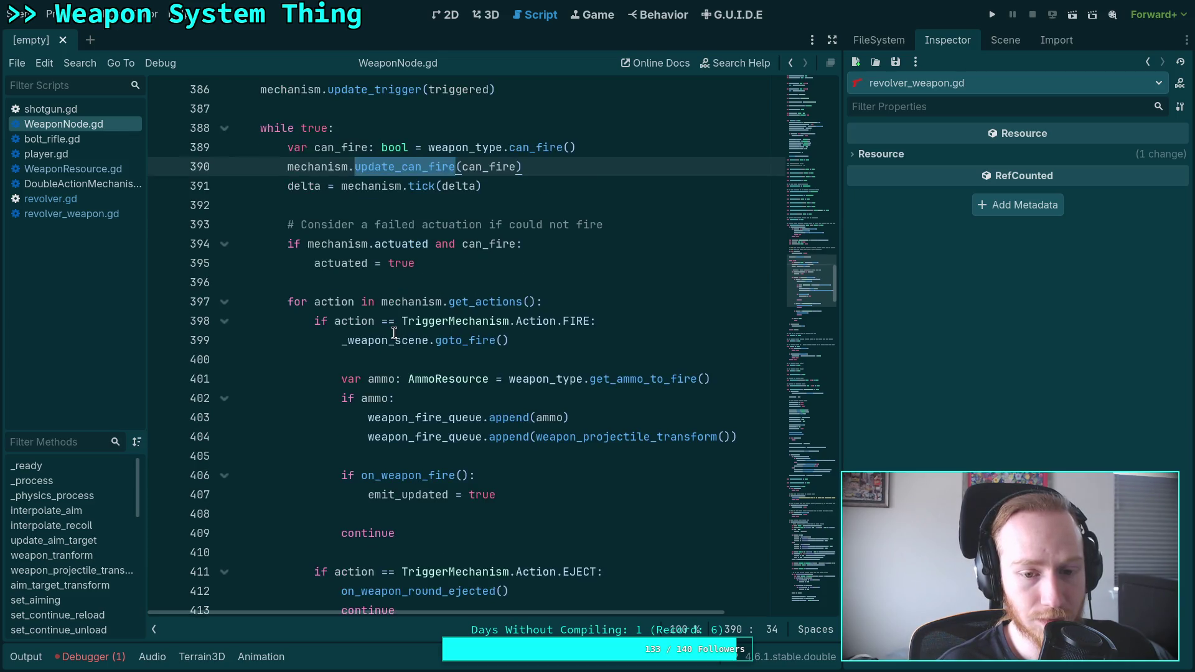
click(80, 215)
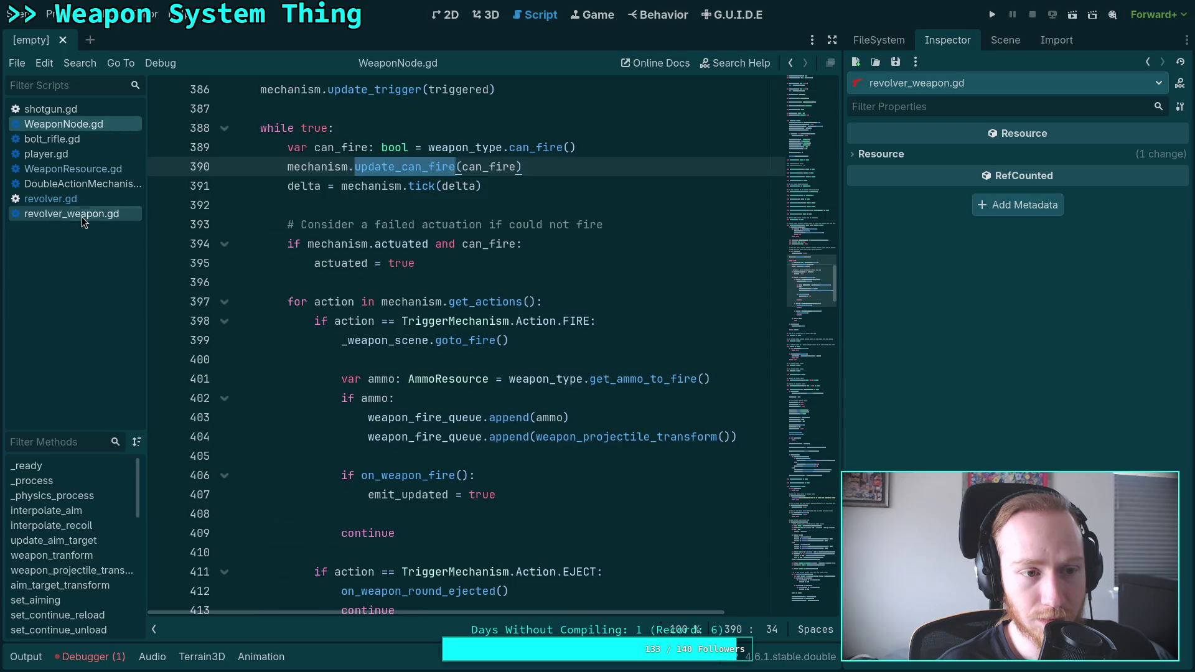
scroll(405, 358, down, 6)
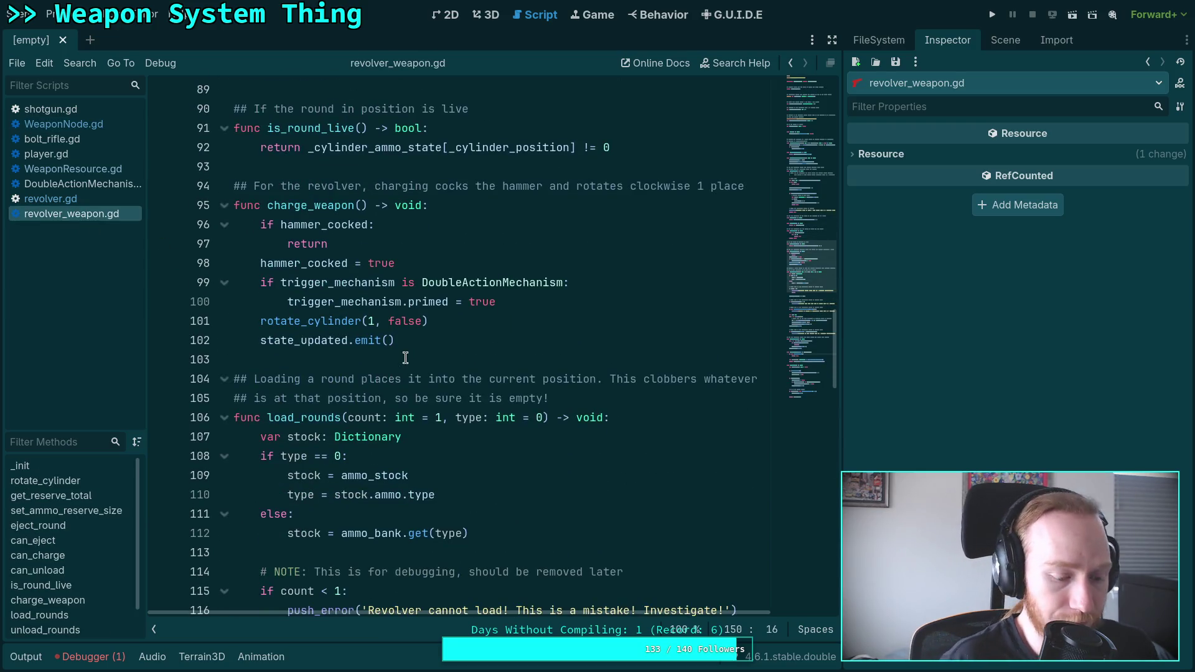
key(F5)
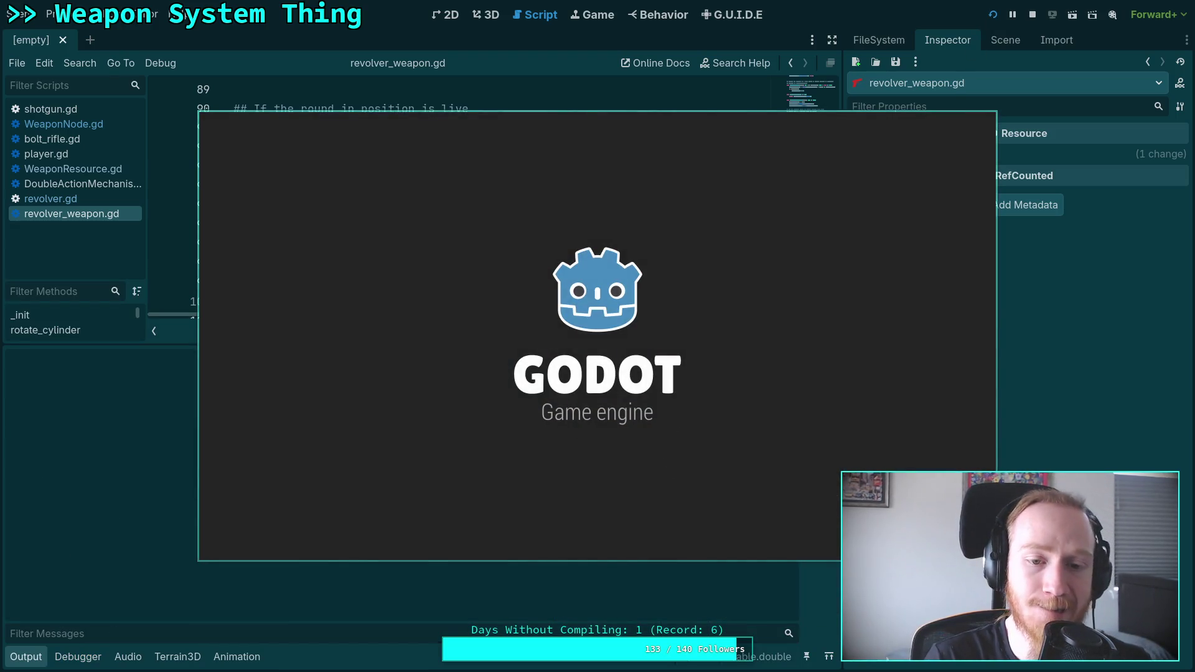
Step: Pick up the revolver, aim and fire three shots, unload the spent shells, and walk on
key(w)
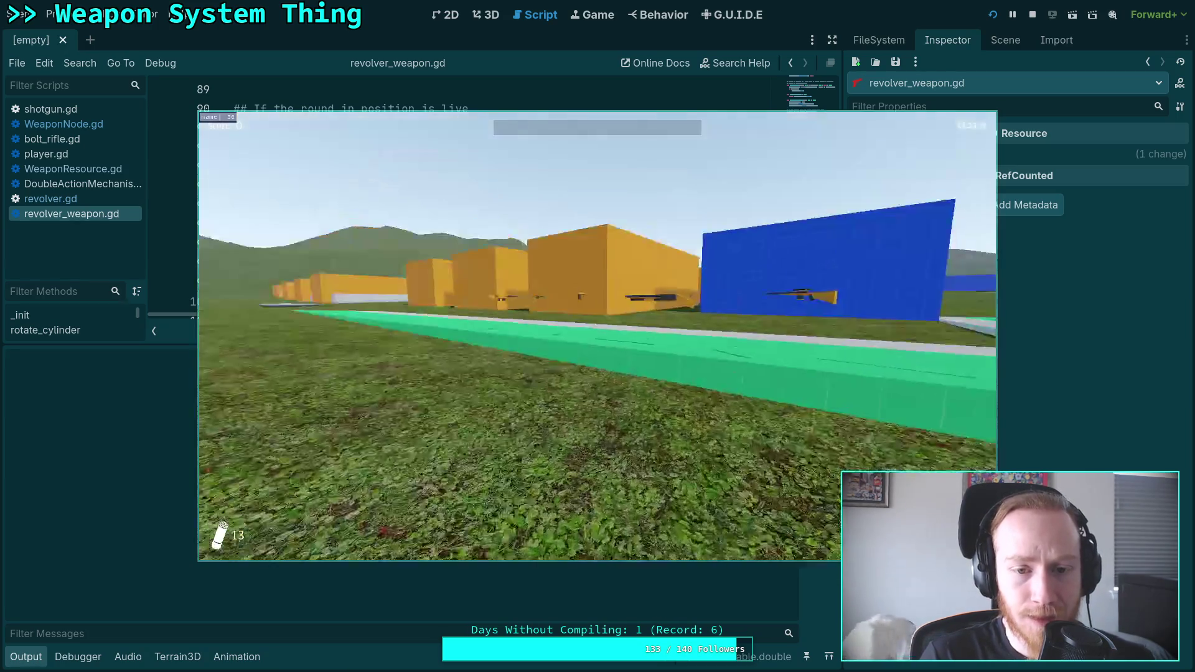
key(e)
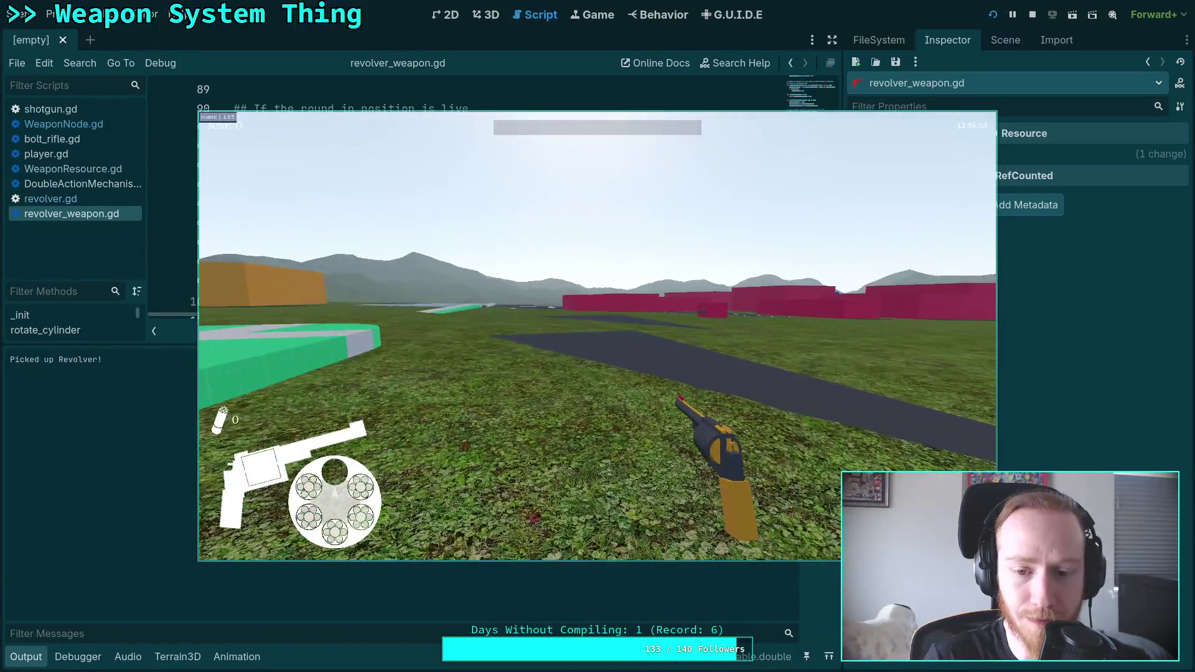
right_click(597, 336)
click(597, 336)
click(598, 336)
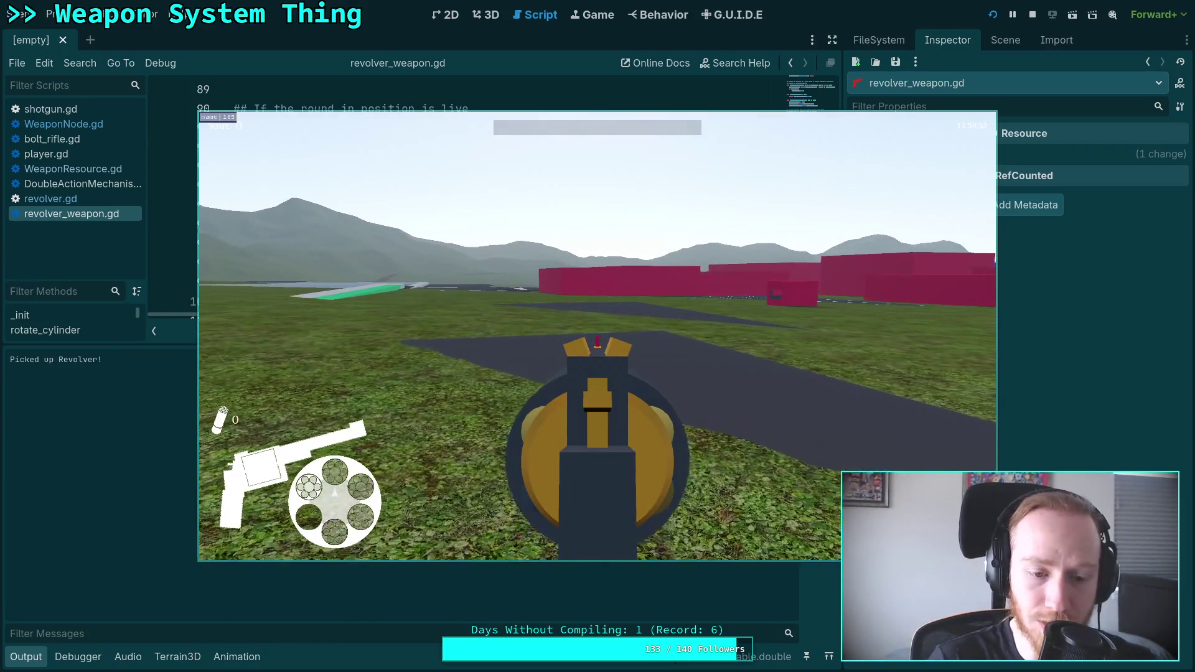
click(597, 336)
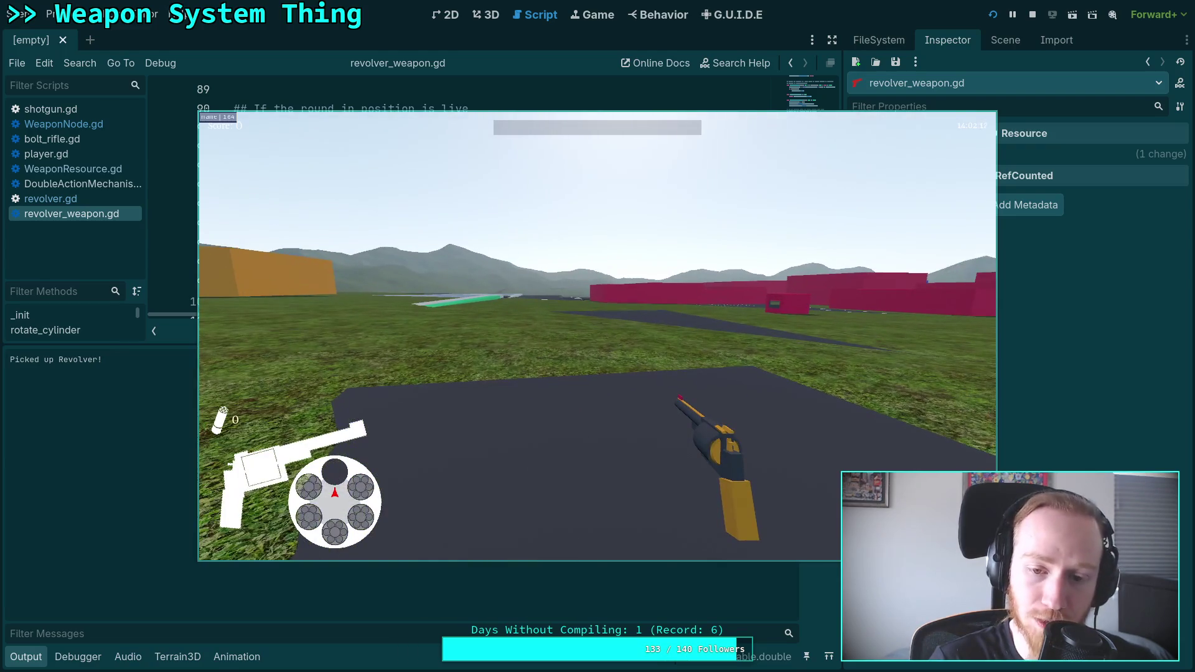
key(r)
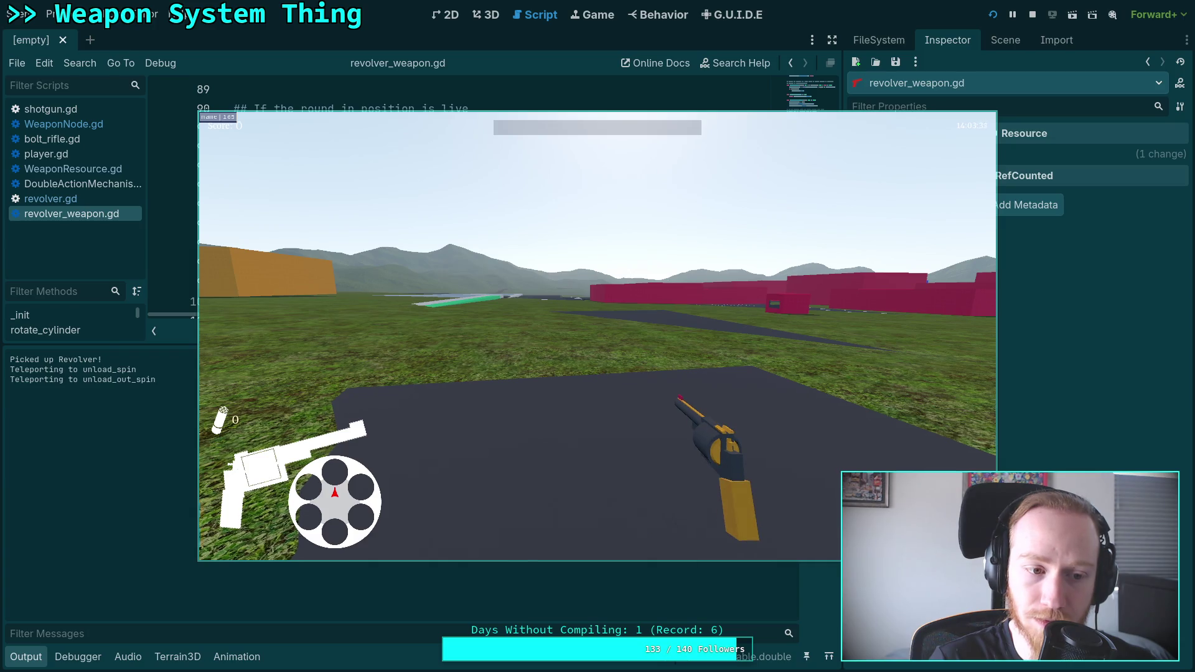
key(w)
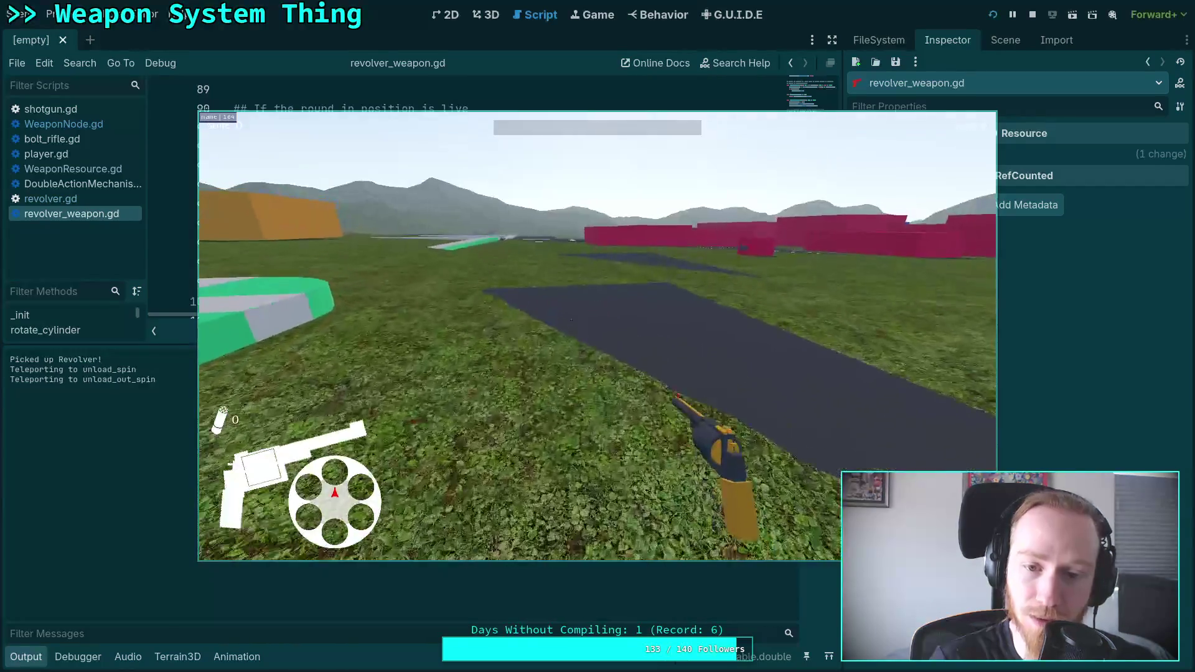
Step: Collect the shotgun ammo on the green platform and load shells into the revolver
mouse_move(598, 336)
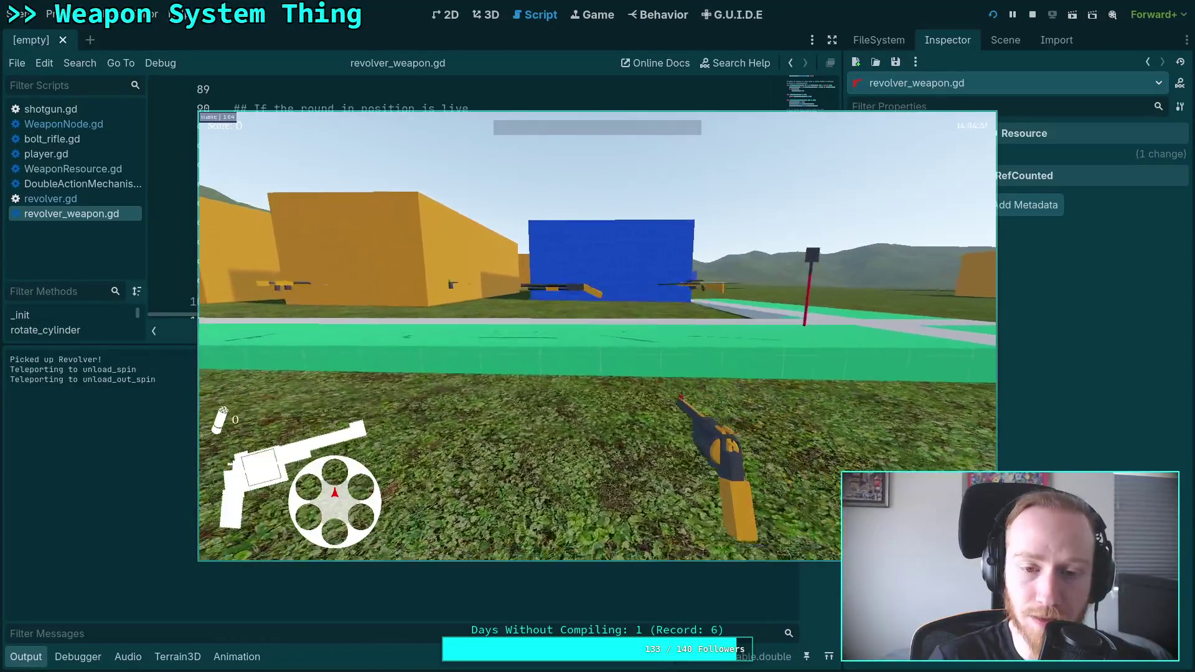
key(w)
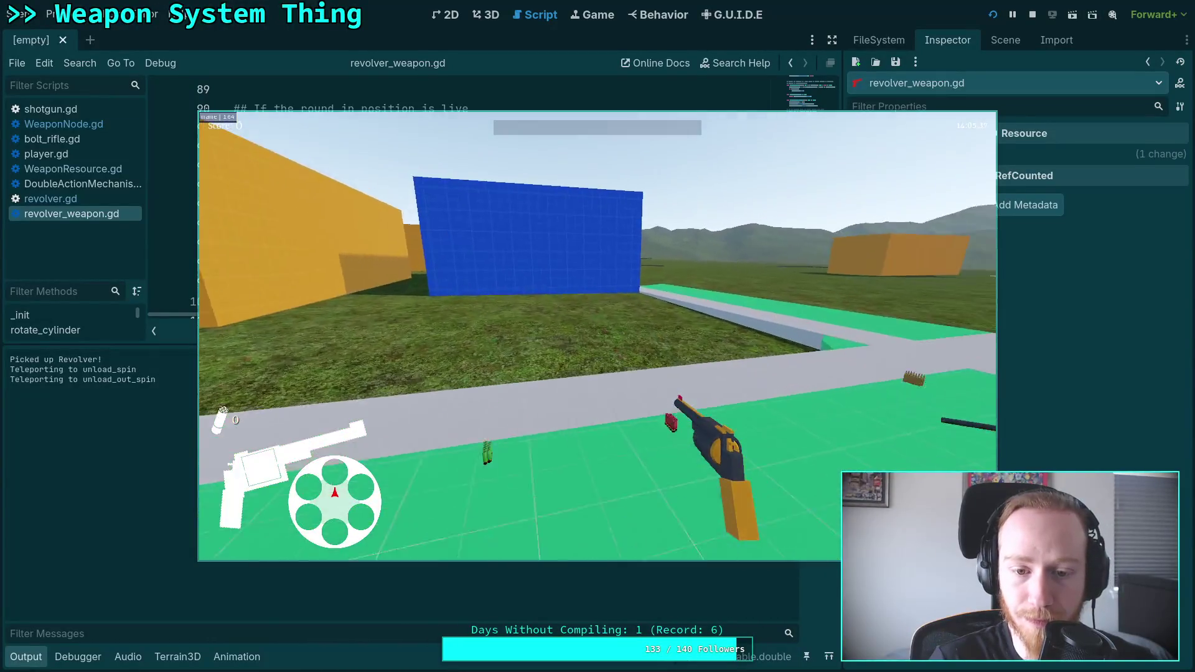
key(w)
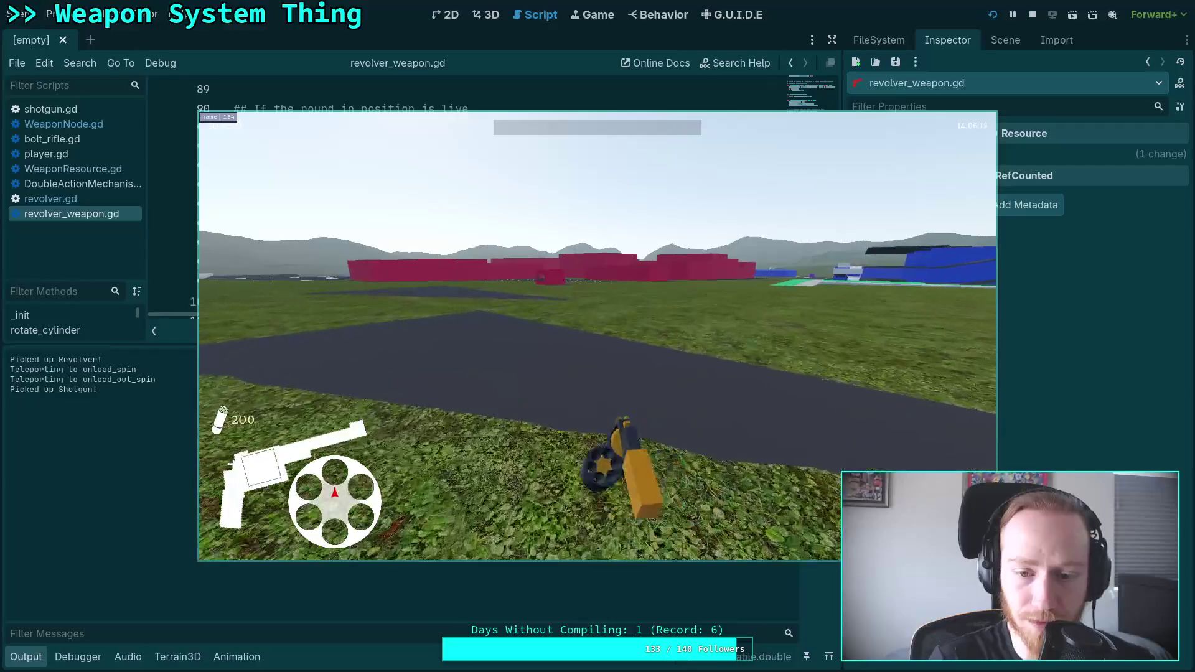
key(w)
key(r)
key(r)
key(r)
key(r)
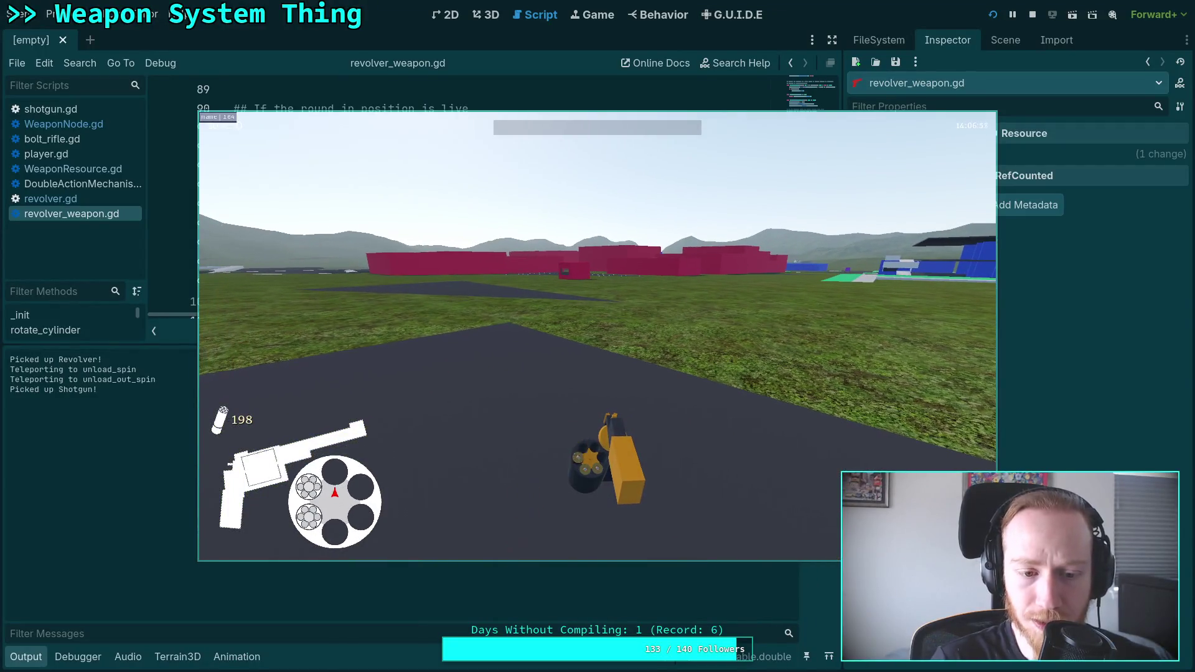
key(r)
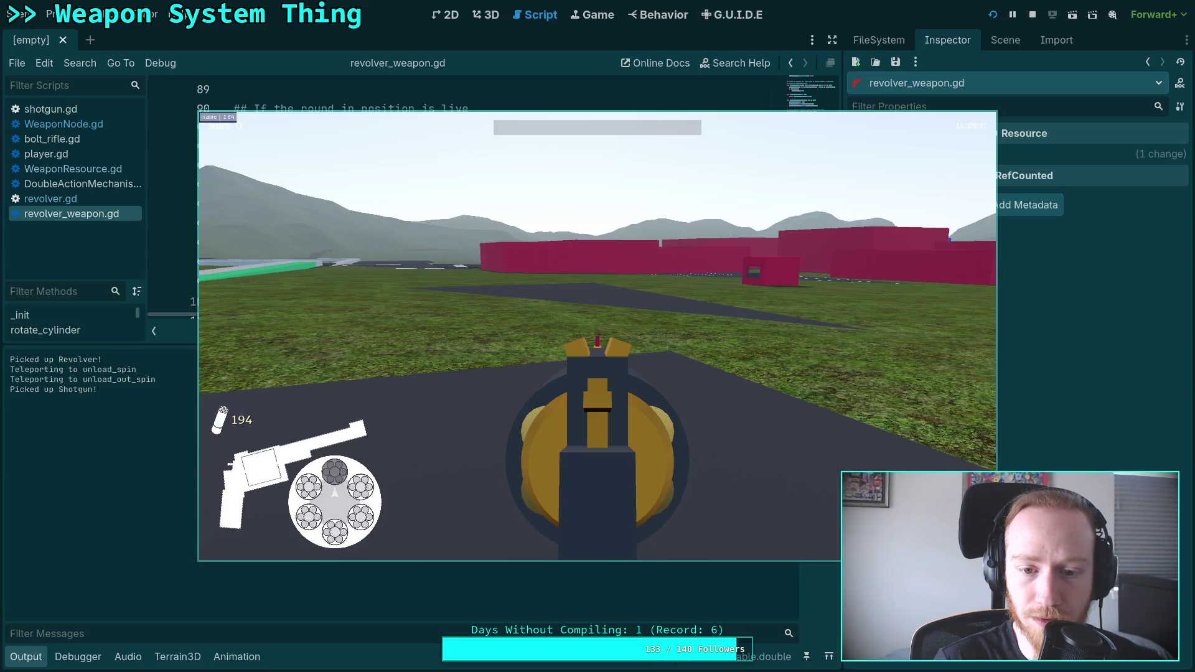
Step: Fire and fan-fire the reloaded revolver, exit the game, and collapse the Output panel
click(597, 336)
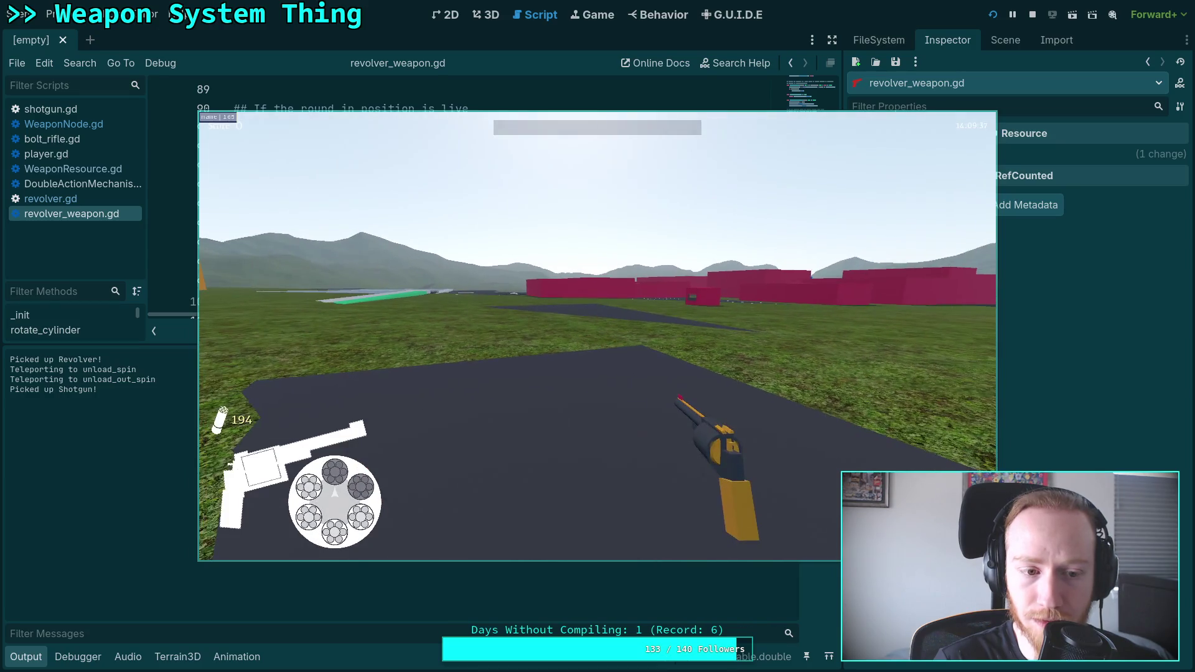
click(597, 336)
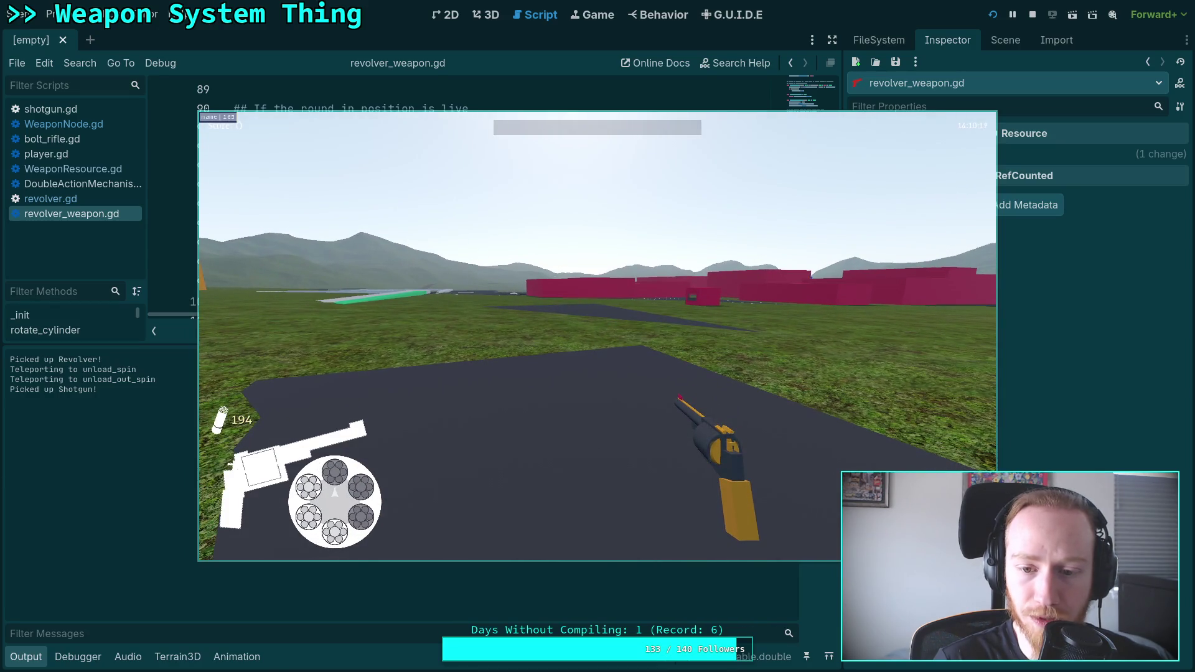
click(598, 336)
click(597, 336)
click(598, 336)
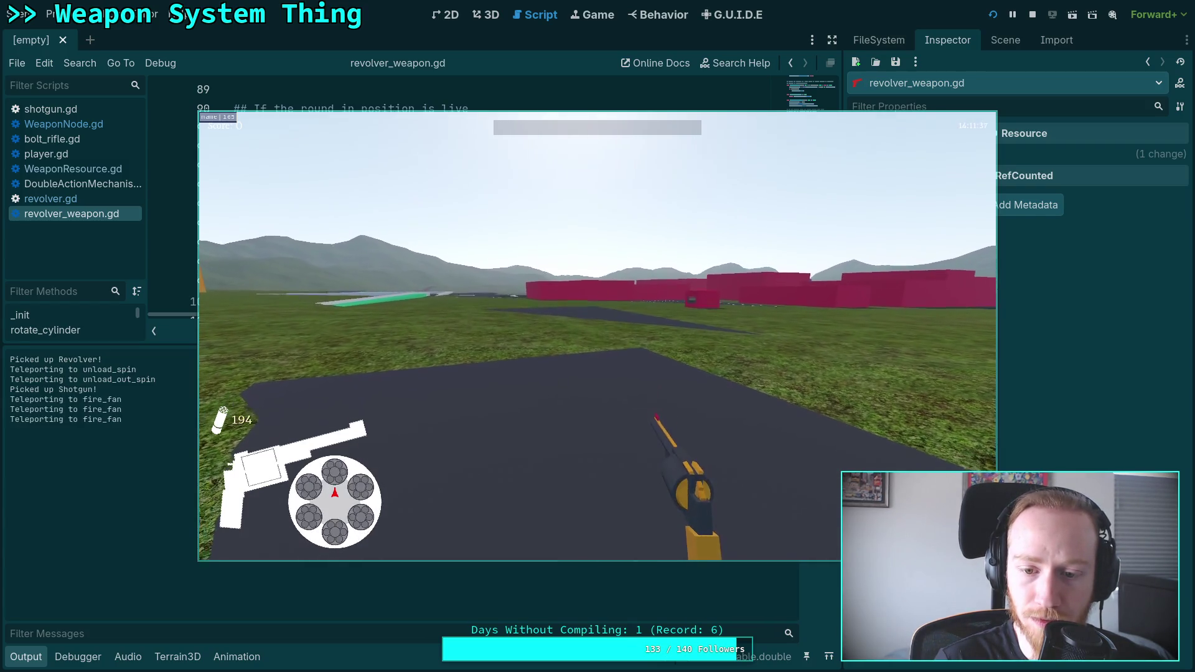
key(Escape)
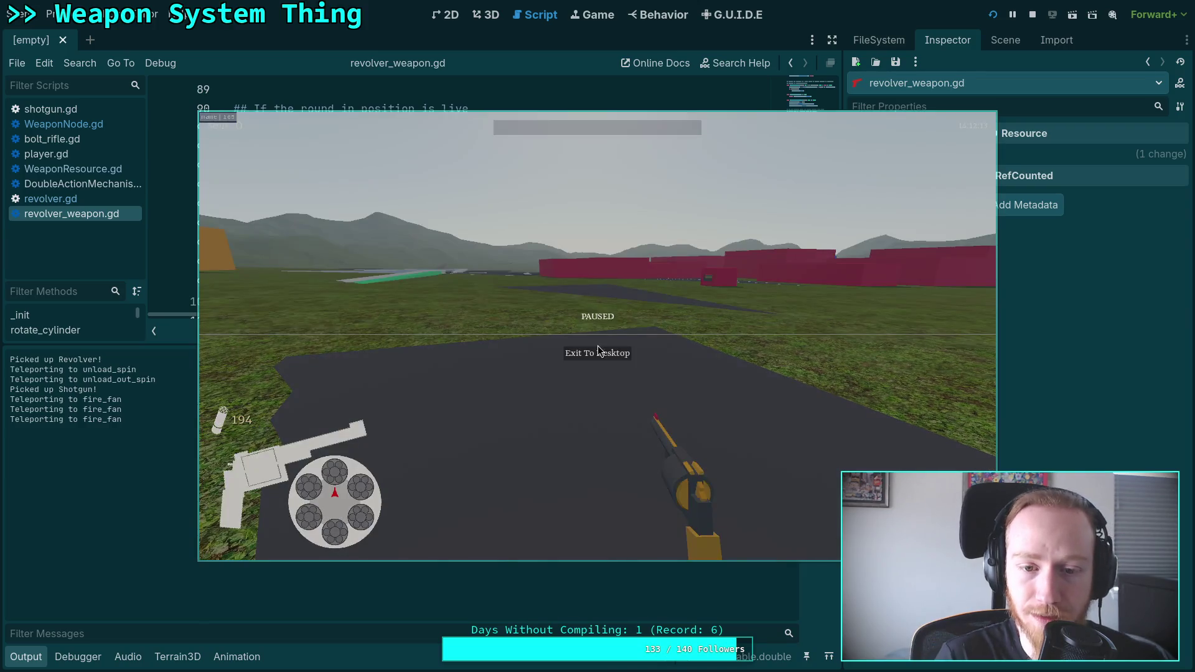
click(596, 356)
click(42, 659)
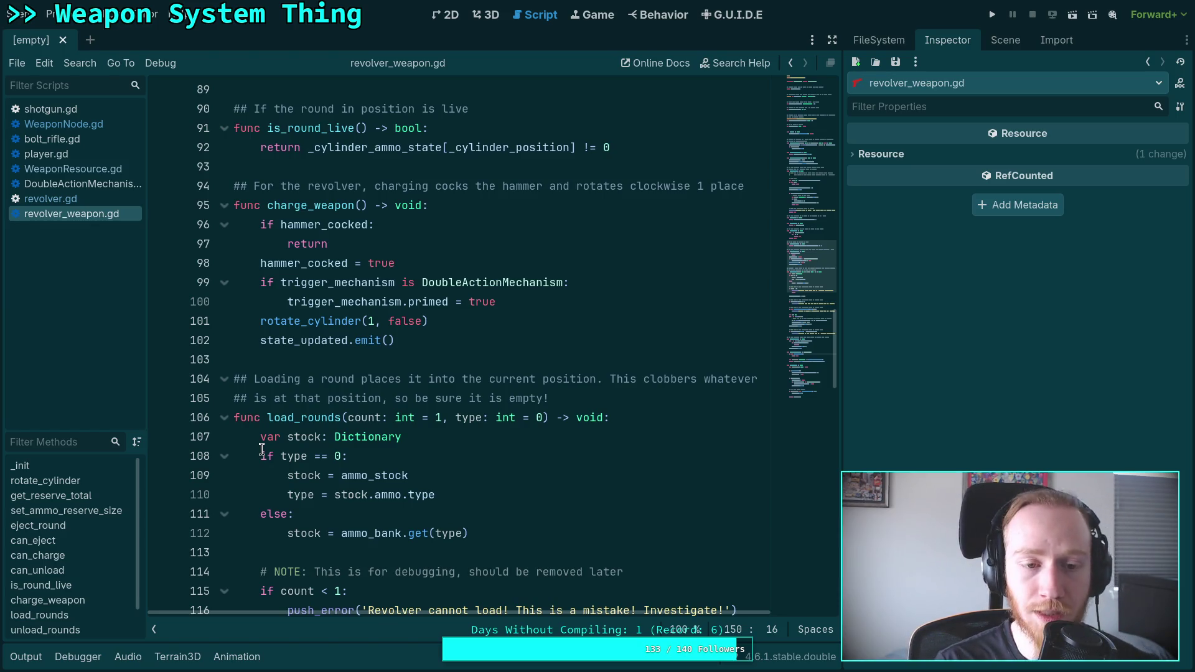
click(378, 357)
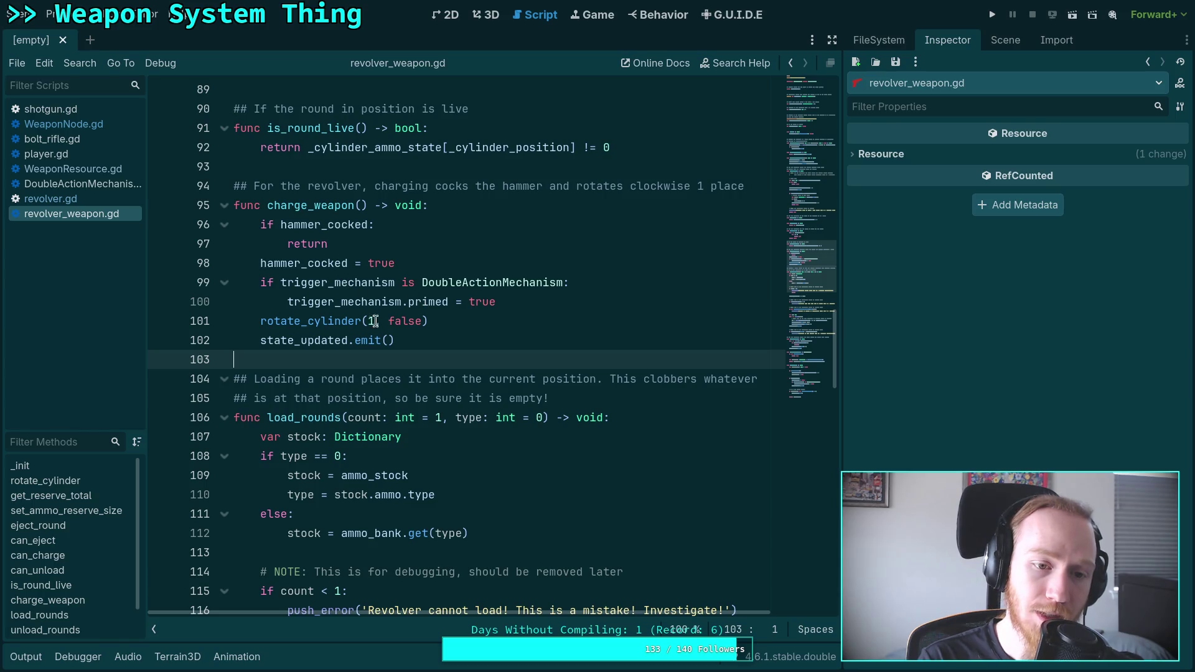
mouse_move(396, 423)
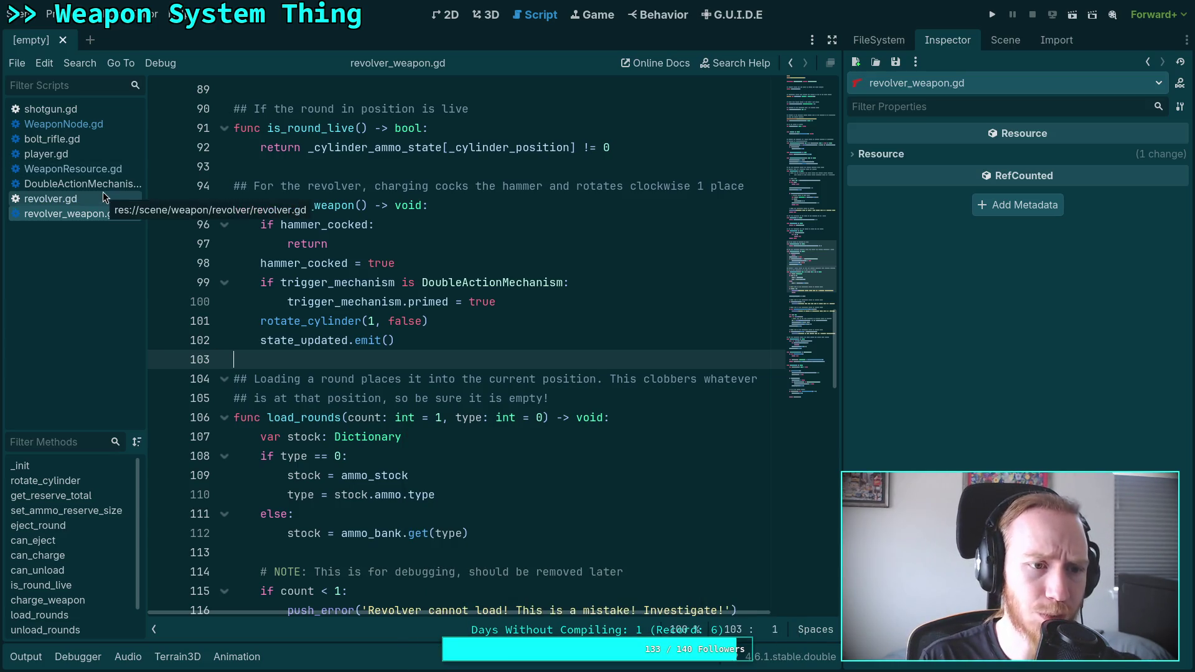
Step: Open revolver.gd and review the charge_weapon call on line 296 in goto_fire
click(100, 196)
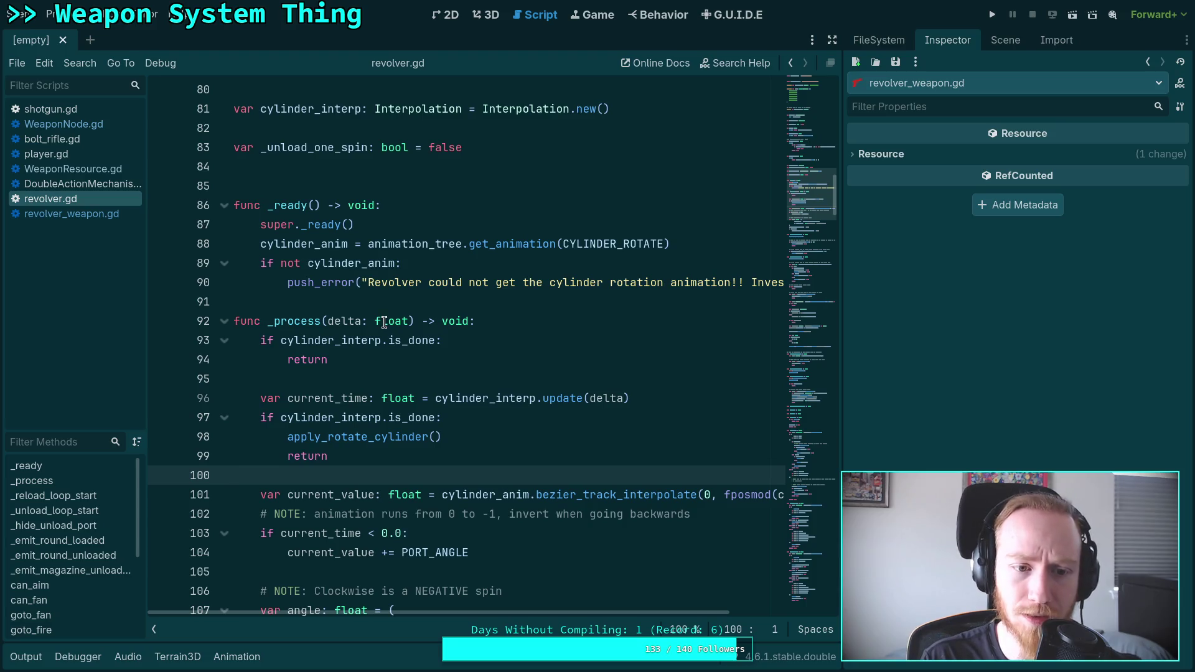
scroll(465, 353, up, 15)
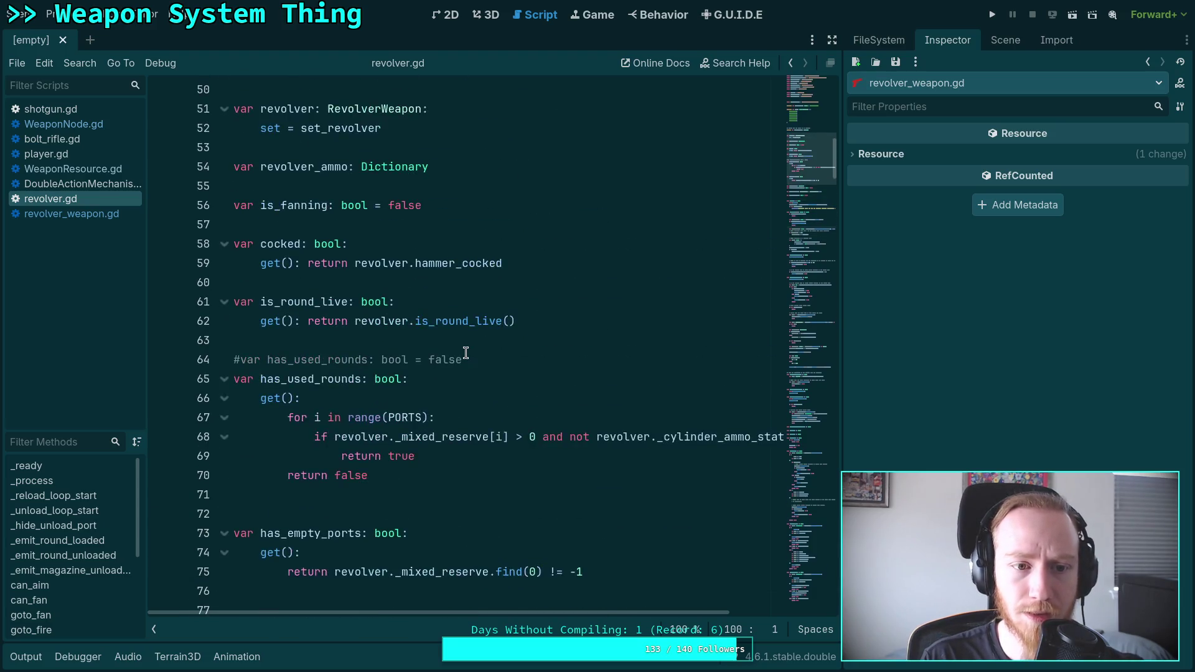
scroll(465, 353, down, 19)
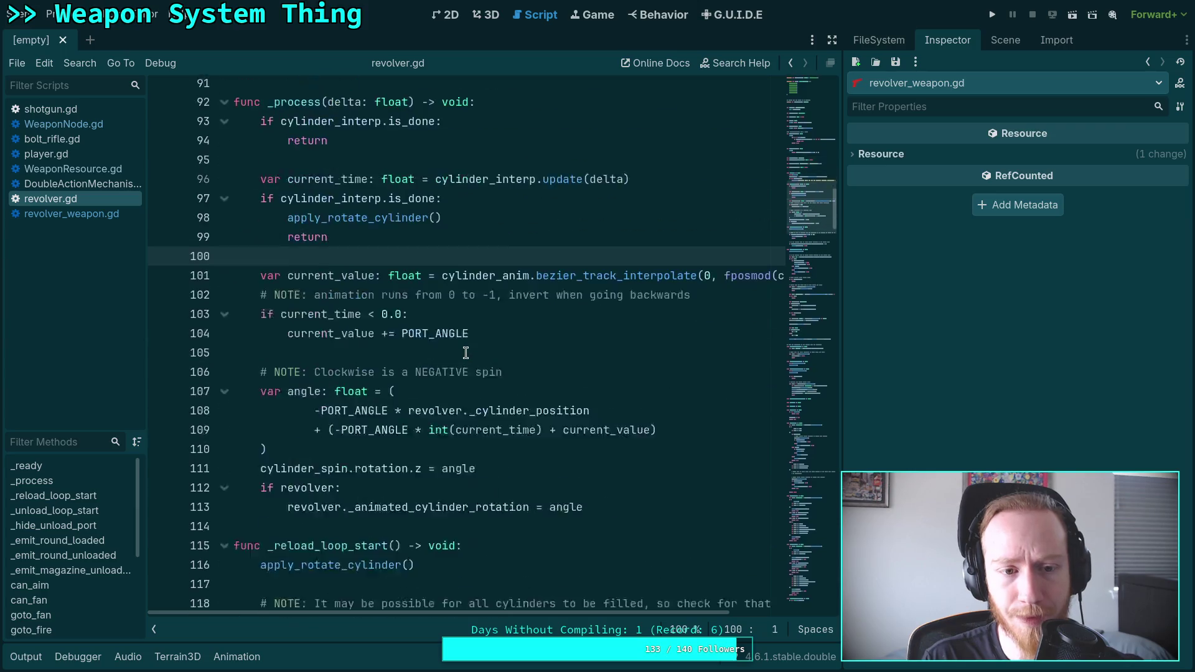
scroll(466, 353, down, 10)
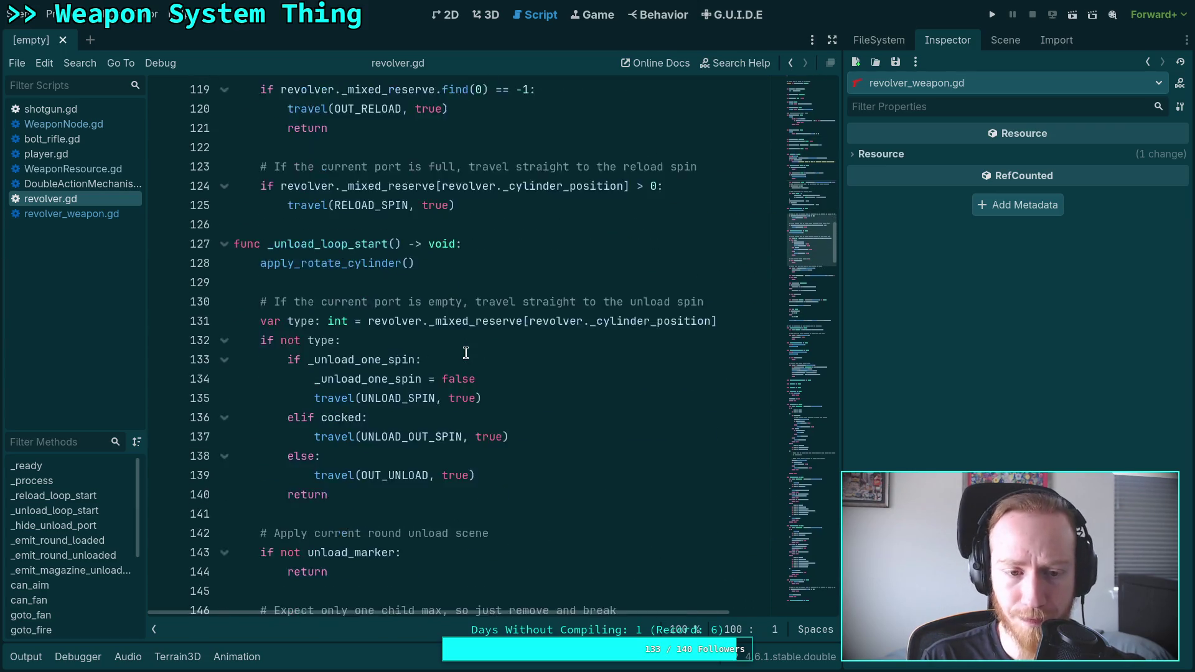
scroll(465, 353, down, 20)
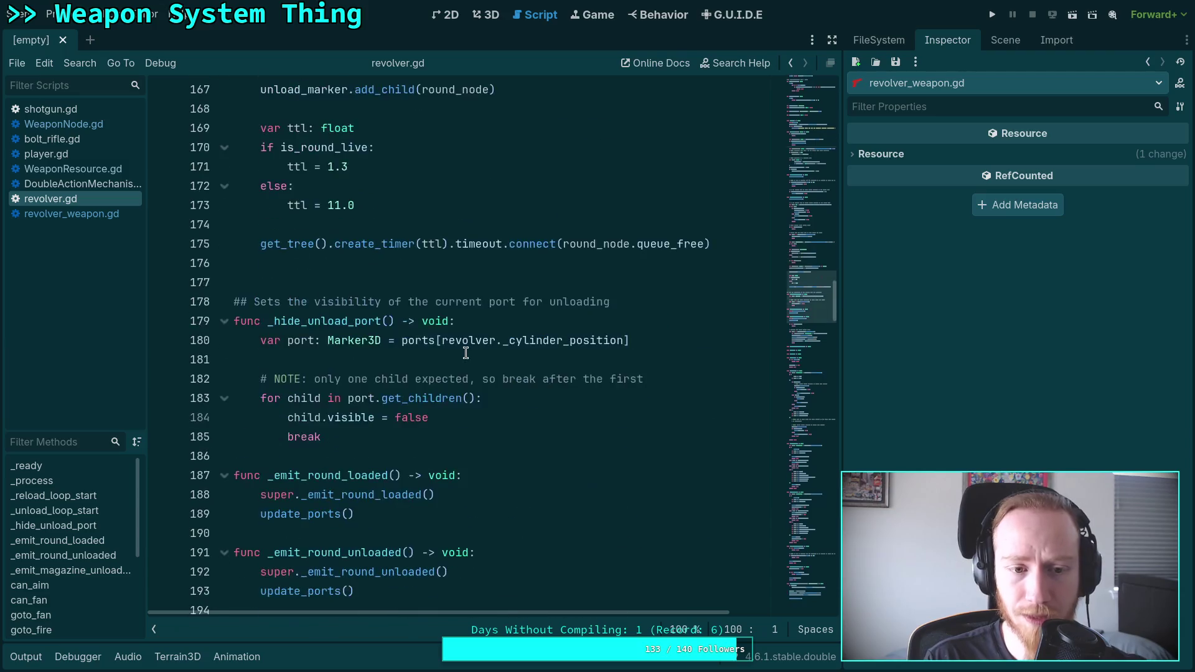
scroll(466, 353, down, 9)
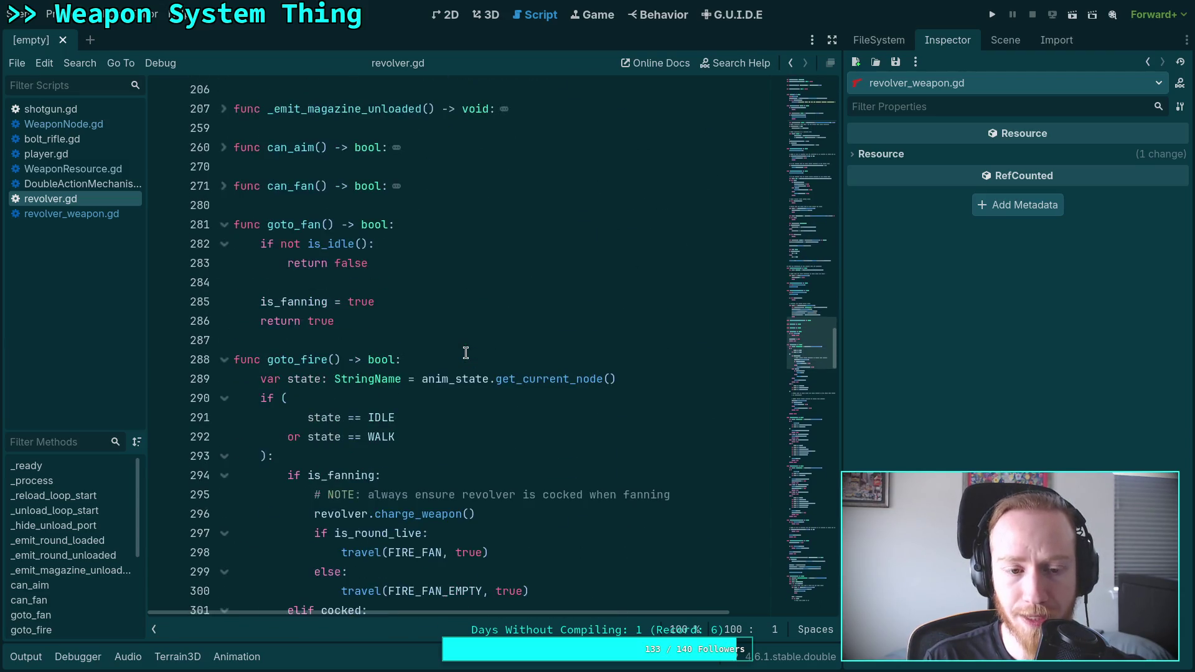
scroll(470, 353, down, 3)
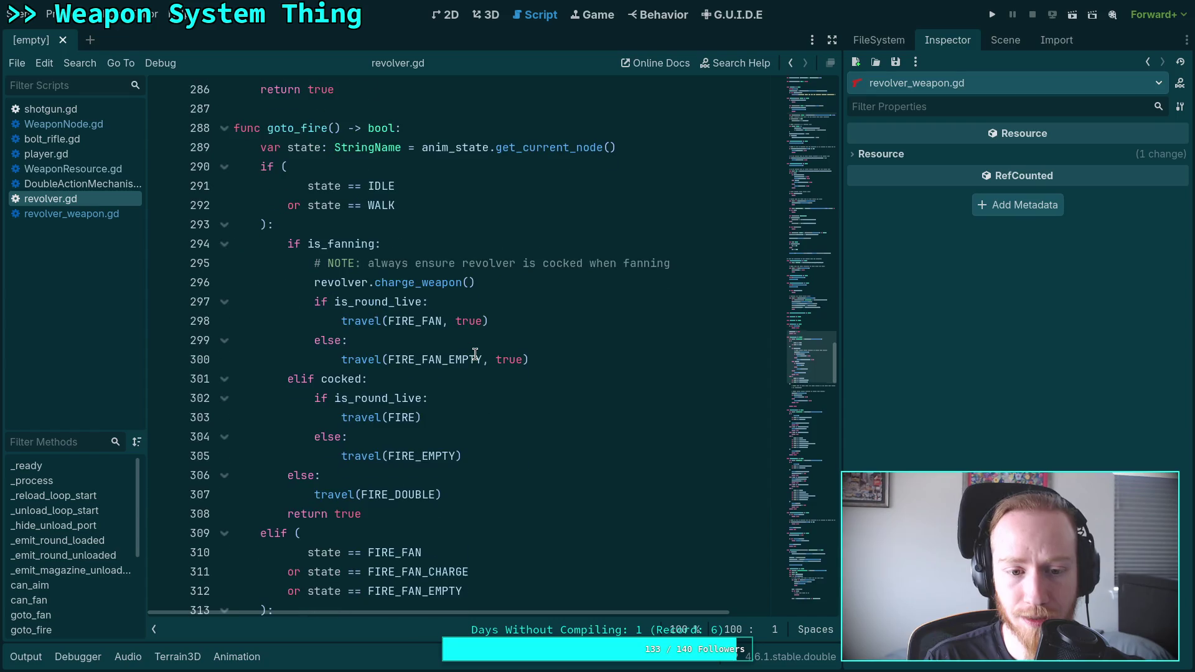
double_click(432, 284)
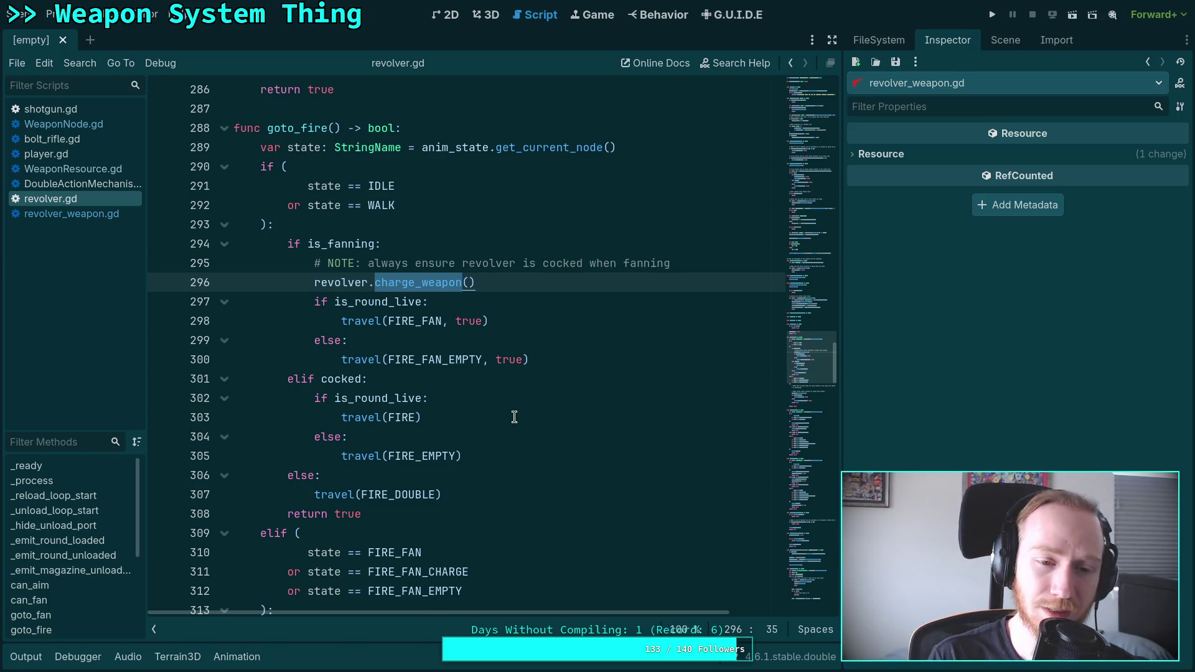
click(503, 284)
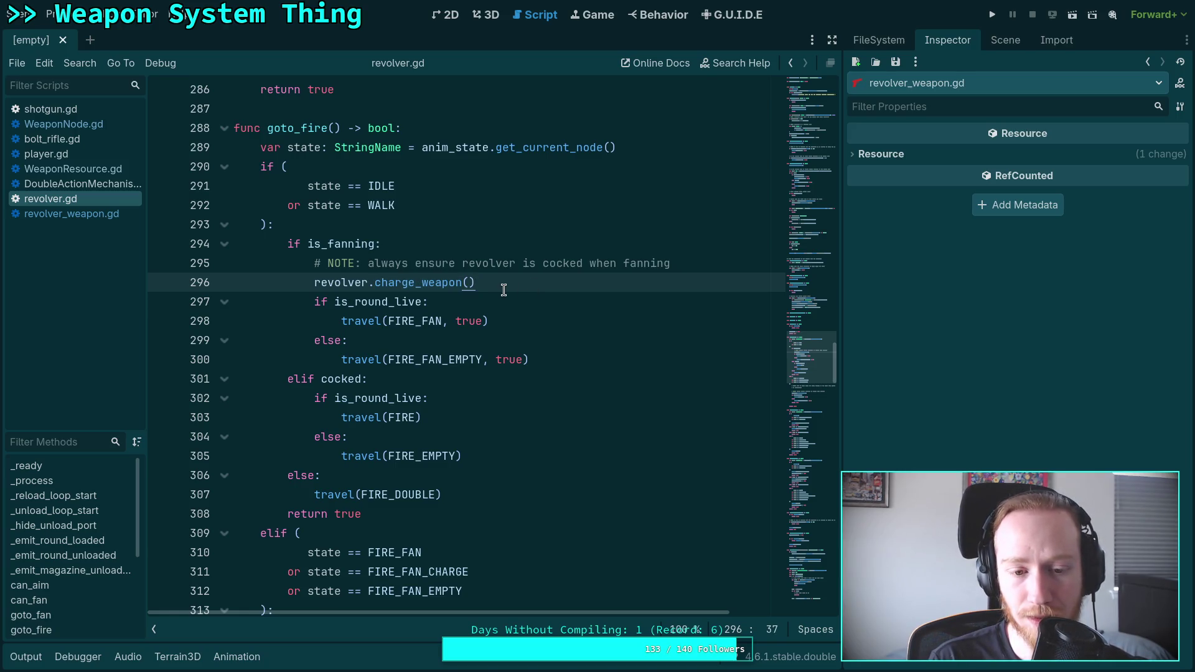
Step: Select 'revolver' on line 318 and start a Ctrl+F search for it
scroll(504, 290, down, 5)
double_click(321, 419)
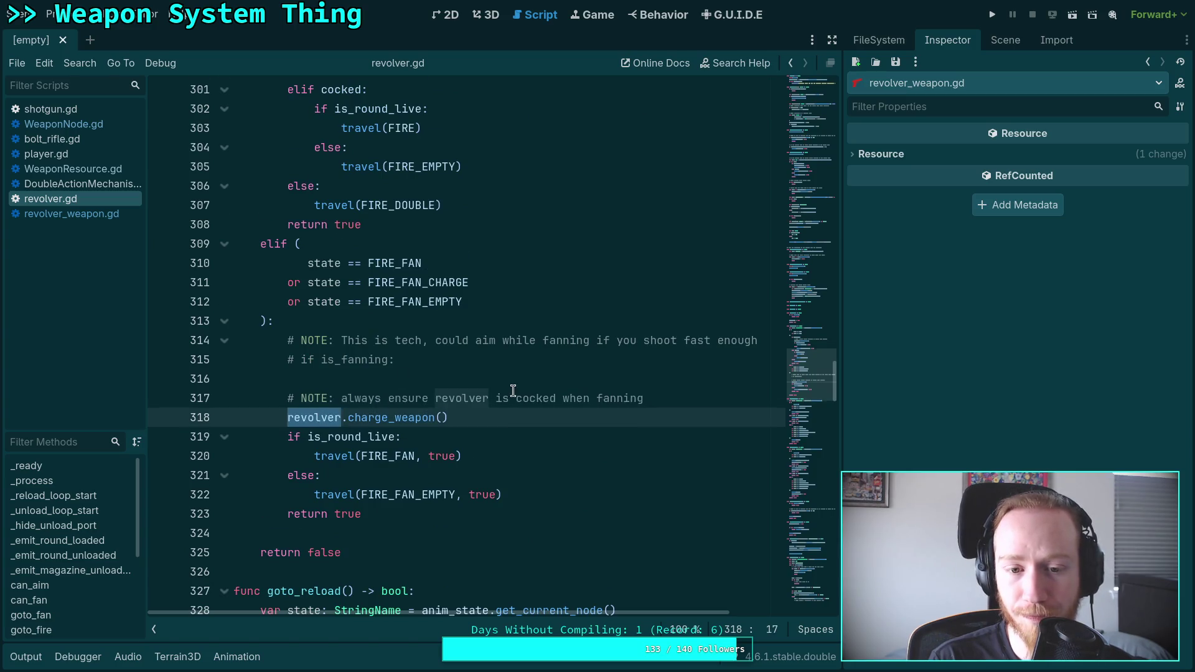
scroll(513, 391, down, 12)
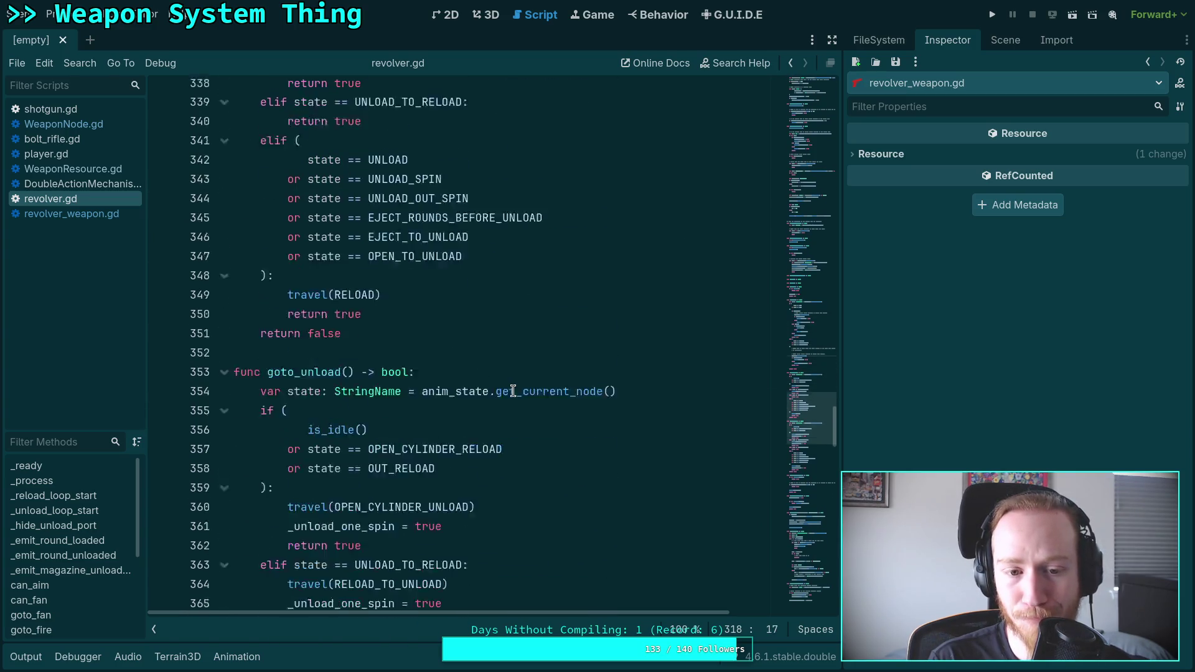
scroll(513, 391, up, 5)
key(ctrl+f)
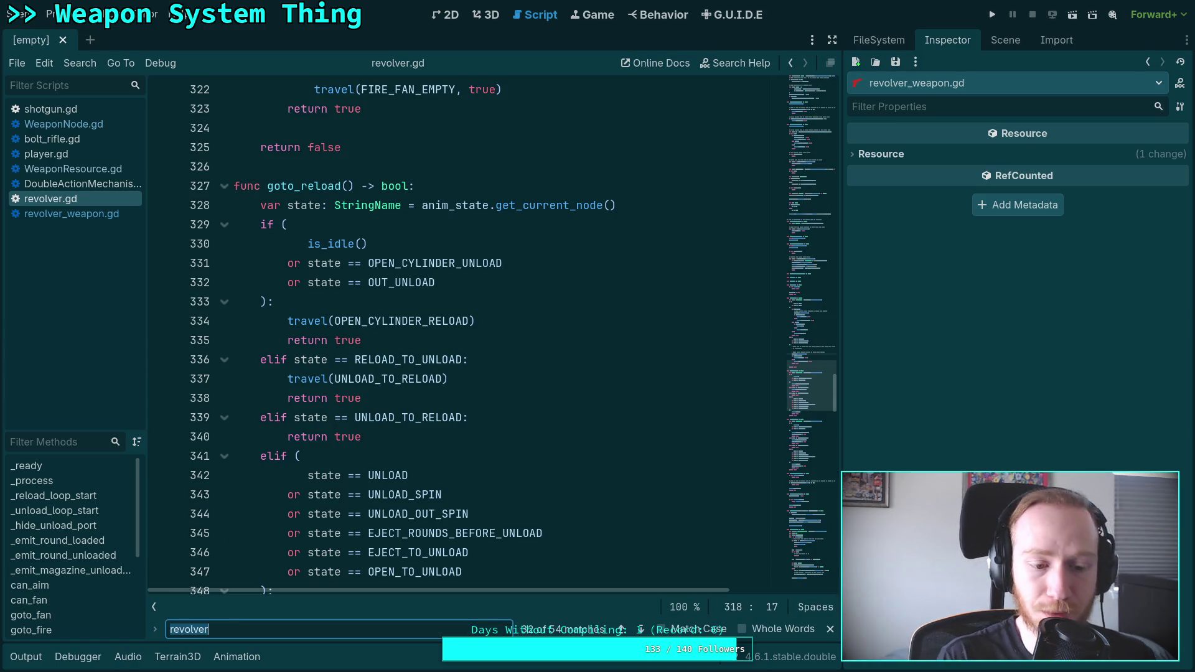
Step: Step through the 'revolver' matches via update_ports and lines 431–451 to on_revolver_updated at the script's end
click(640, 629)
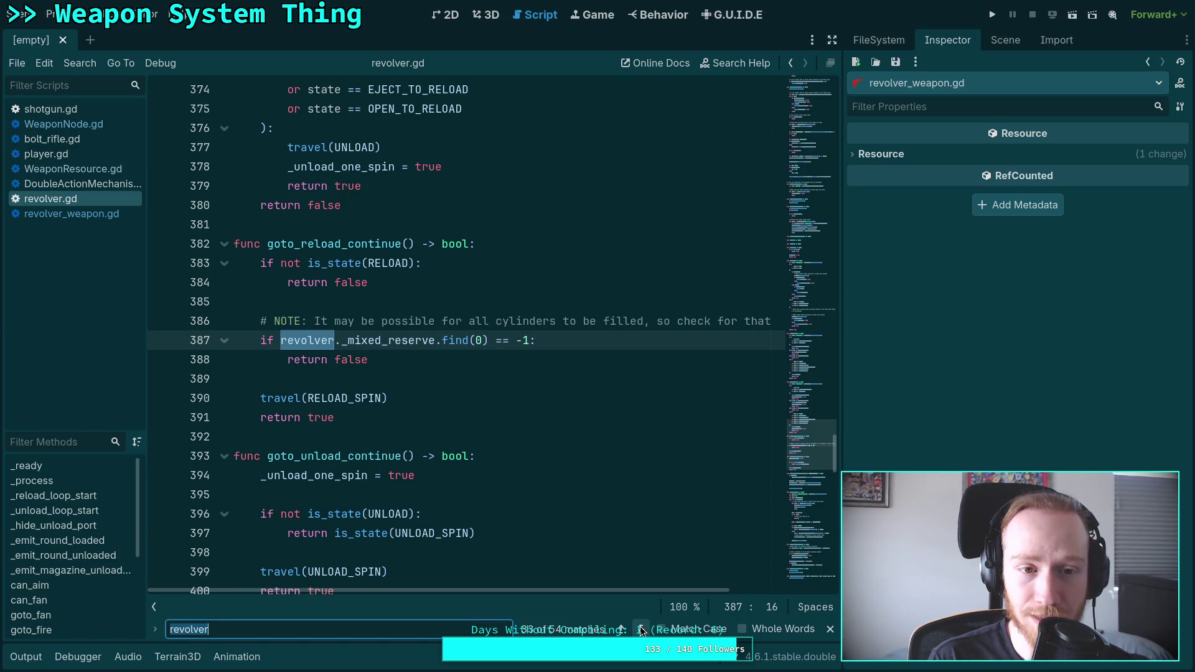
click(641, 629)
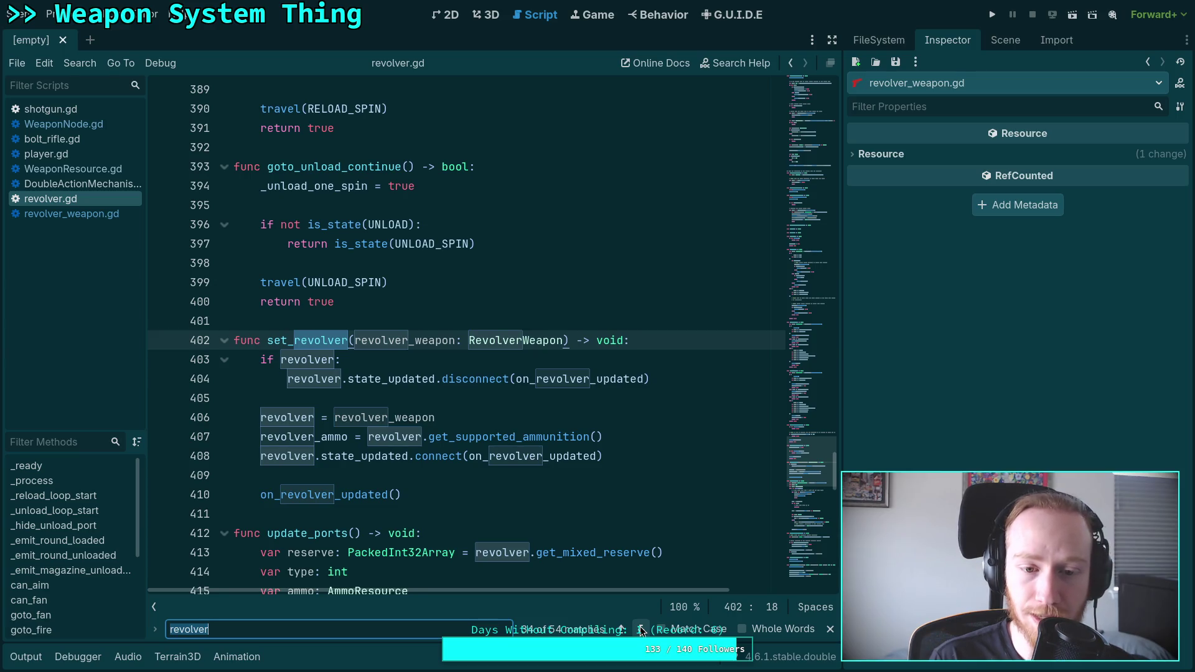
click(641, 629)
click(641, 630)
click(641, 630)
click(641, 630)
click(641, 629)
click(641, 629)
click(641, 630)
click(641, 629)
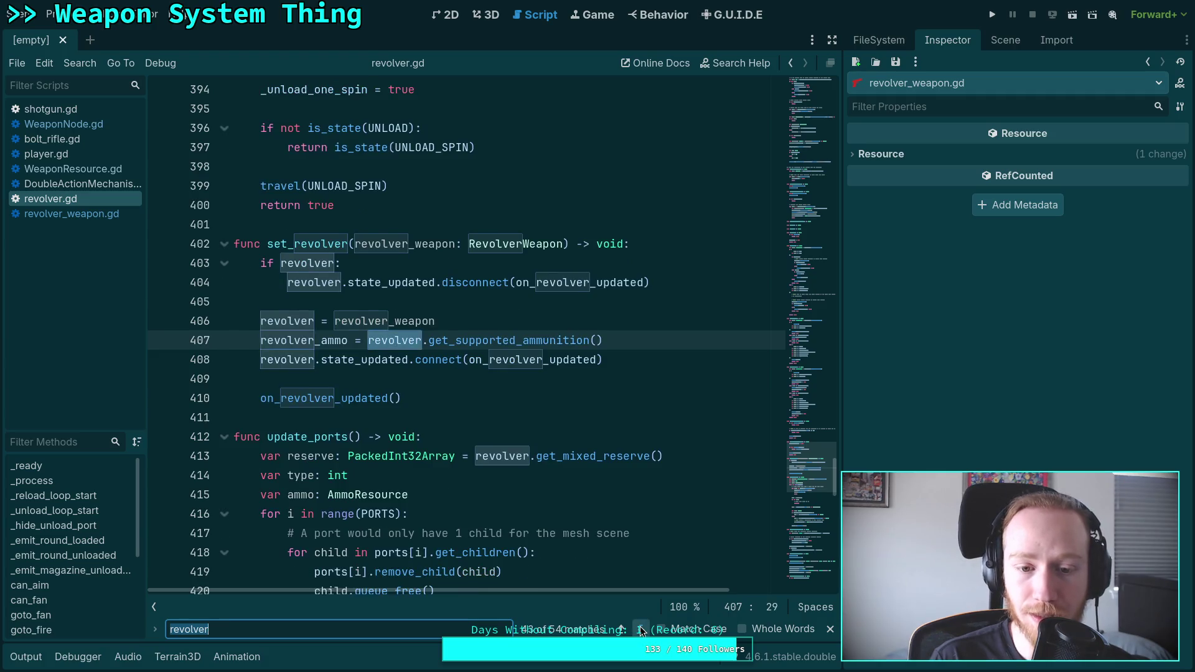
click(641, 630)
click(641, 630)
click(641, 629)
click(641, 629)
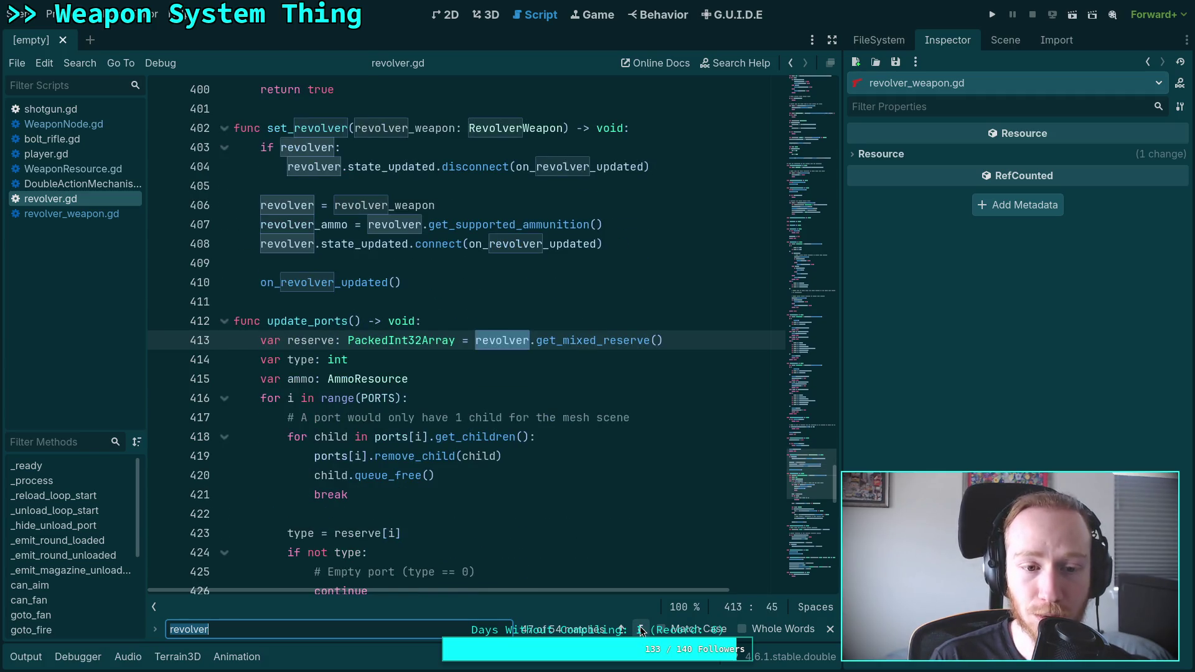
click(641, 629)
click(641, 629)
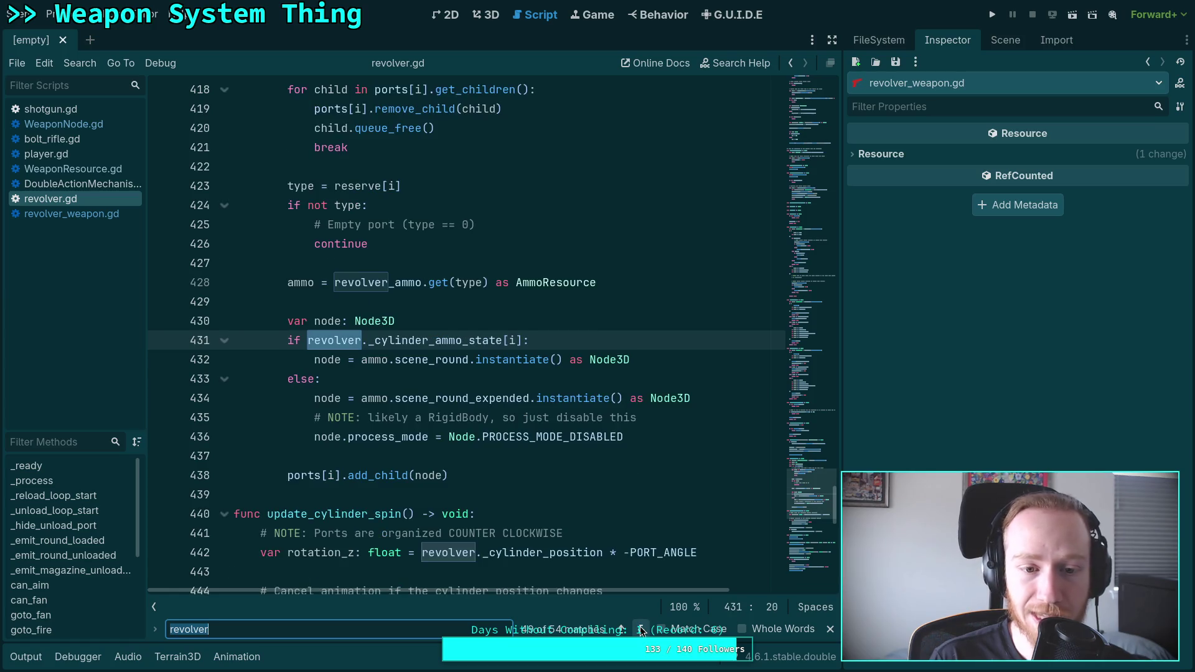
click(641, 629)
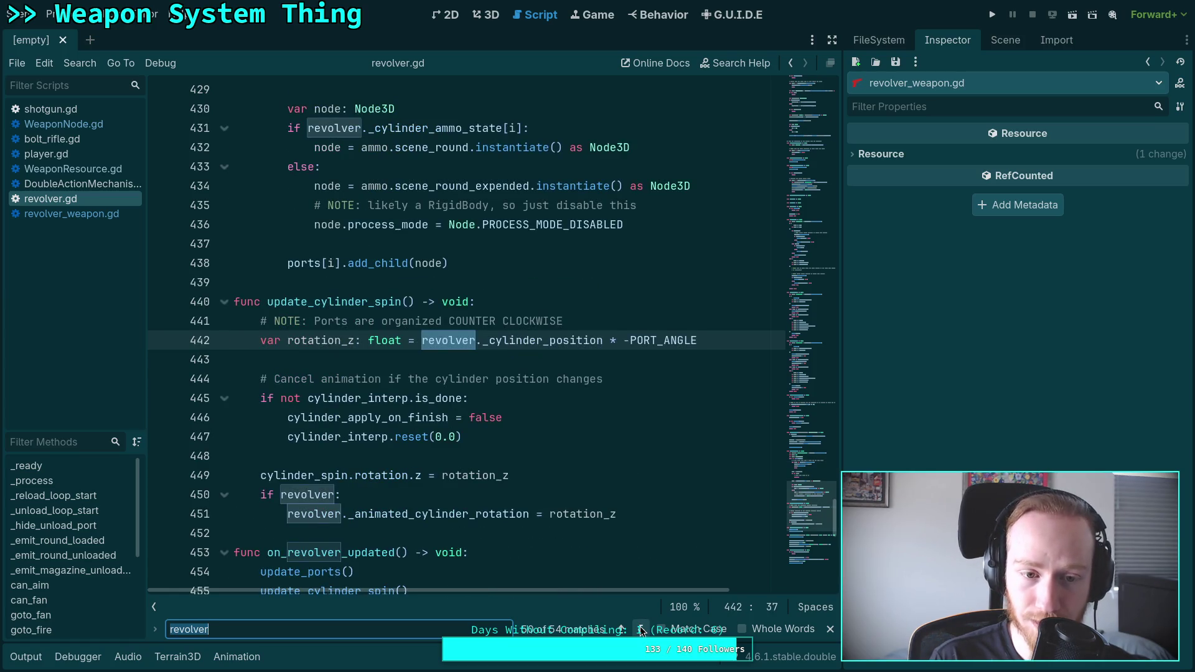
click(641, 629)
click(641, 630)
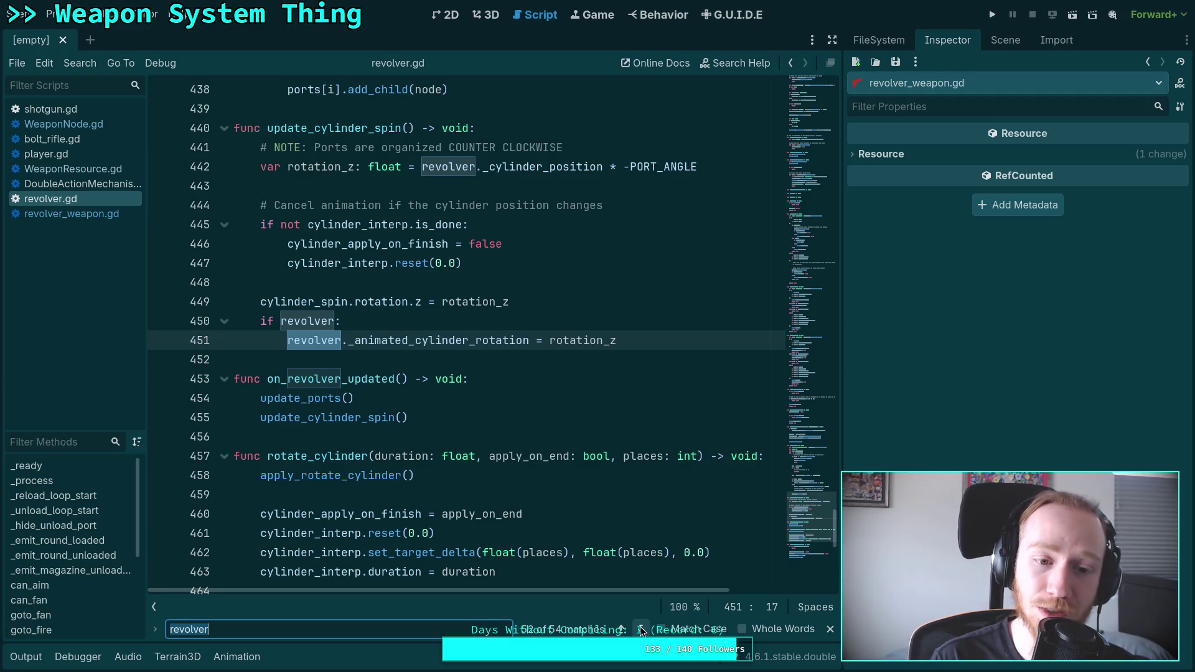
click(641, 630)
click(642, 631)
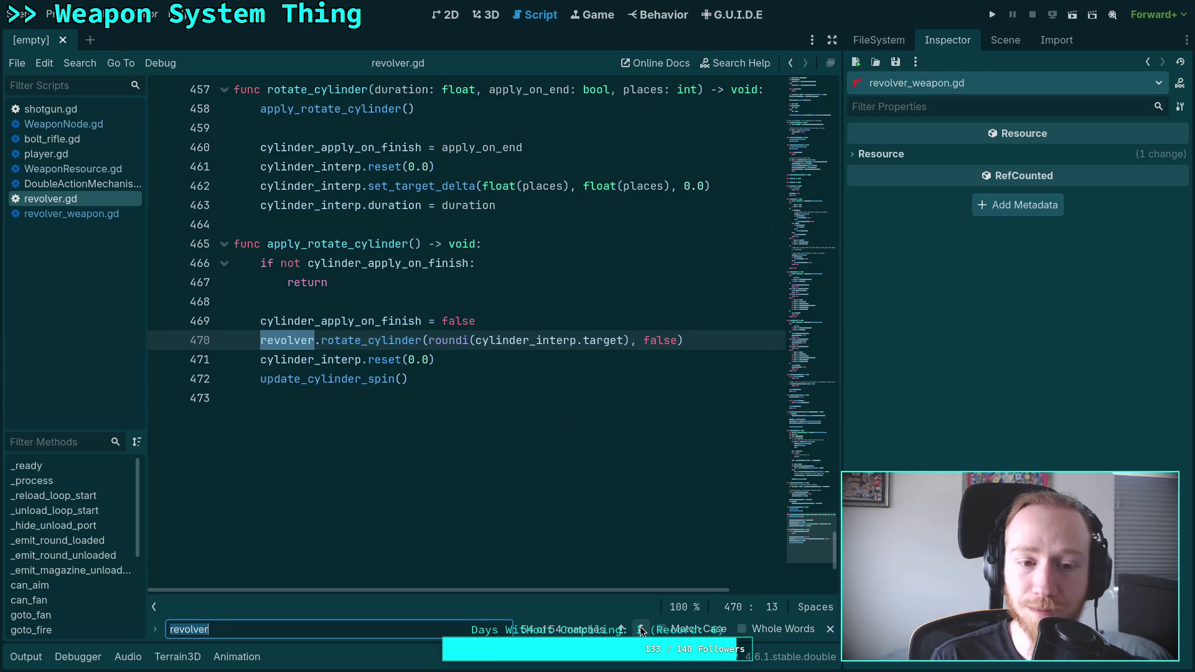
click(641, 630)
Step: Wrap around and review the revolver uses from the declaration through reload/unload code to revolver.charge_weapon() in goto_fire
click(641, 631)
click(641, 630)
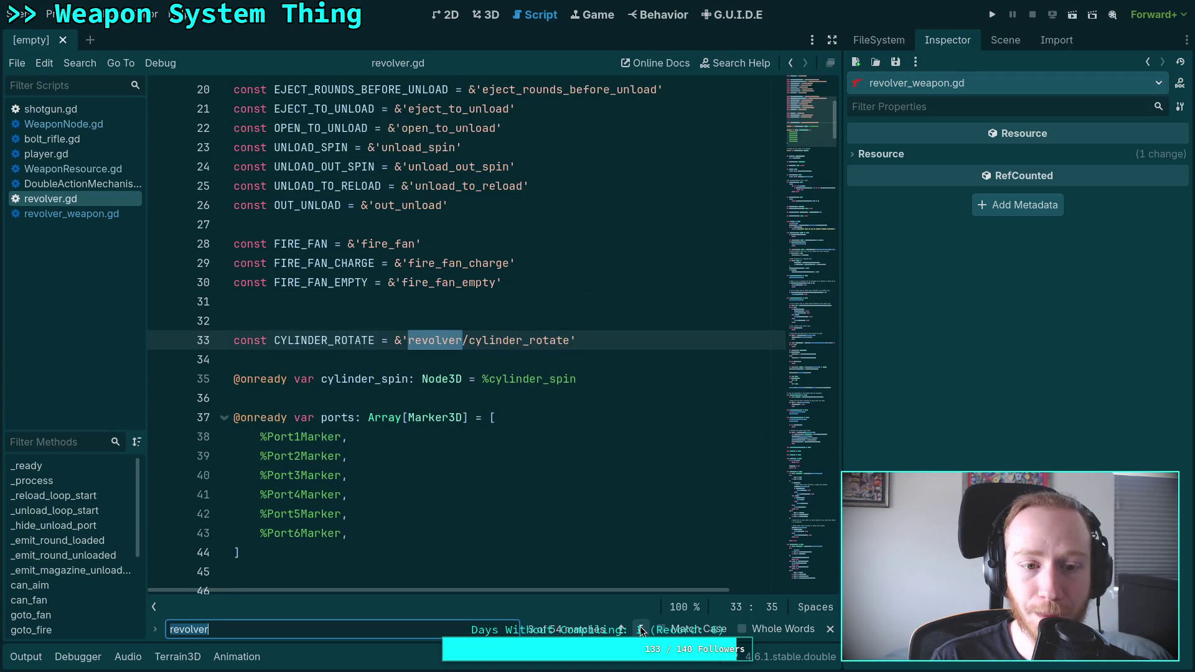
click(641, 630)
click(641, 631)
click(641, 630)
click(641, 631)
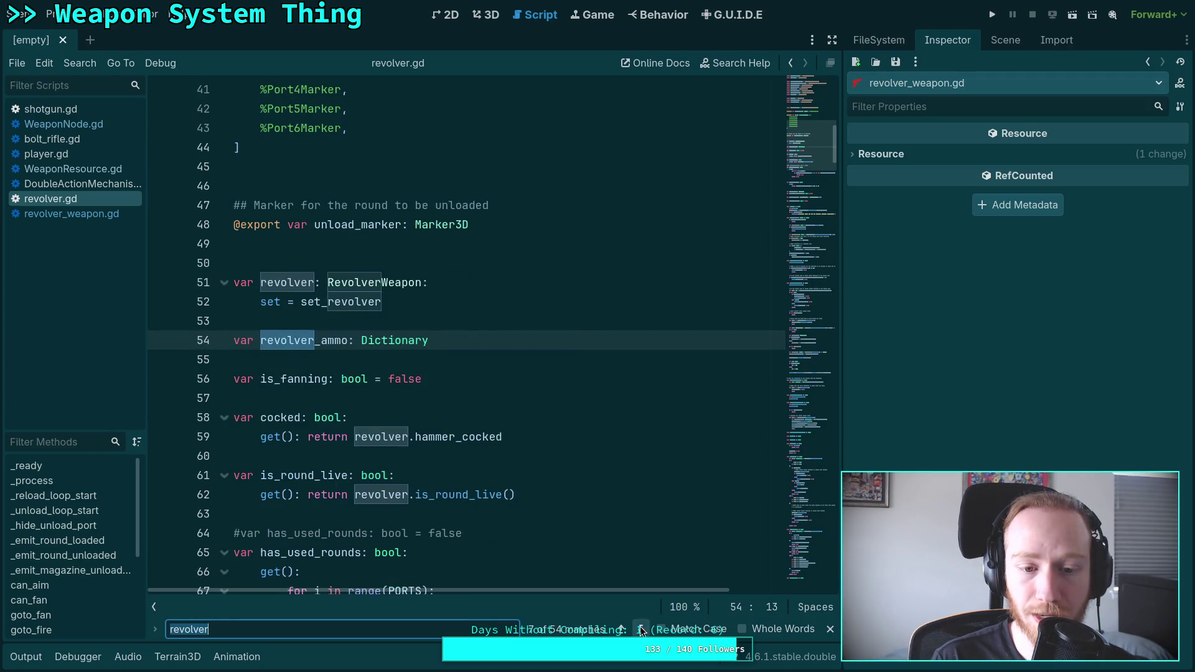
click(641, 631)
click(641, 631)
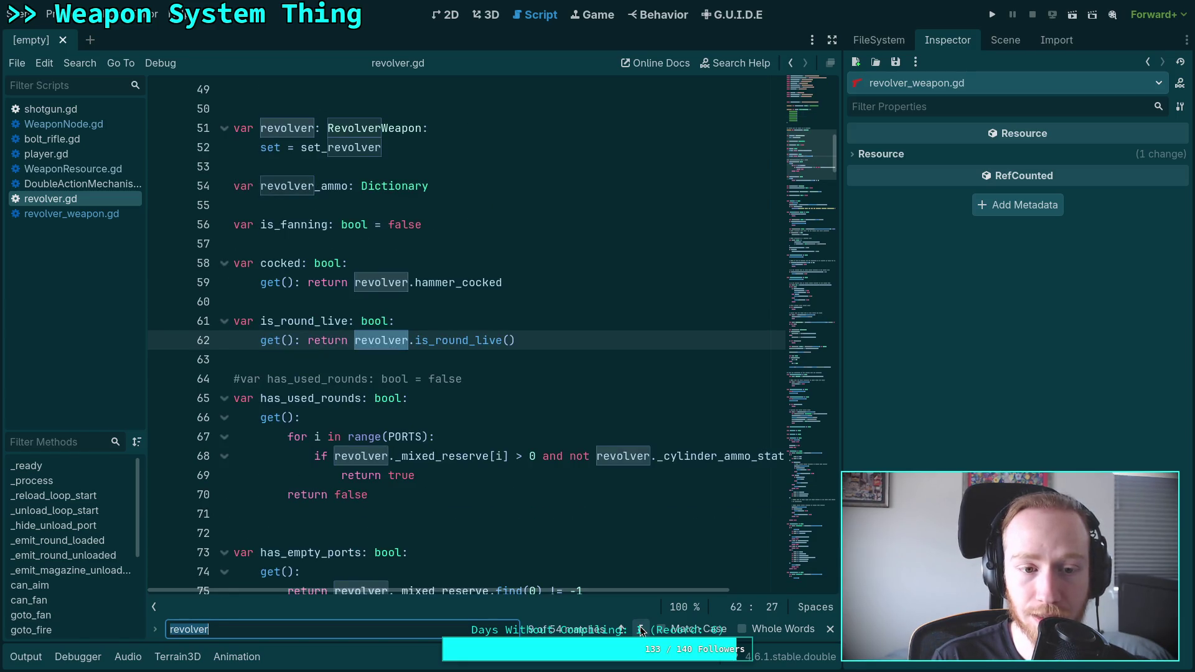
click(641, 631)
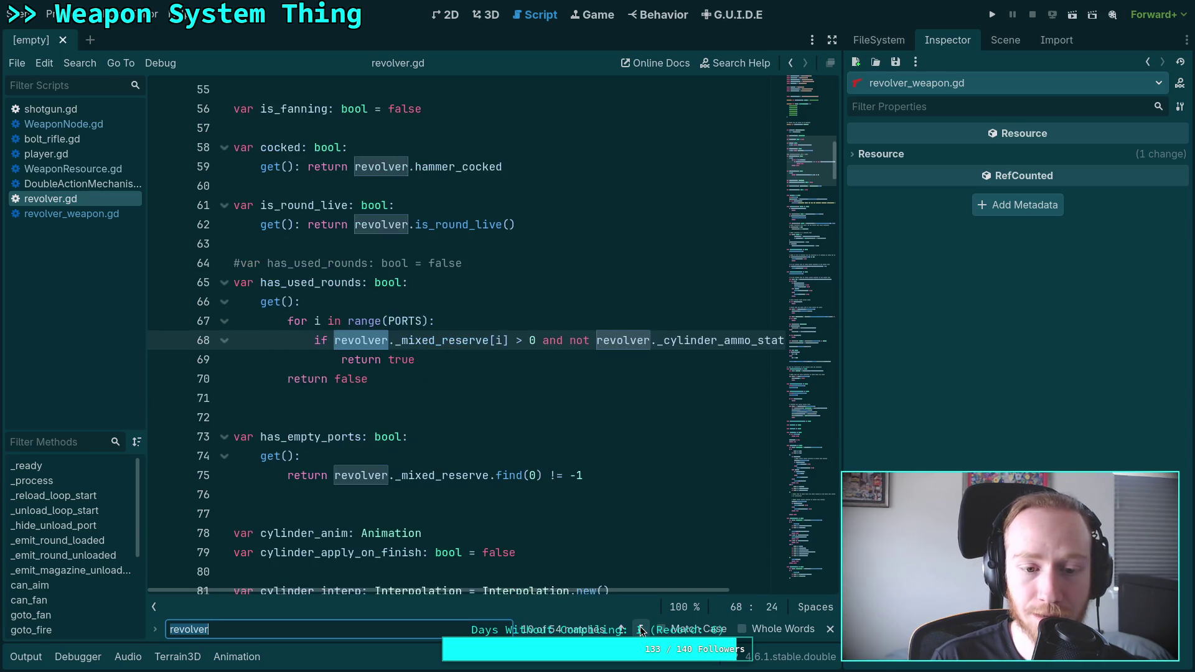
click(642, 630)
click(641, 631)
click(641, 630)
click(641, 631)
click(641, 631)
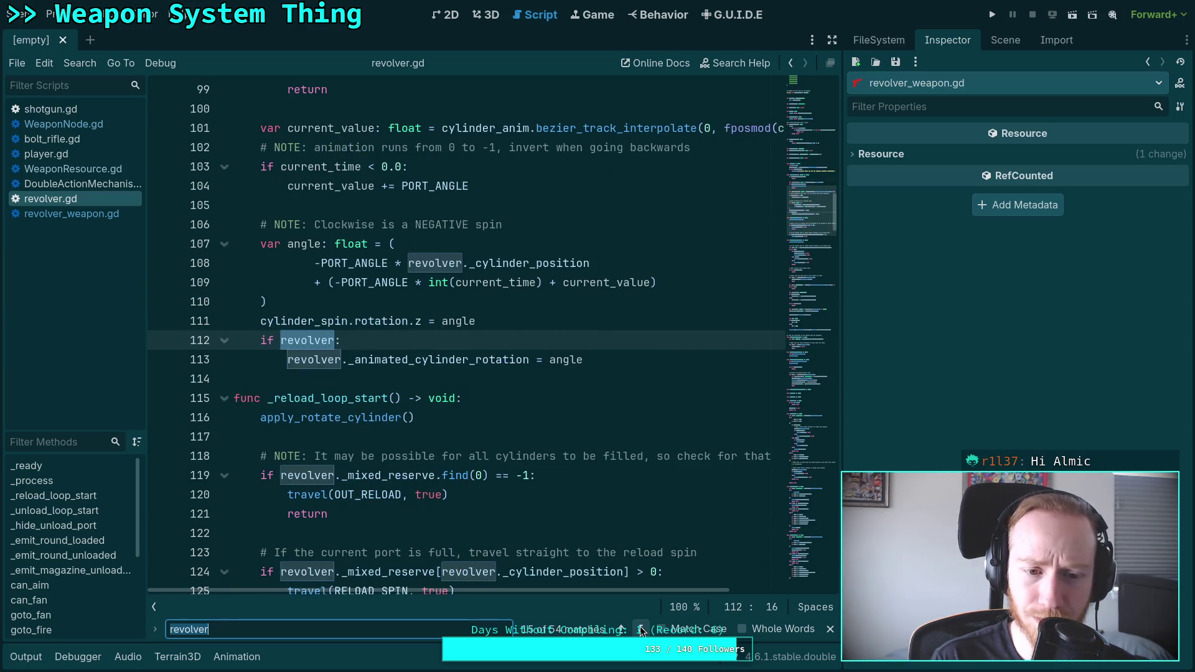
click(641, 630)
click(641, 630)
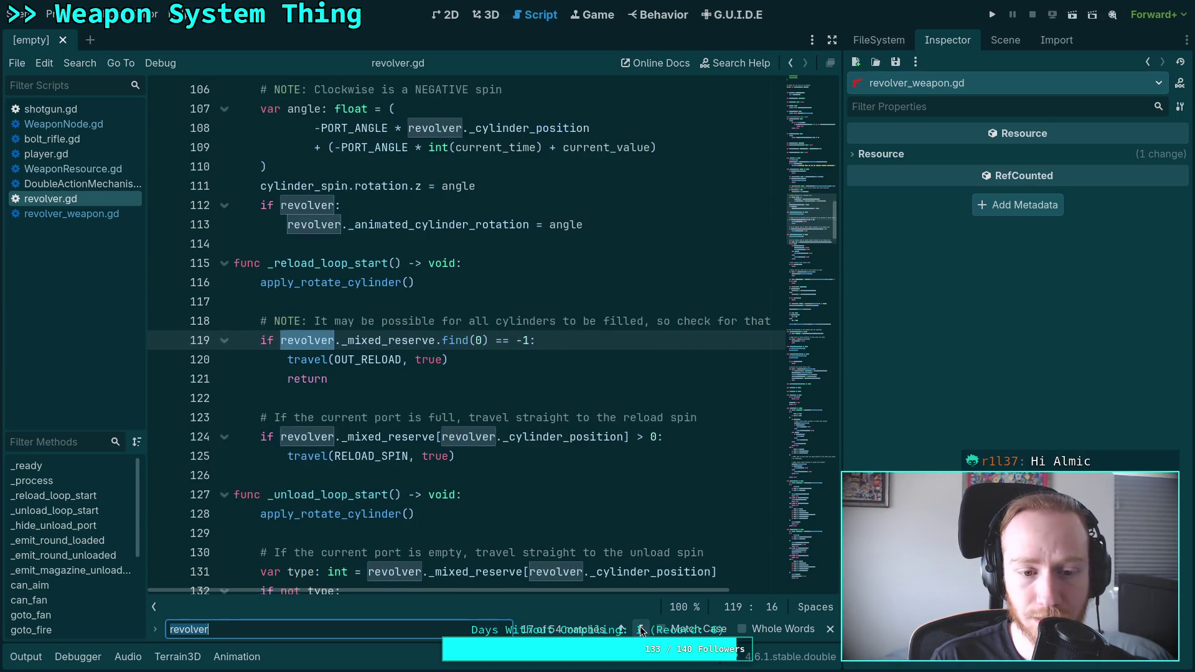
click(641, 631)
click(641, 630)
click(642, 631)
click(641, 630)
click(641, 630)
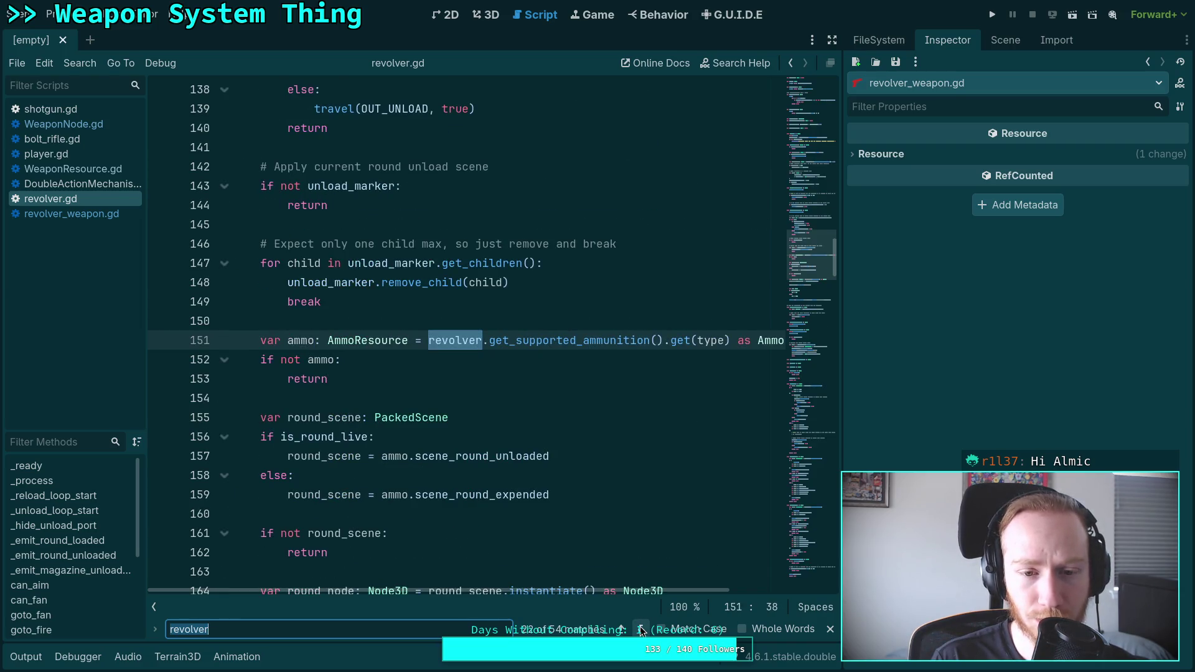
click(641, 631)
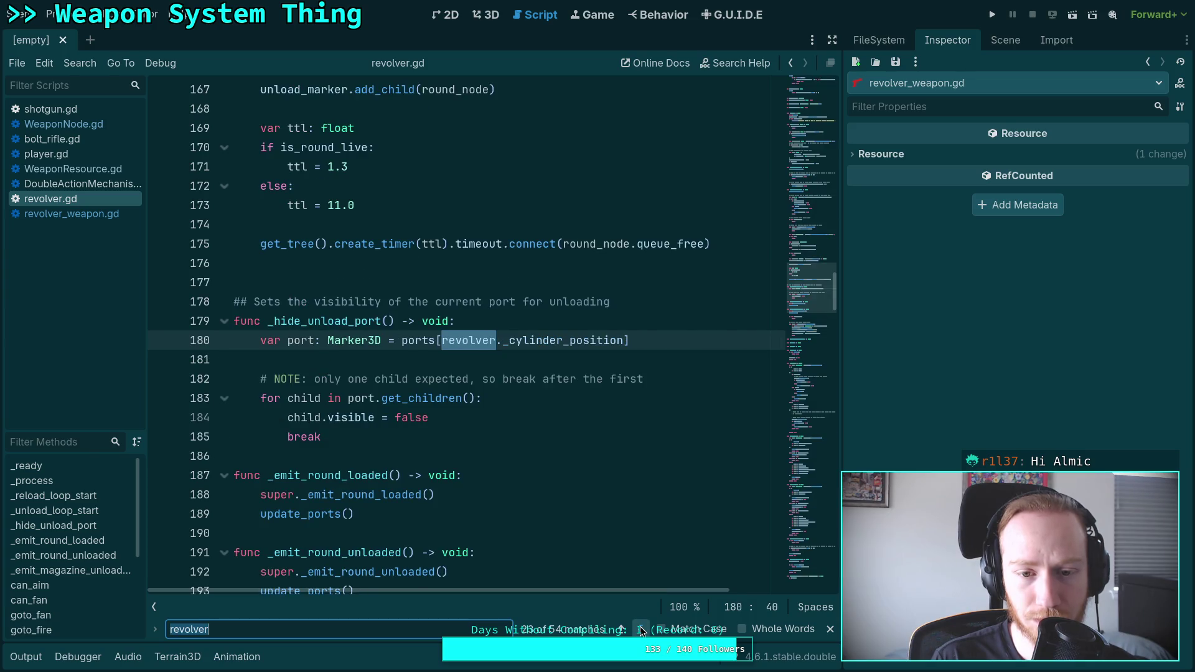
click(641, 631)
click(641, 630)
click(641, 631)
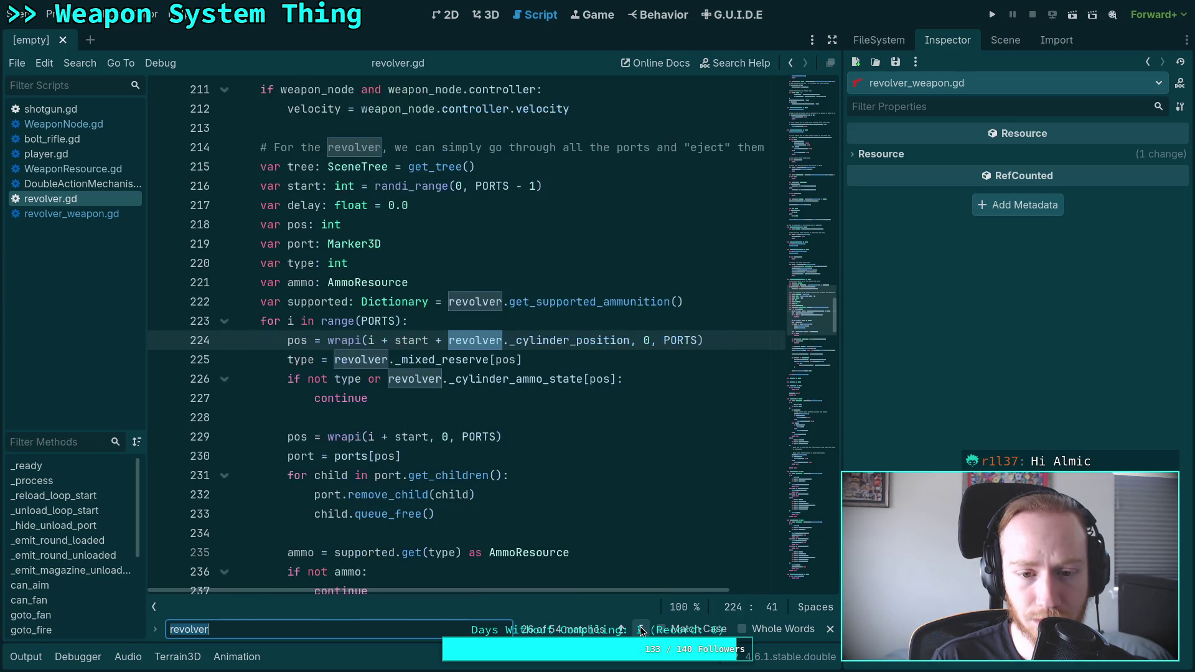
click(641, 630)
click(641, 631)
click(641, 630)
click(642, 630)
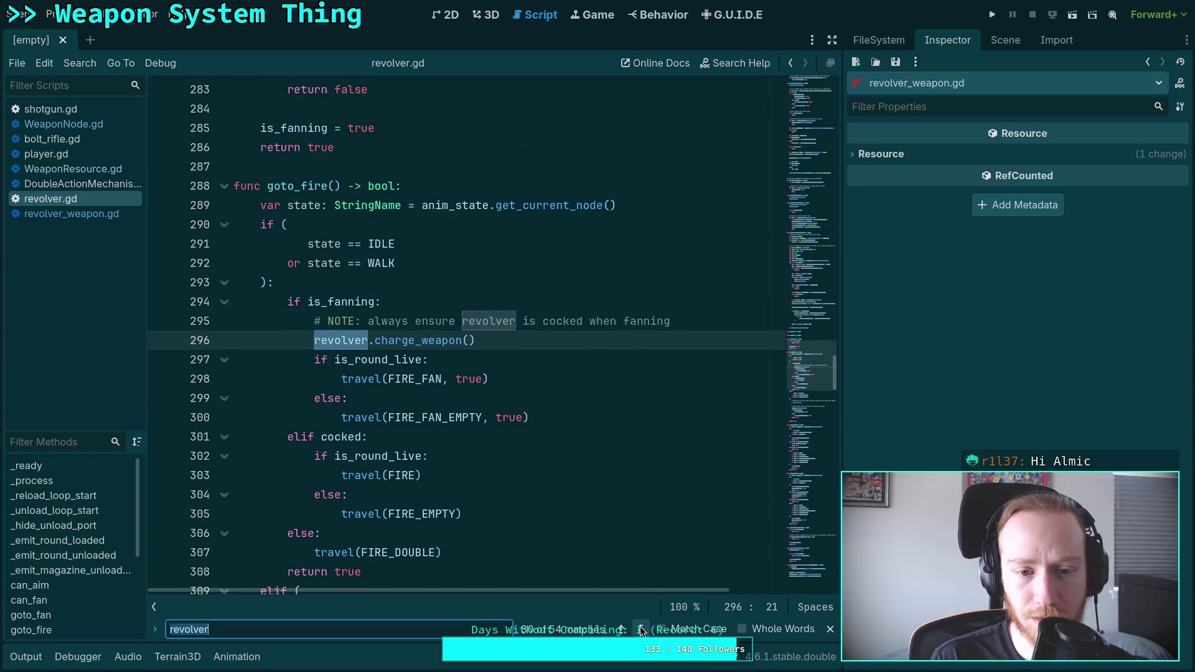
Step: Delete the first cocking comment and revolver.charge_weapon() call, plus the leftover empty line
drag(502, 341, 161, 318)
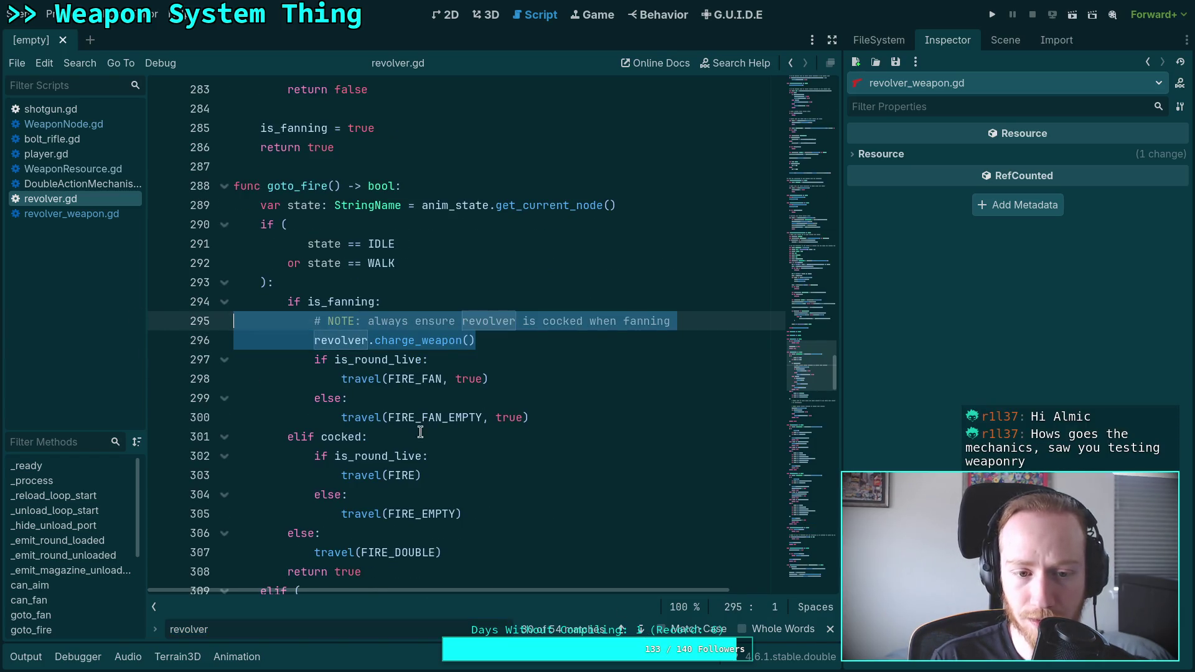
scroll(507, 459, down, 2)
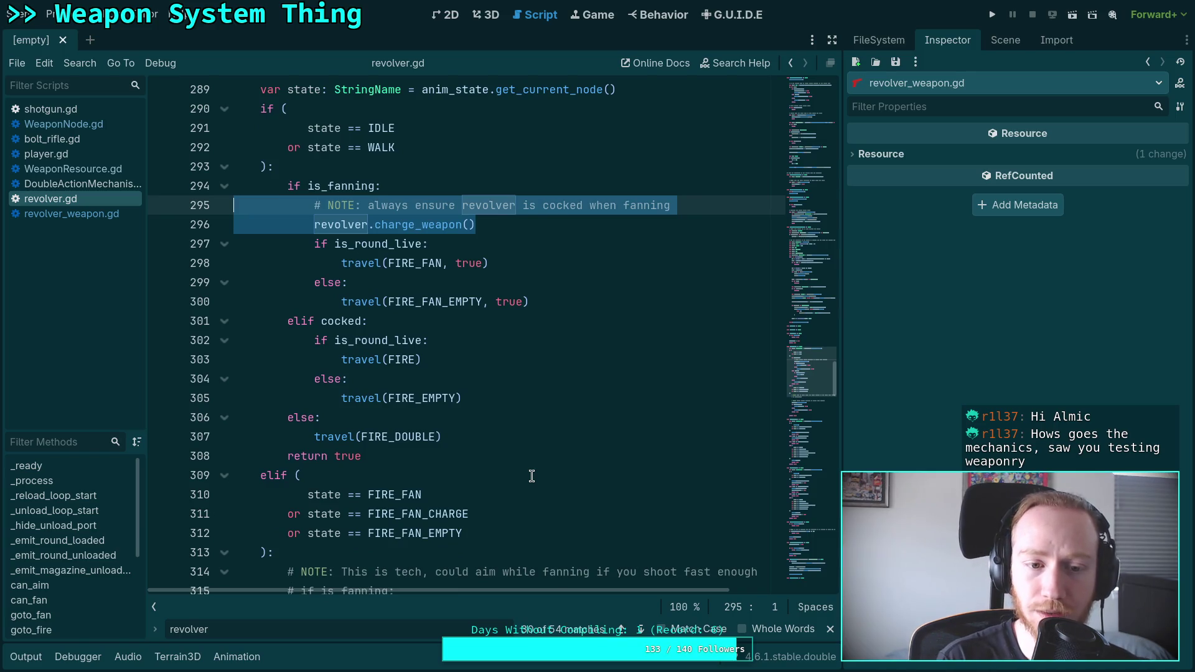
key(BackSpace)
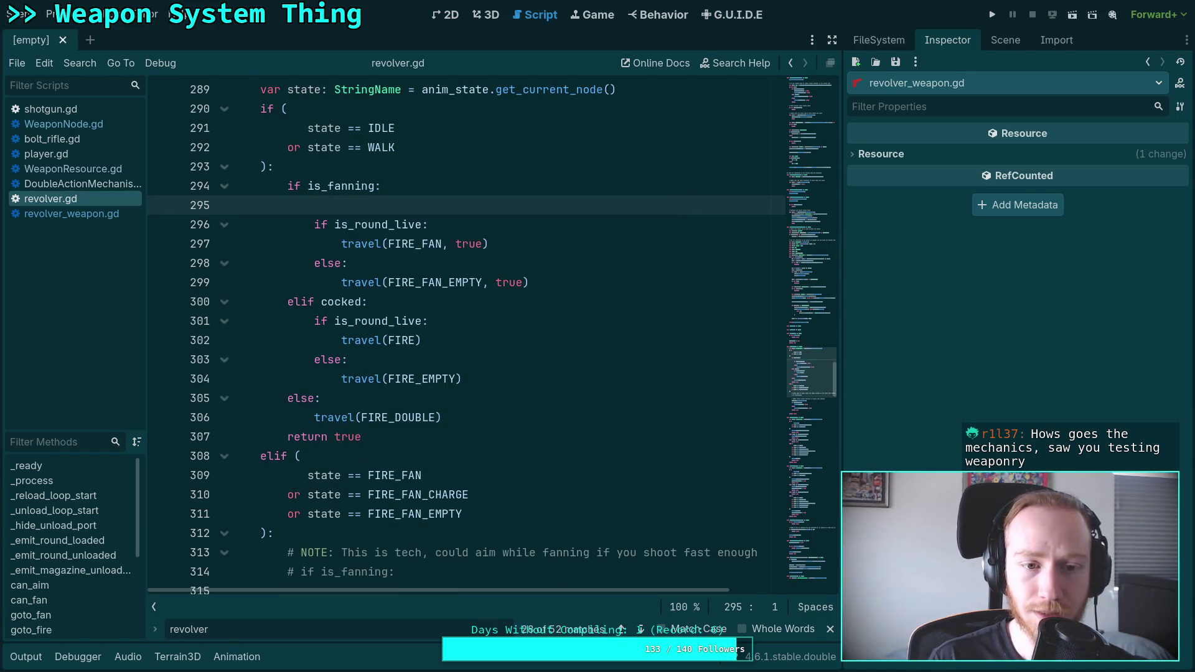
key(BackSpace)
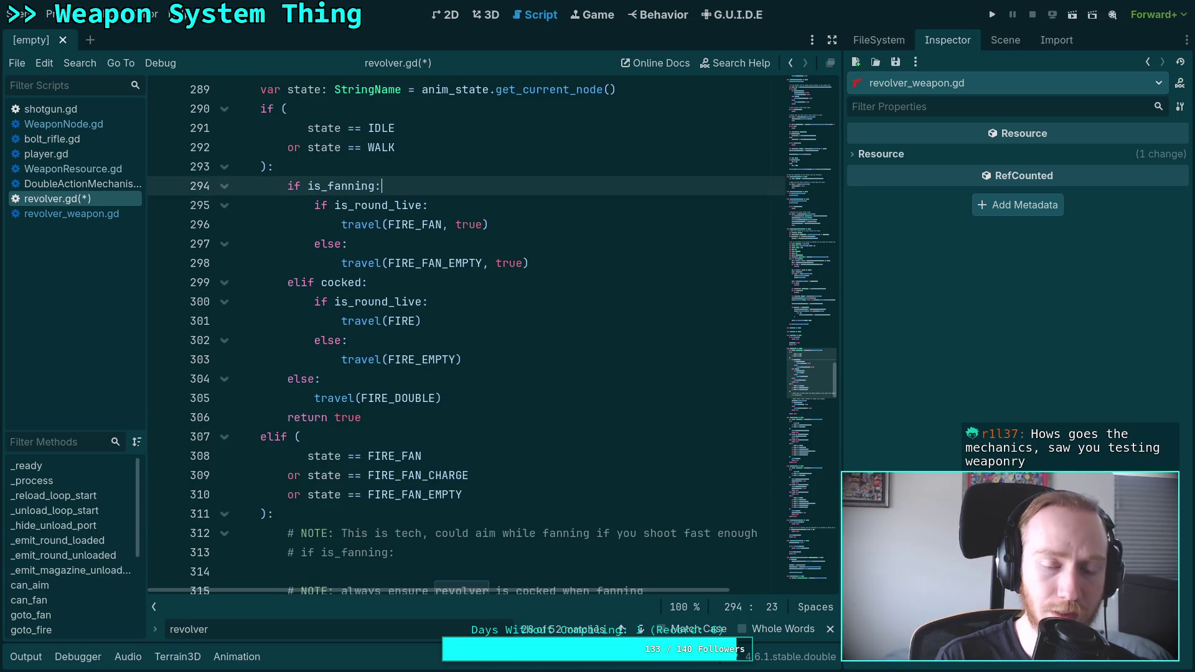
Step: Delete the second fanning branch's cocking comment and revolver.charge_weapon() call
scroll(537, 468, down, 5)
scroll(537, 468, down, 1)
drag(473, 320, 173, 308)
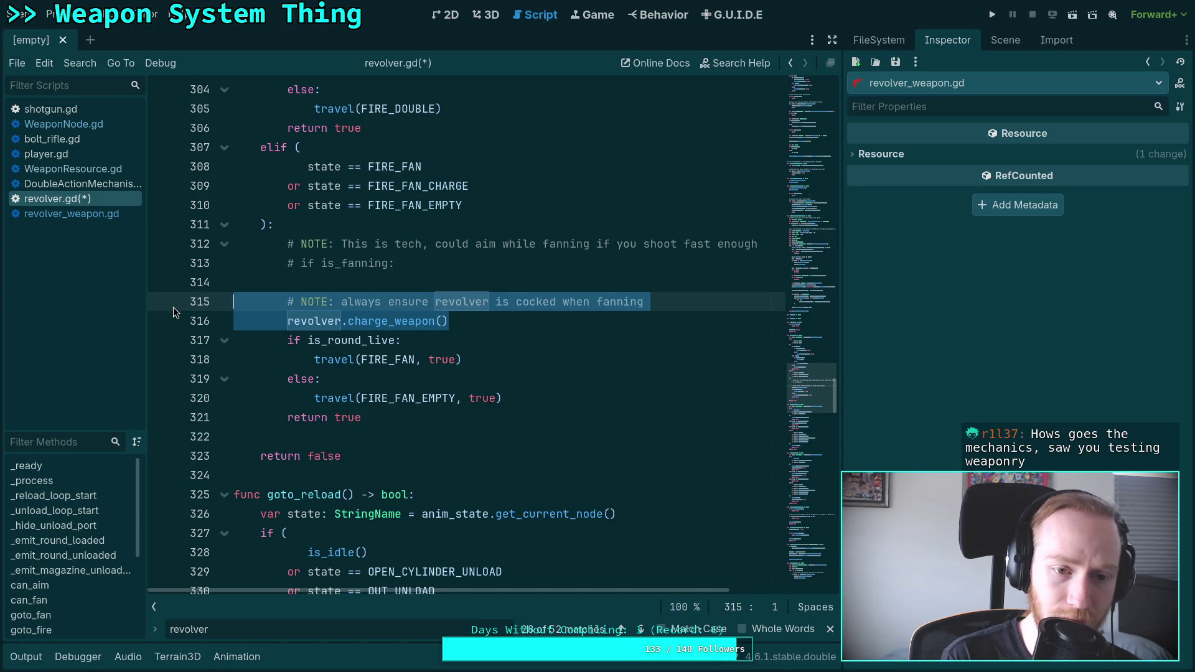
key(BackSpace)
key(BackSpace)
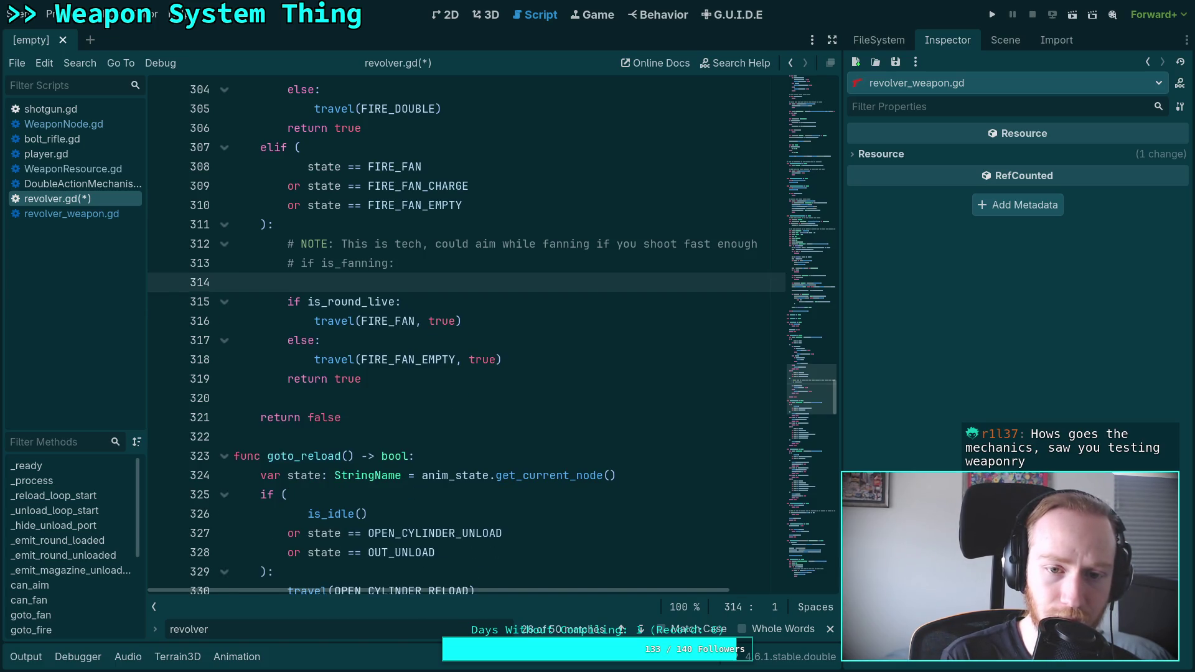
Step: Remove the two obsolete fanning tech comment lines from goto_fire
scroll(388, 318, up, 1)
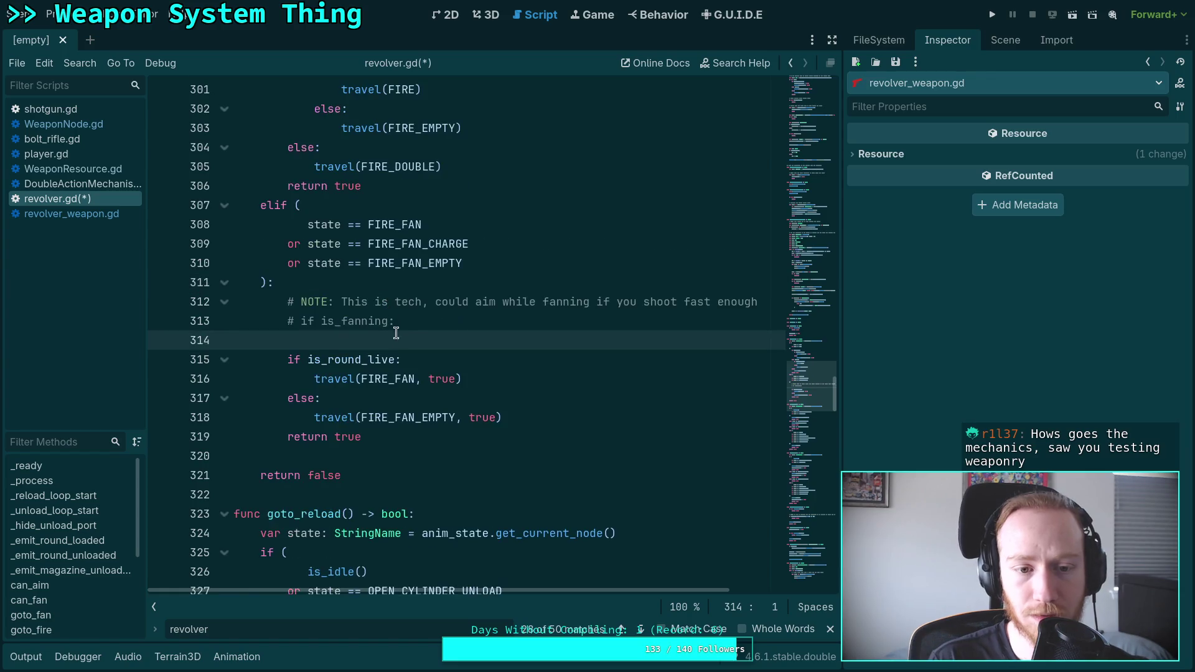
drag(429, 326, 140, 301)
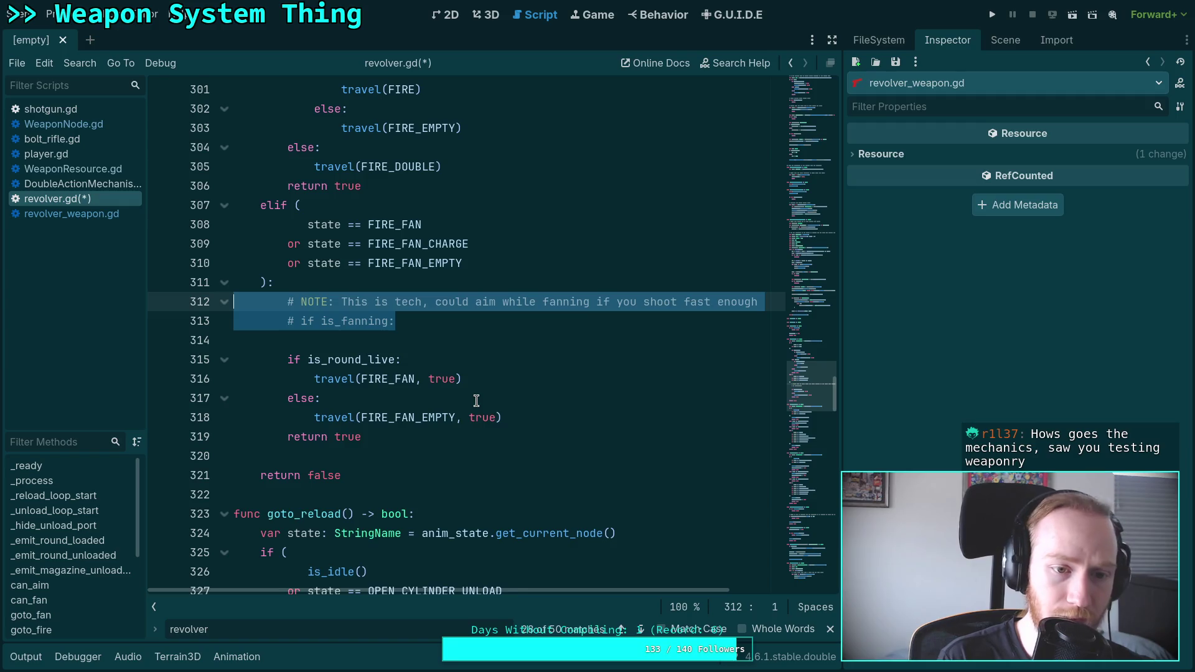
key(Delete)
key(Delete)
key(Delete)
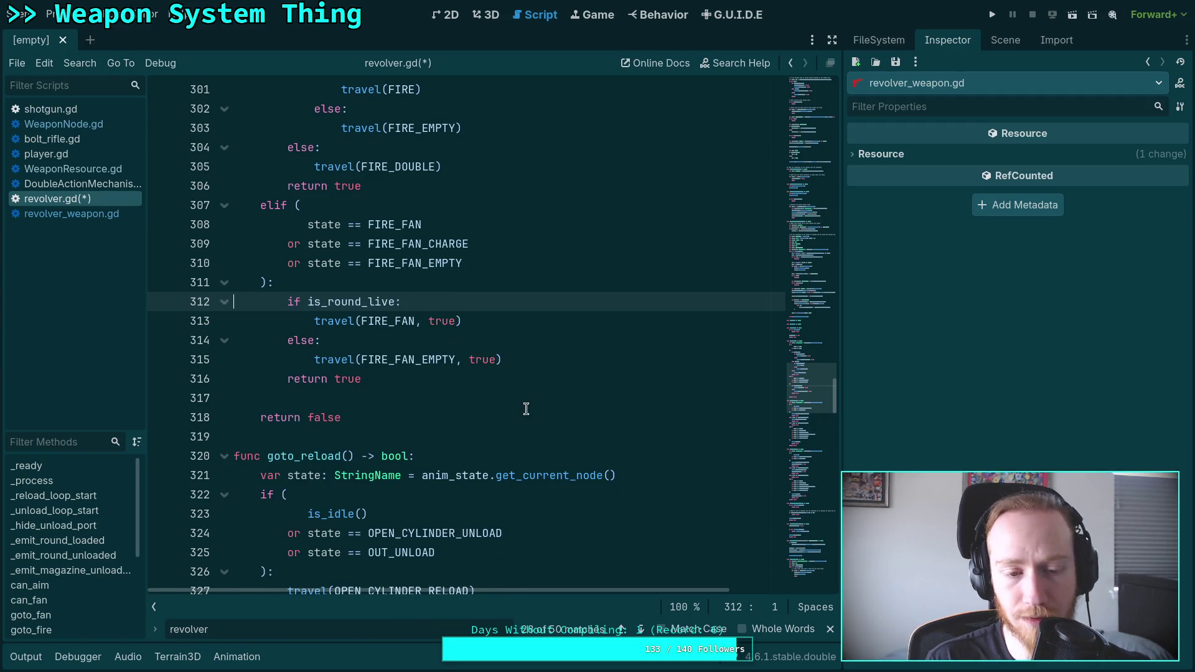
scroll(528, 411, up, 2)
scroll(536, 447, down, 2)
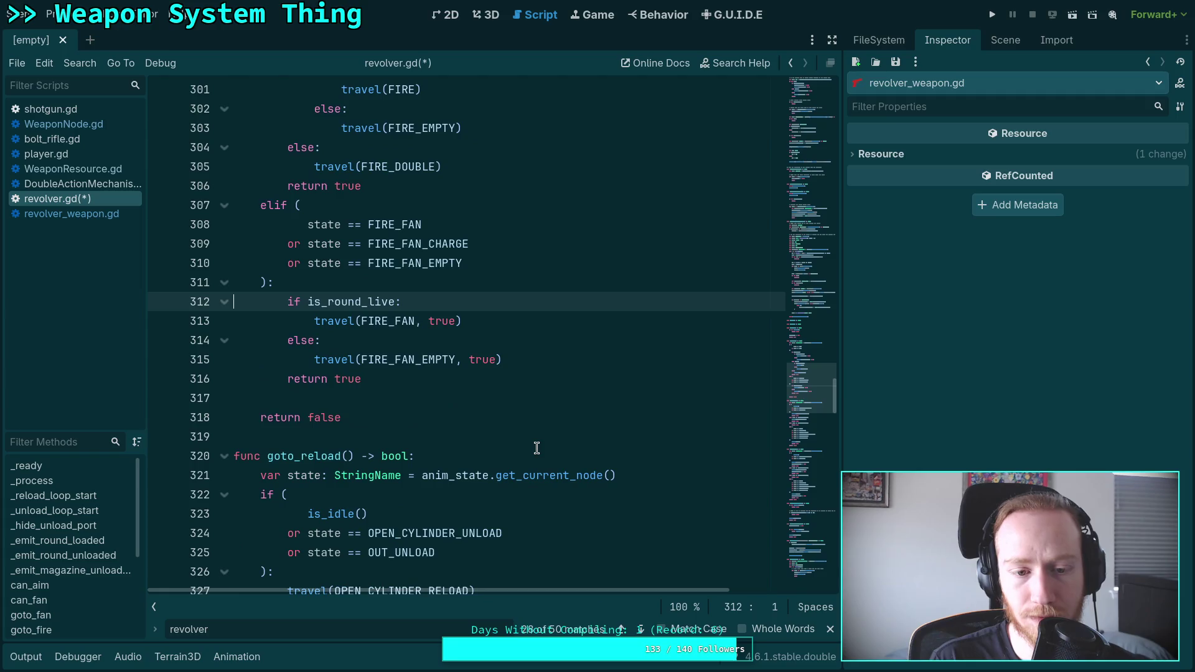
click(641, 629)
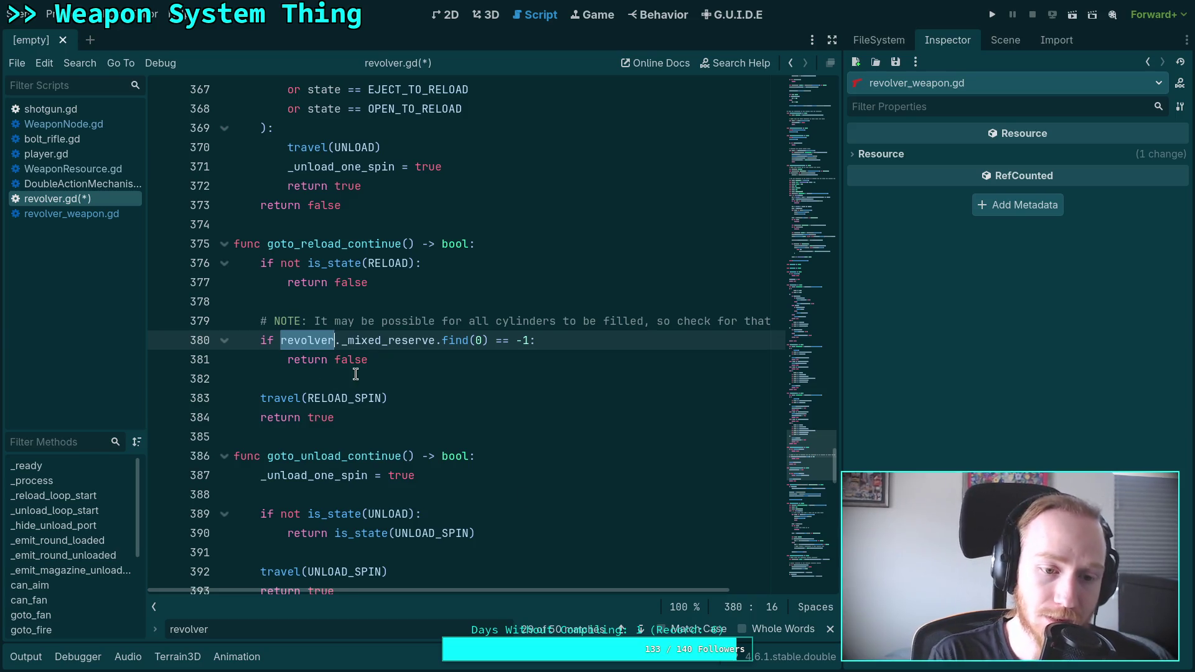
Step: Advance the 'revolver' search to the set_revolver function at line 395
key(Down)
key(Down)
click(643, 631)
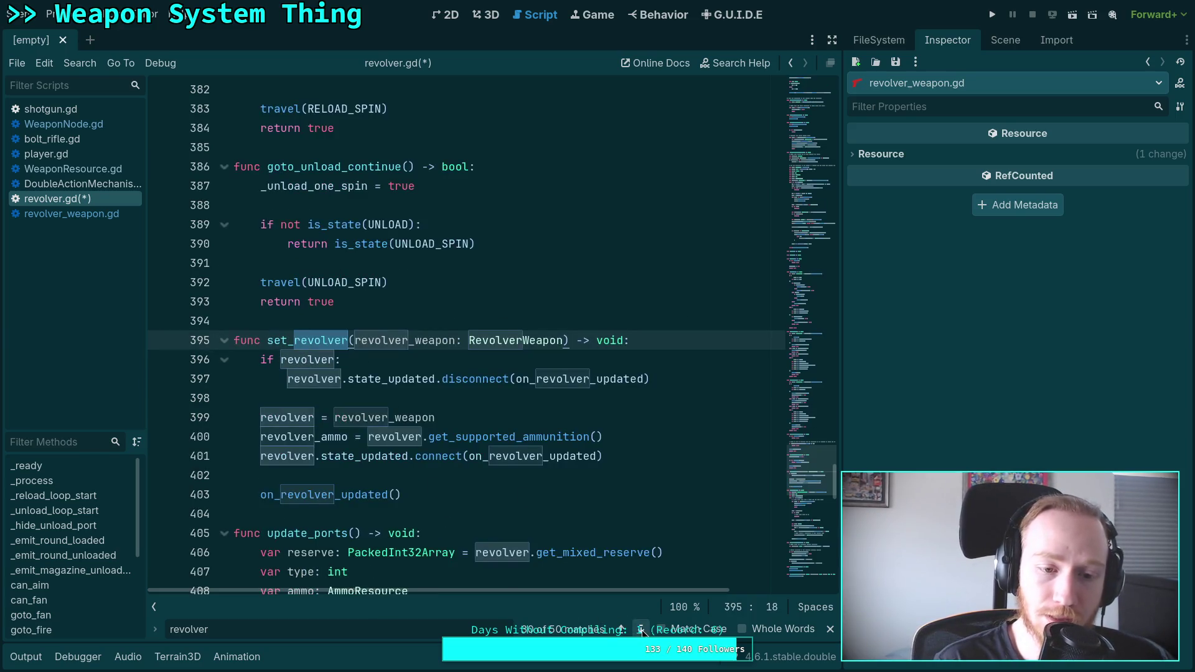
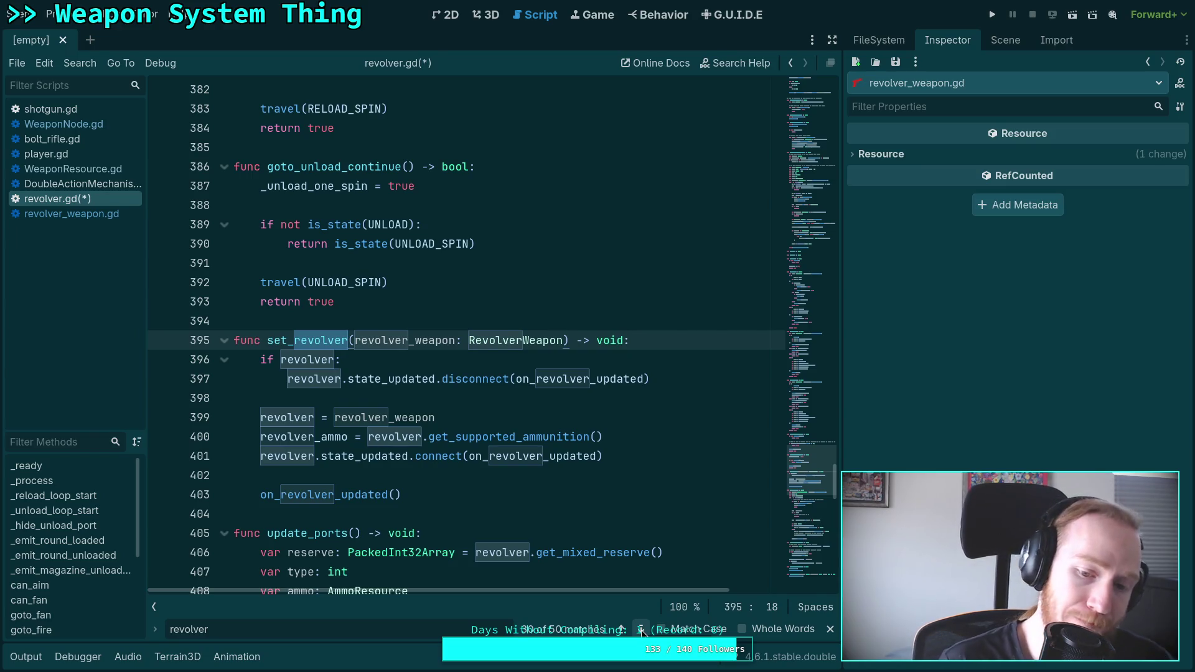
Step: Step through the 'revolver' matches in revolver.gd, past lines 400 and 406, to lines 421 and 424
click(641, 630)
click(641, 630)
click(641, 630)
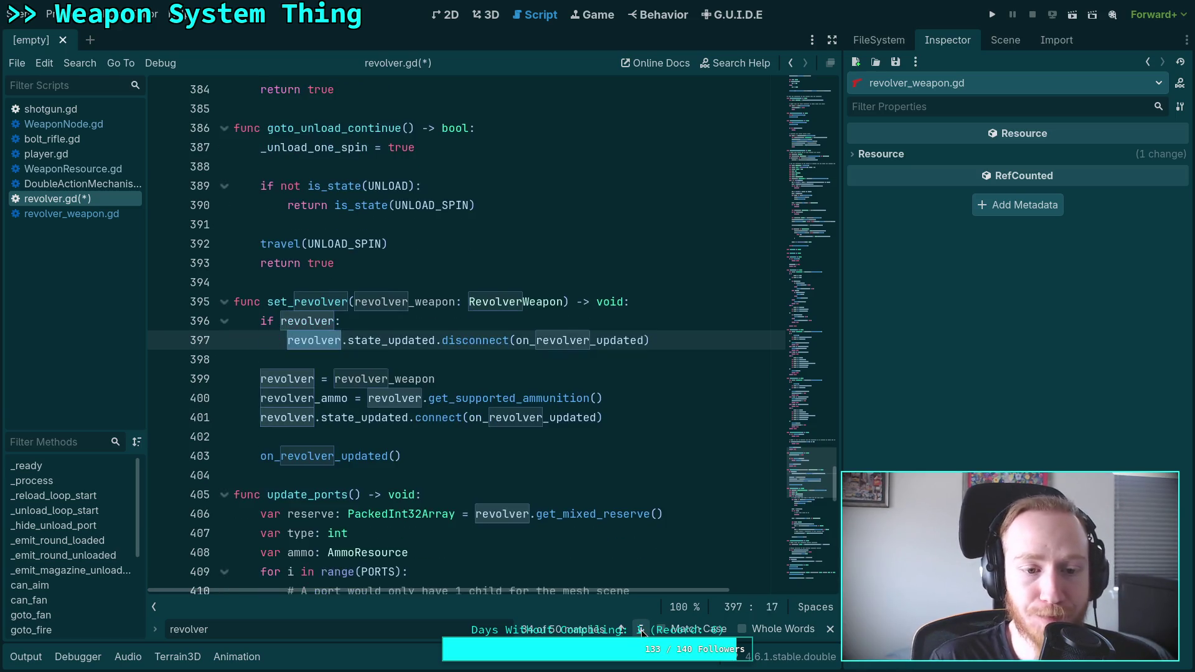
click(641, 630)
click(641, 630)
click(641, 630)
click(641, 630)
click(641, 630)
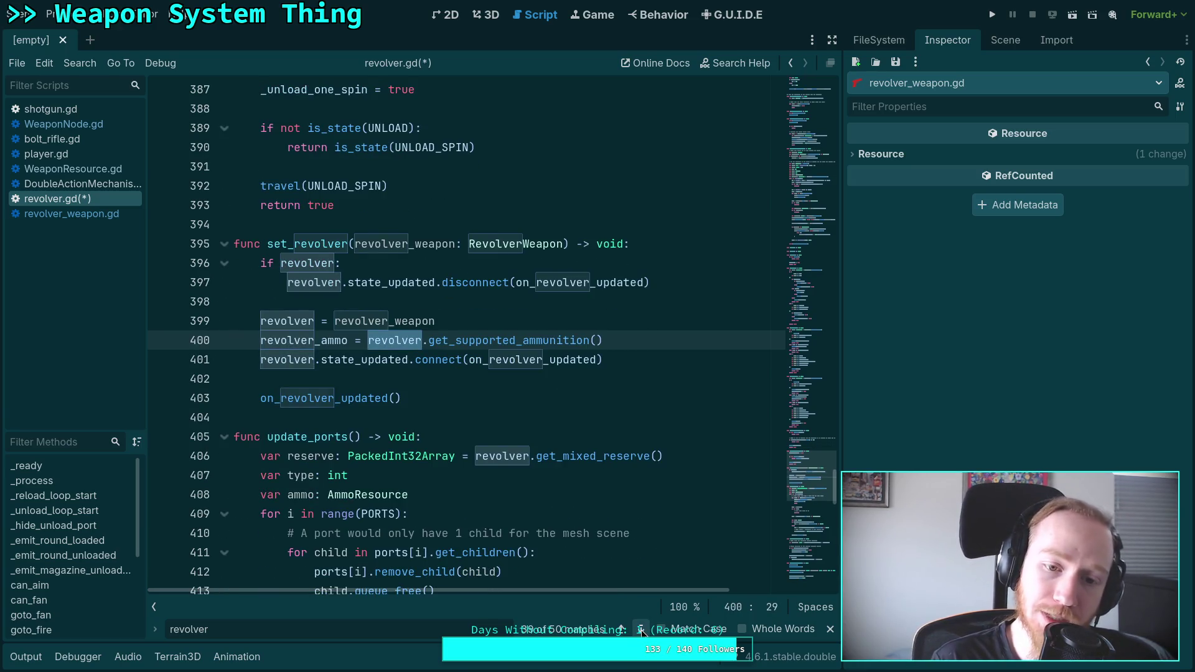
click(641, 630)
click(642, 630)
click(641, 630)
click(641, 629)
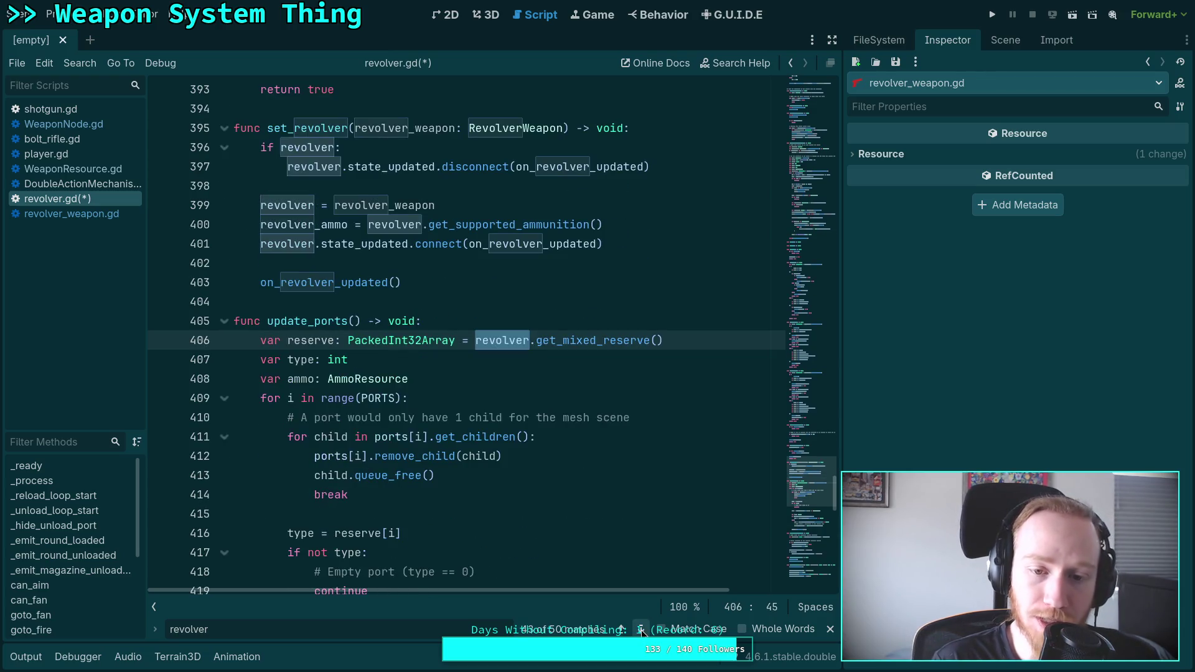
click(641, 629)
click(642, 630)
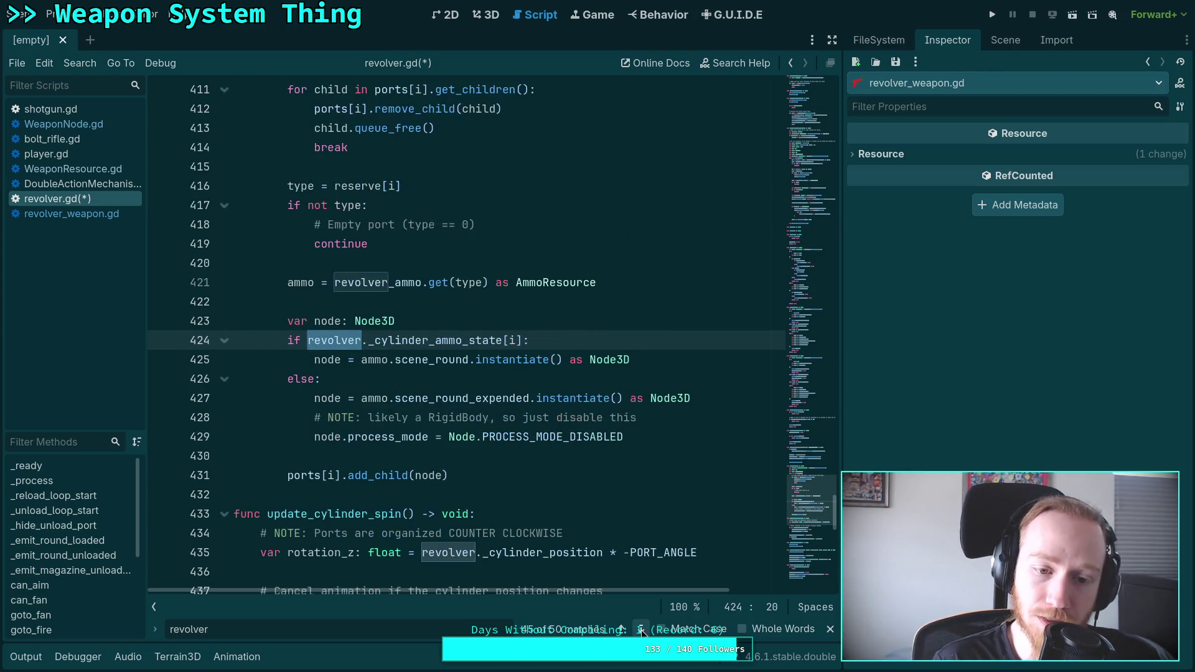
click(641, 629)
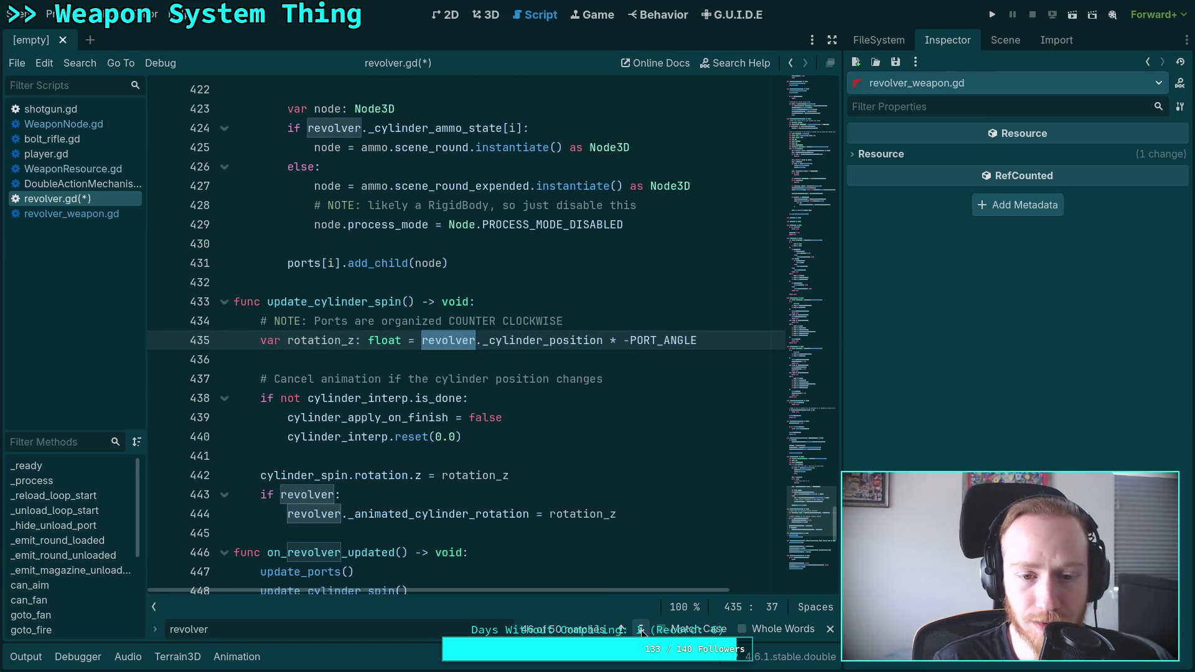
Step: Inspect the ammo word on line 421 and return to it after the next match
scroll(516, 510, up, 5)
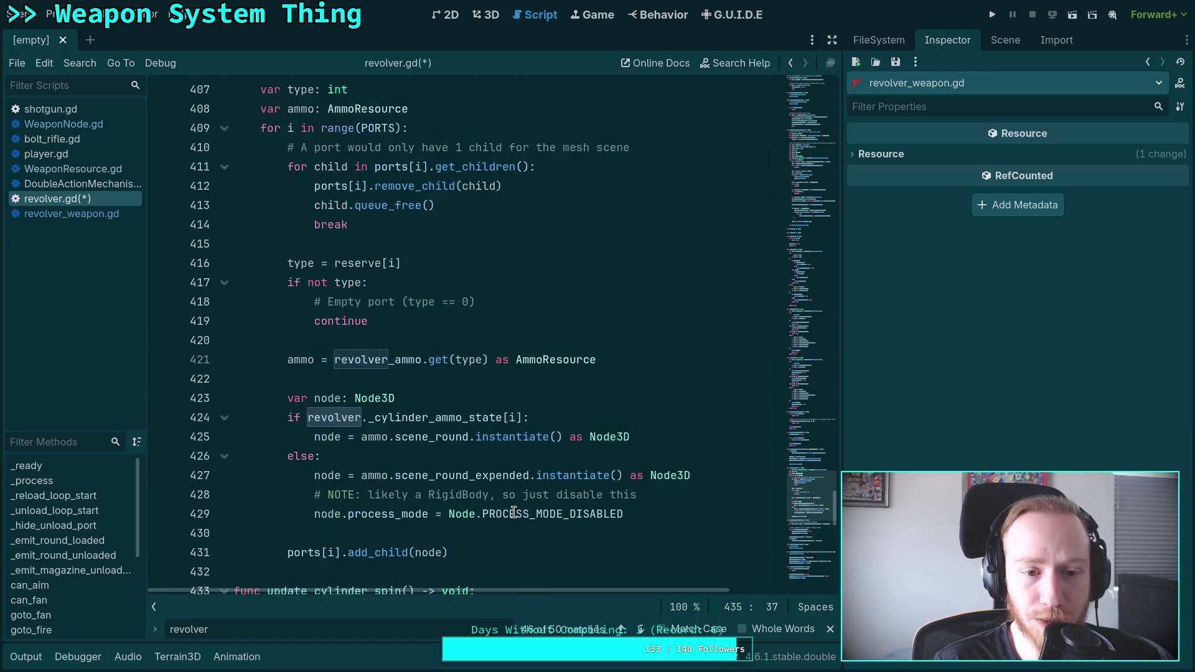
double_click(300, 359)
scroll(374, 460, down, 1)
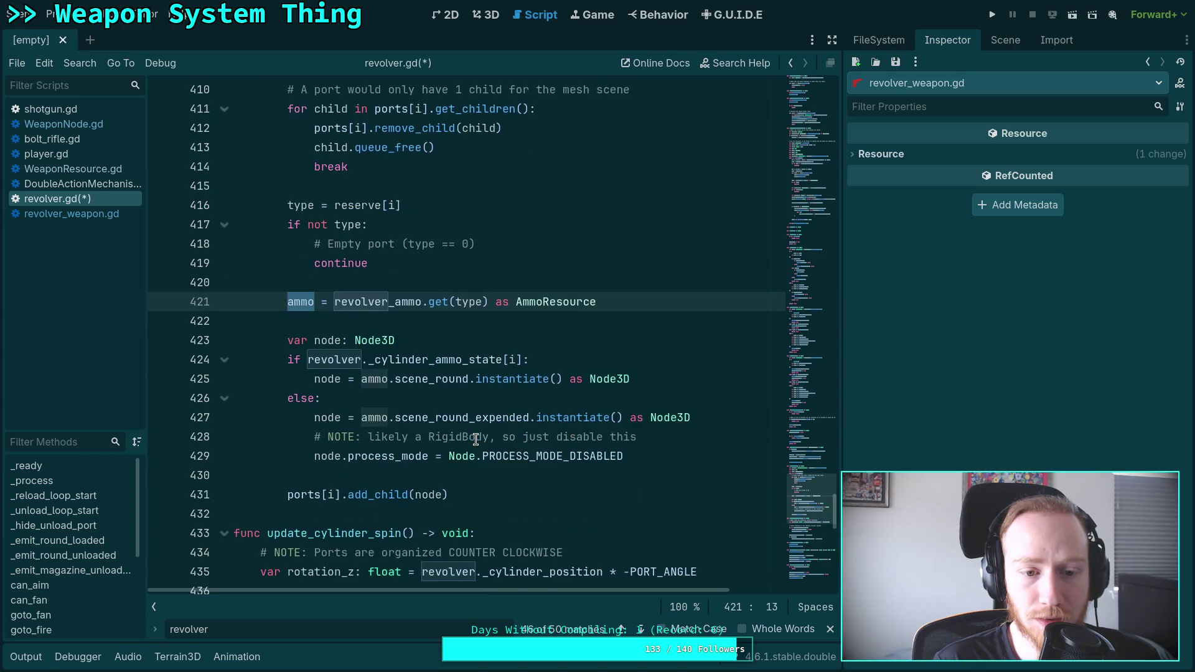
scroll(379, 465, down, 1)
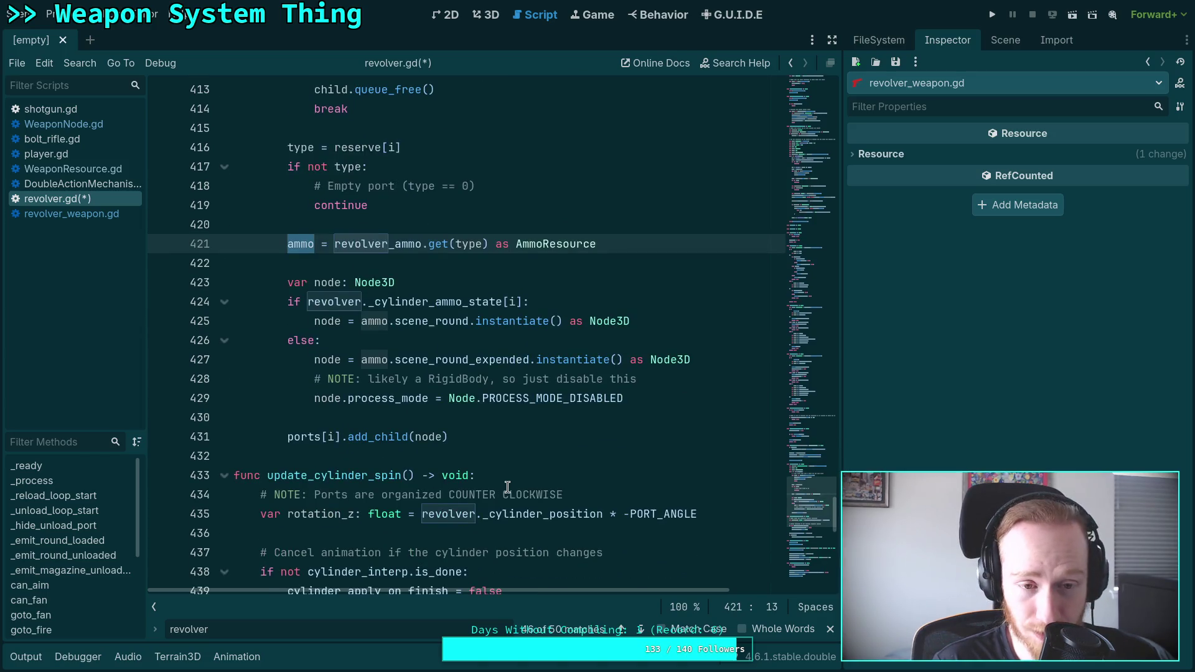
mouse_move(539, 523)
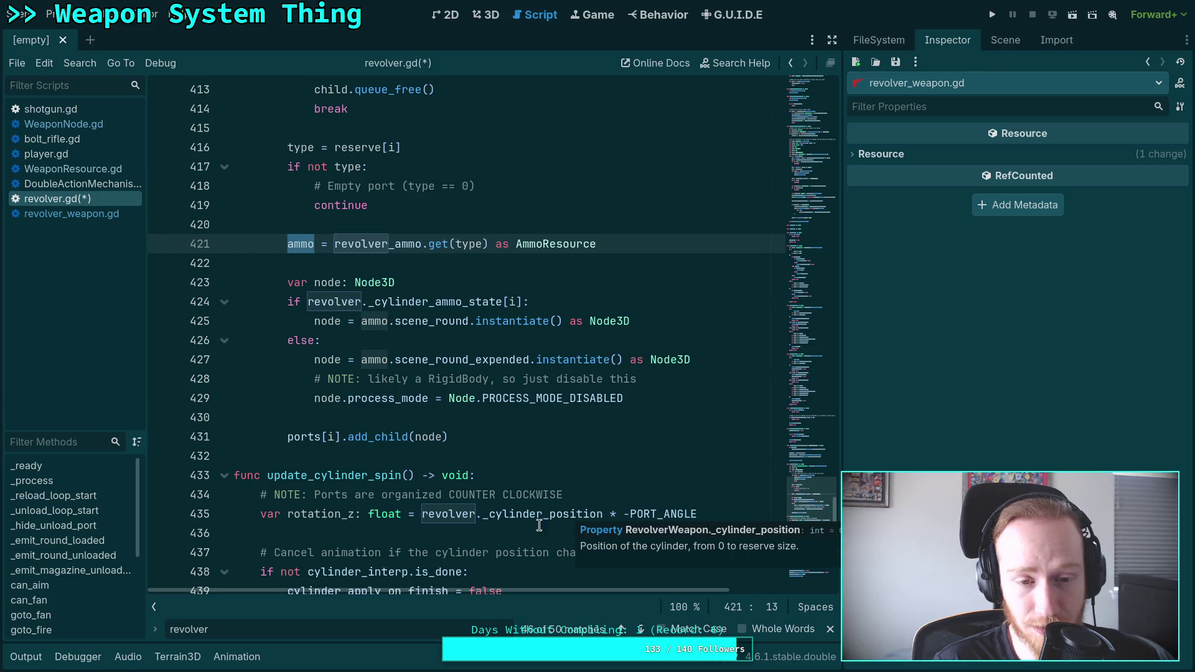
click(639, 630)
key(Home)
key(ctrl+shift+Right)
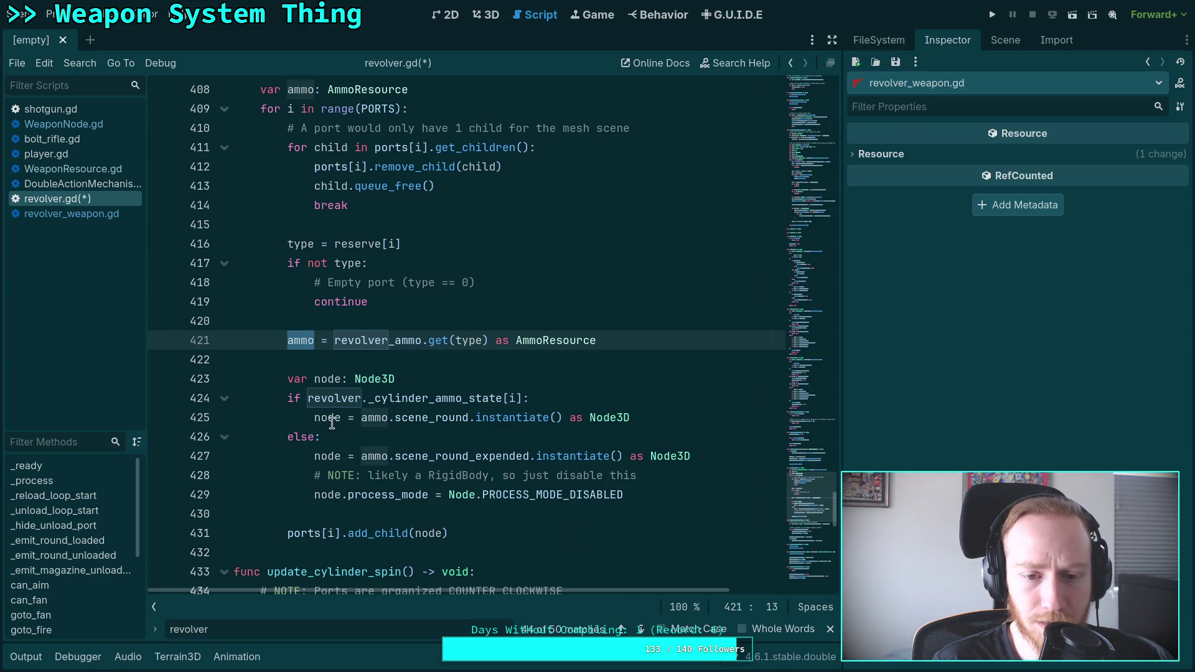
Step: Advance to line 435, select _animated_cylinder_rotation on line 444, then open revolver_weapon.gd
mouse_move(401, 494)
click(641, 628)
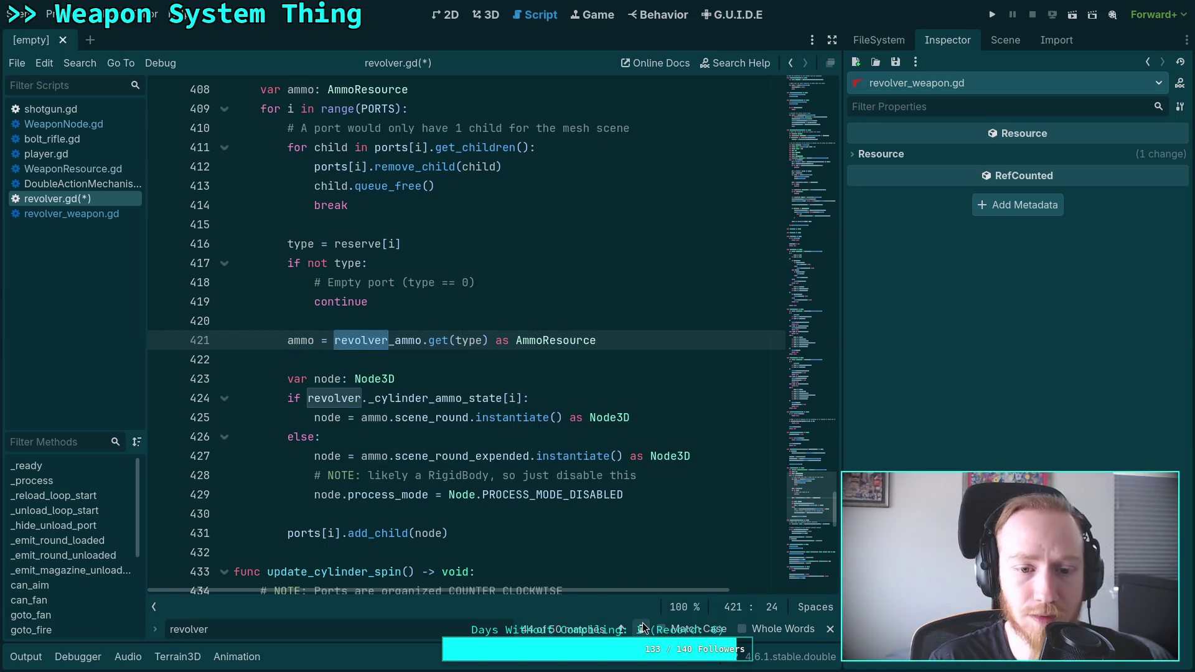
click(642, 628)
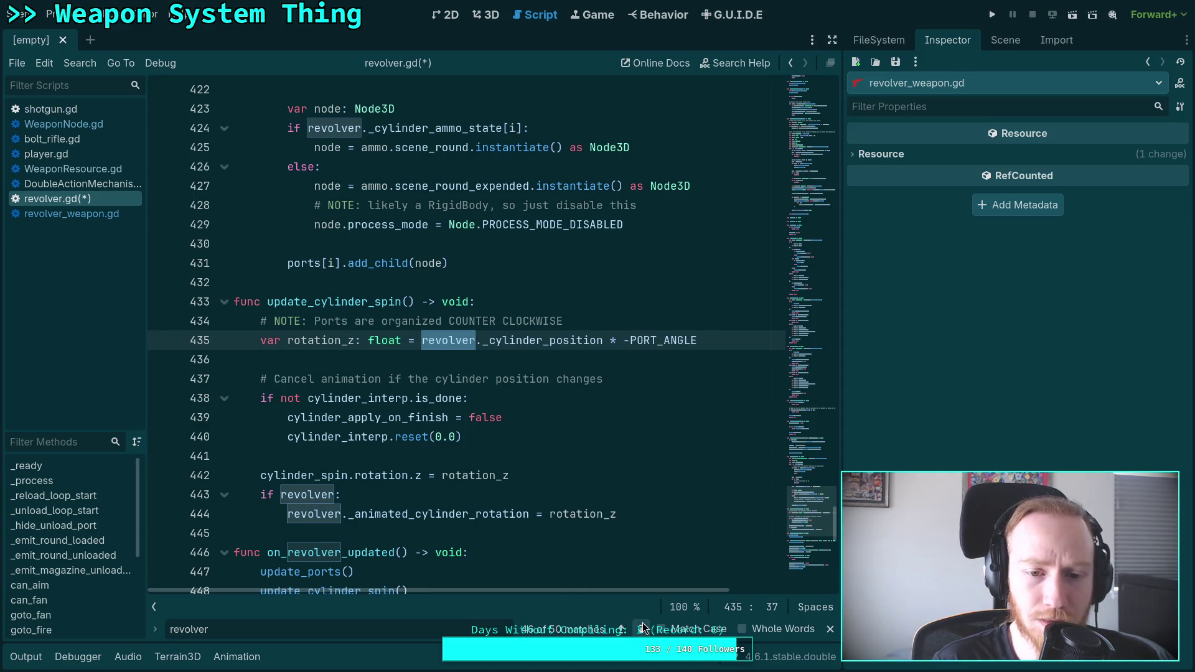
scroll(486, 512, down, 1)
mouse_move(496, 456)
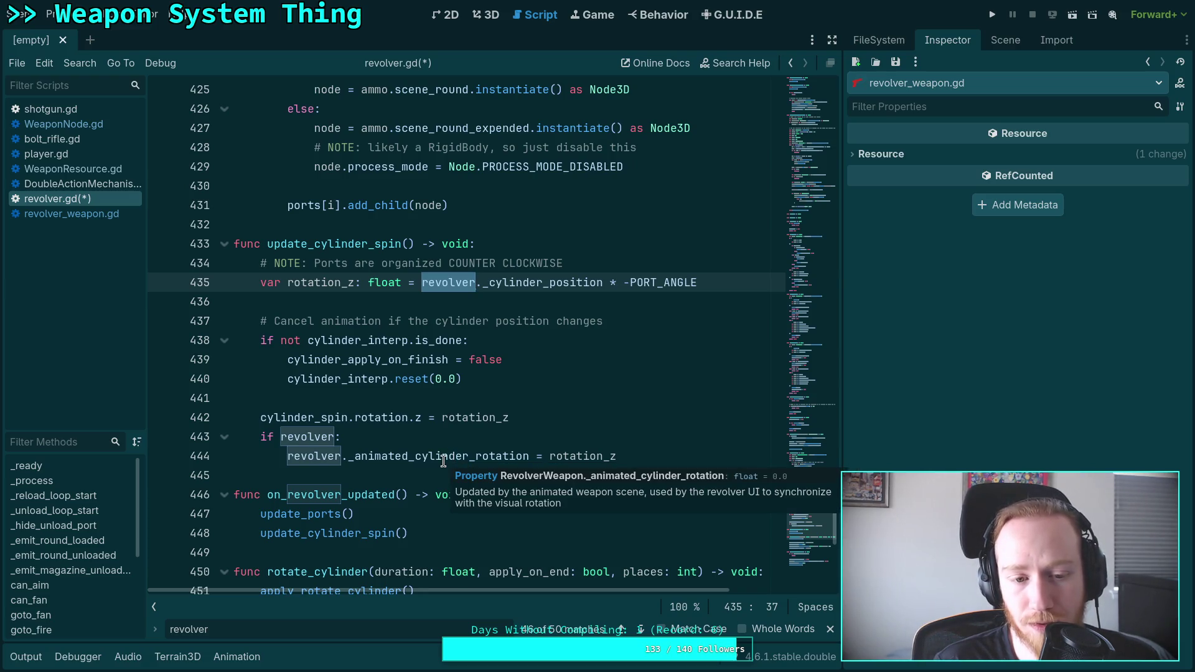
double_click(445, 458)
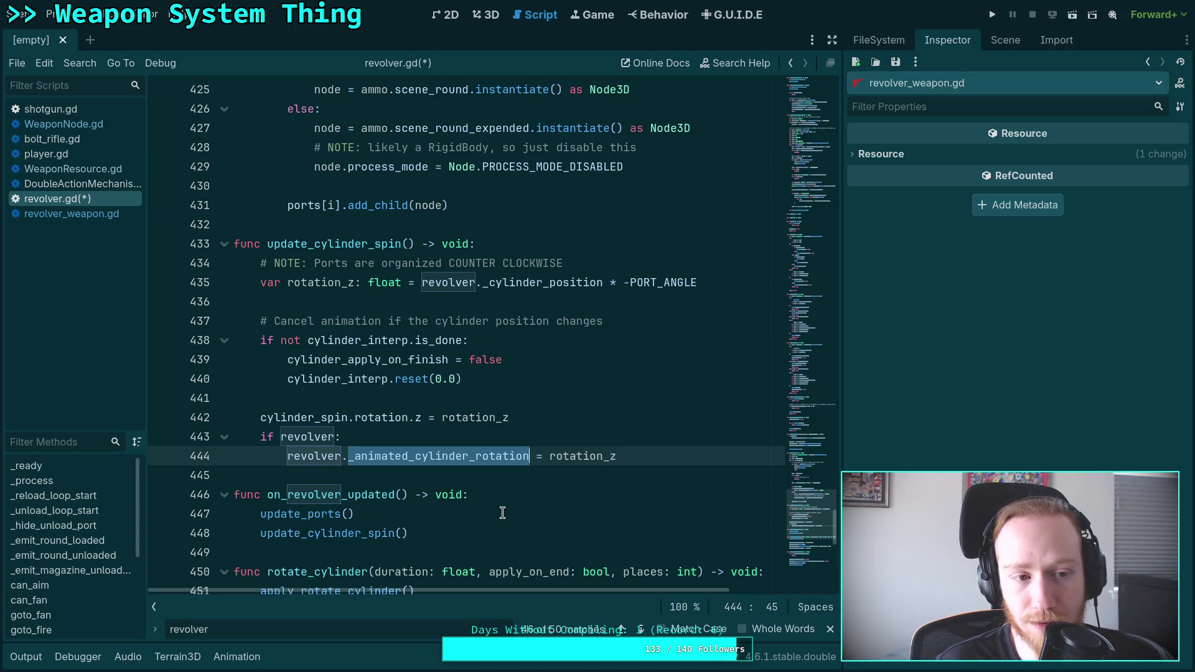
click(71, 214)
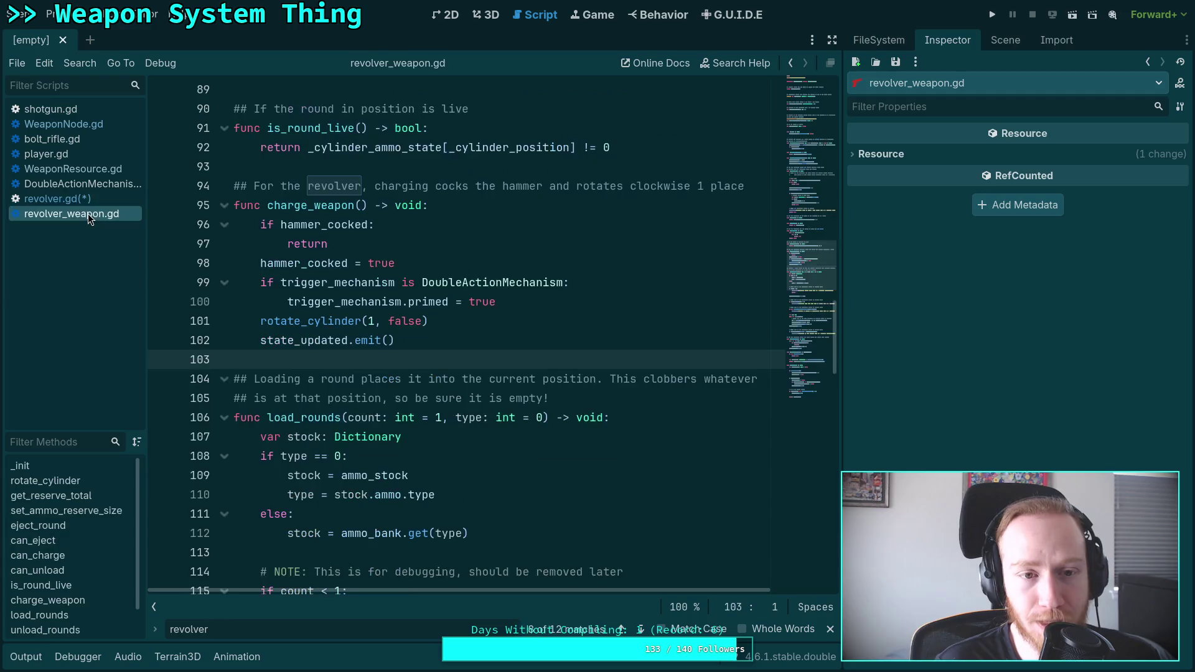
Step: Find _animated_cylinder_rotation in revolver_weapon.gd, then return to revolver.gd with Alt+Left
key(ctrl+f)
text(animat)
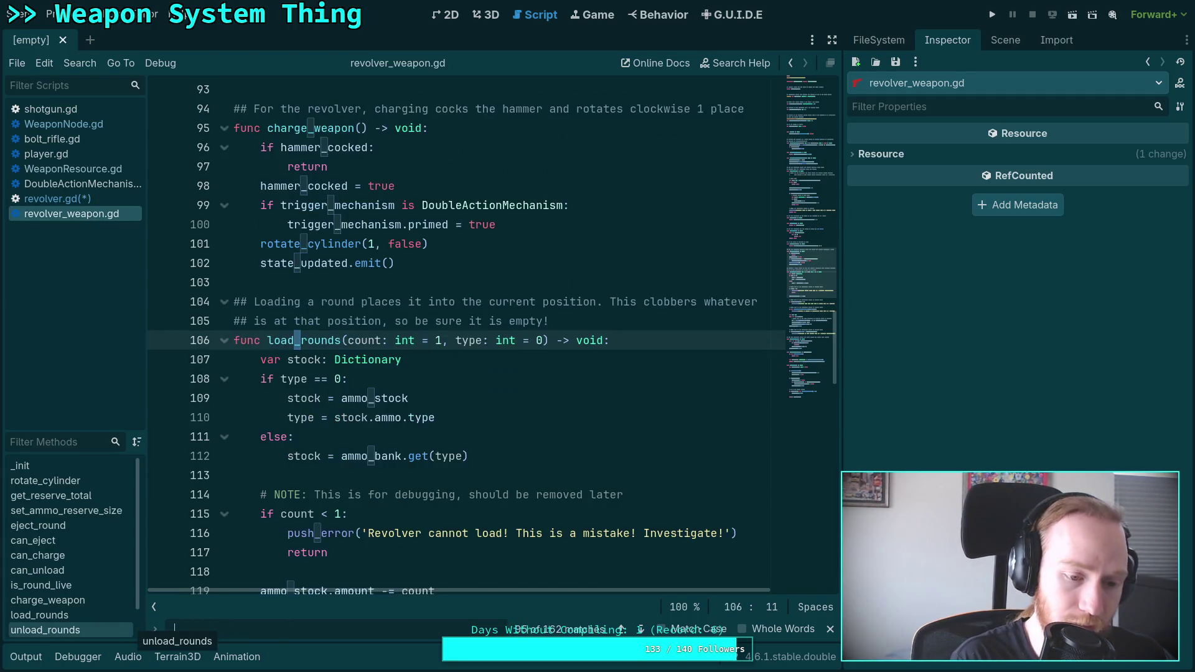
text(ed_)
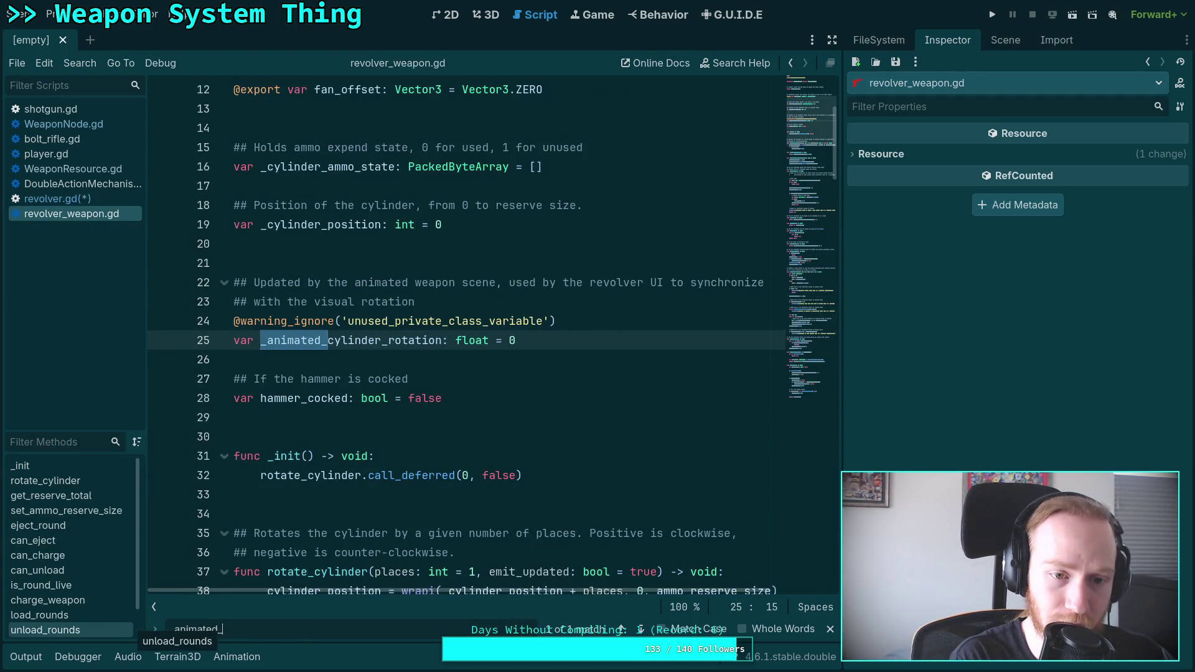
text(cylinder_ret)
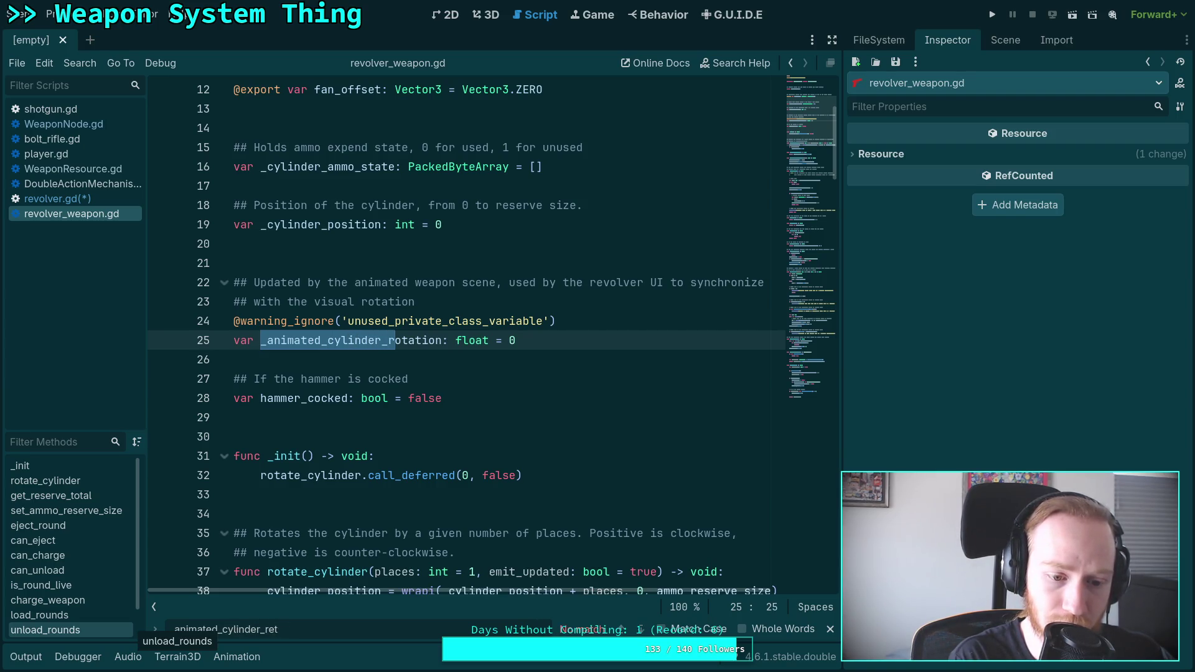
key(BackSpace)
text(otation)
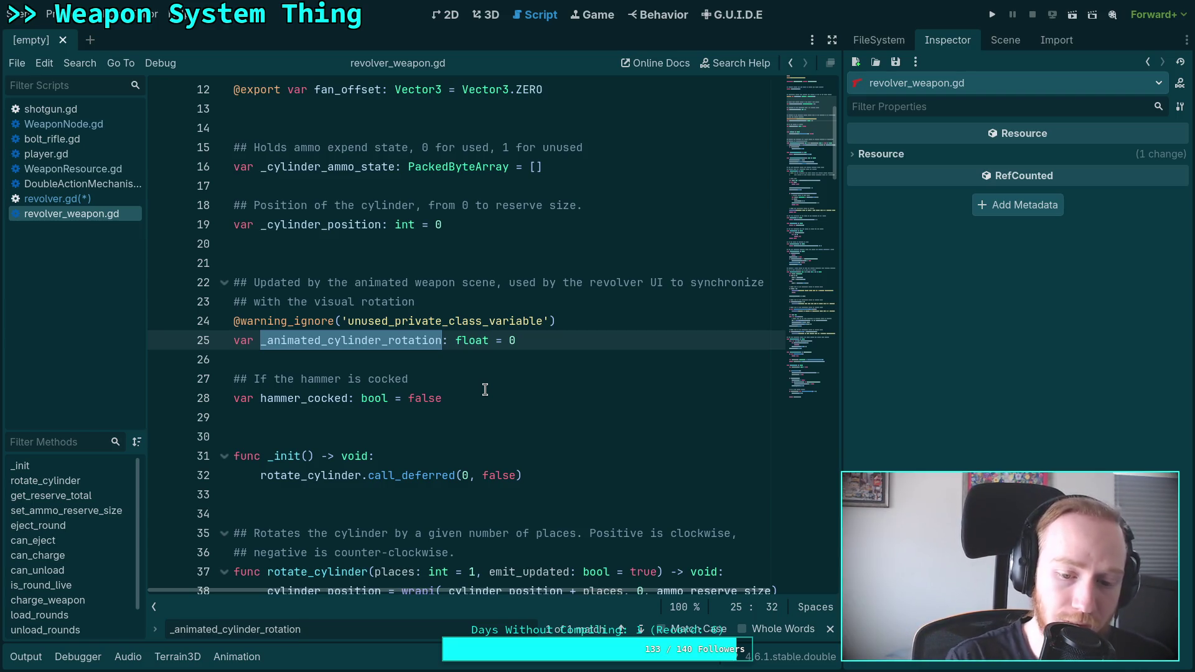
key(alt+Left)
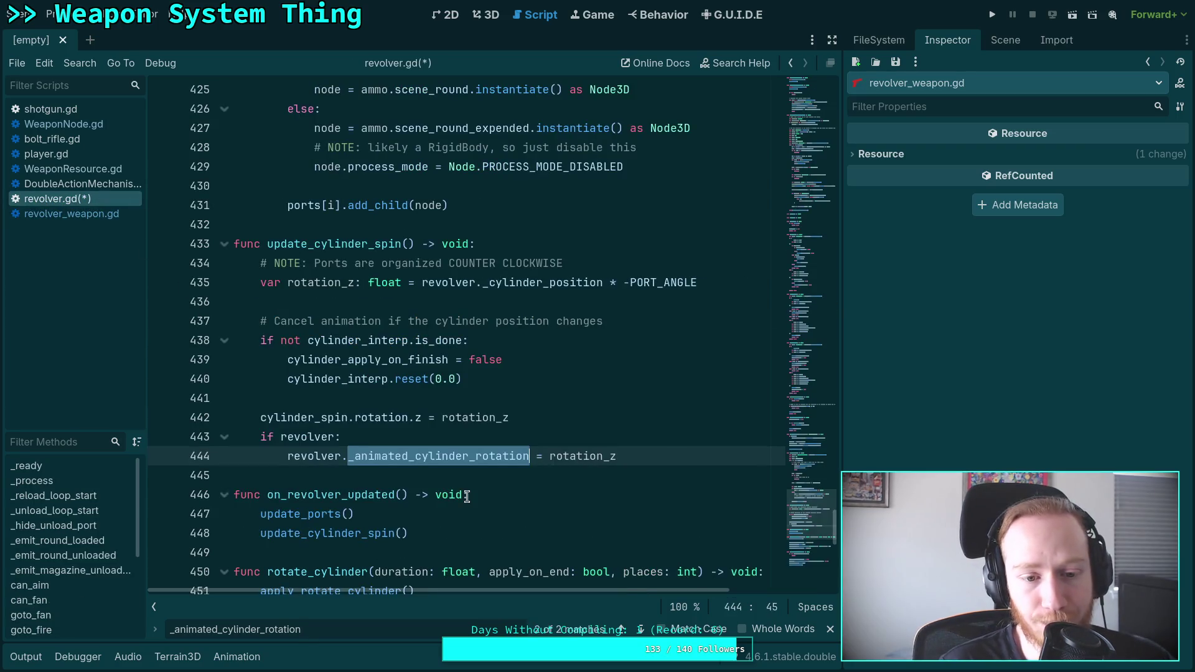
Step: Cycle through _animated_cylinder_rotation uses on lines 113 and 444, then search for 'revolver' instead
click(641, 629)
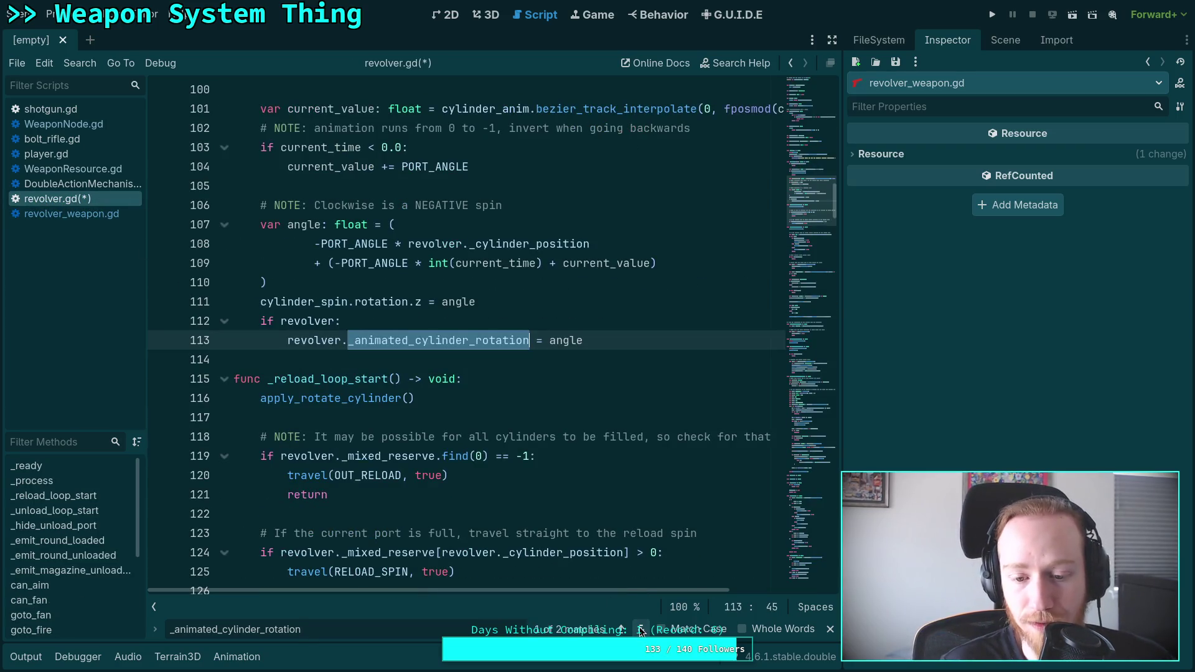
click(641, 629)
click(641, 629)
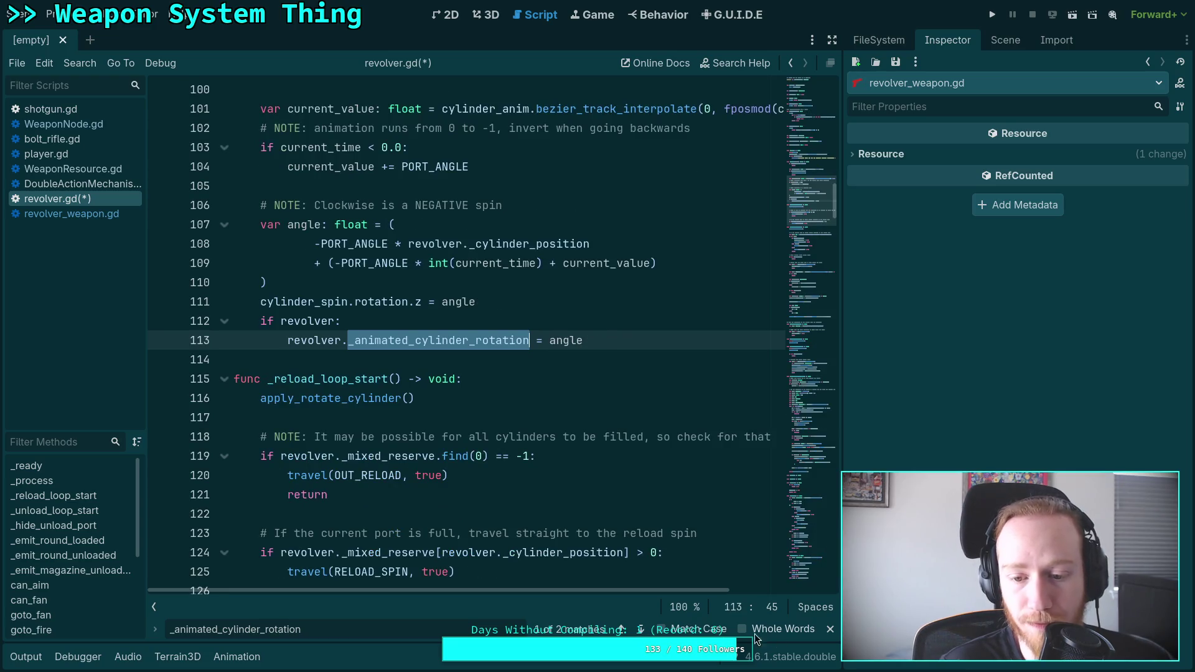
drag(302, 629, 158, 628)
text(revolver)
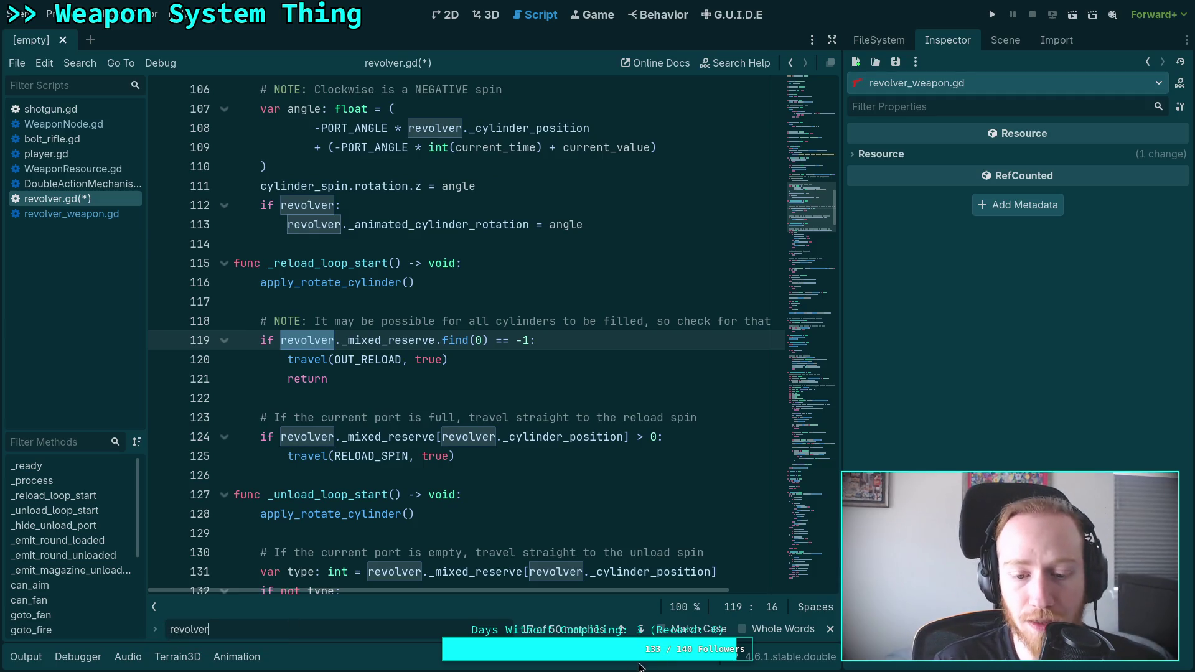
Step: Step through revolver references on lines 124, 131, 151, 180 and 222
click(641, 629)
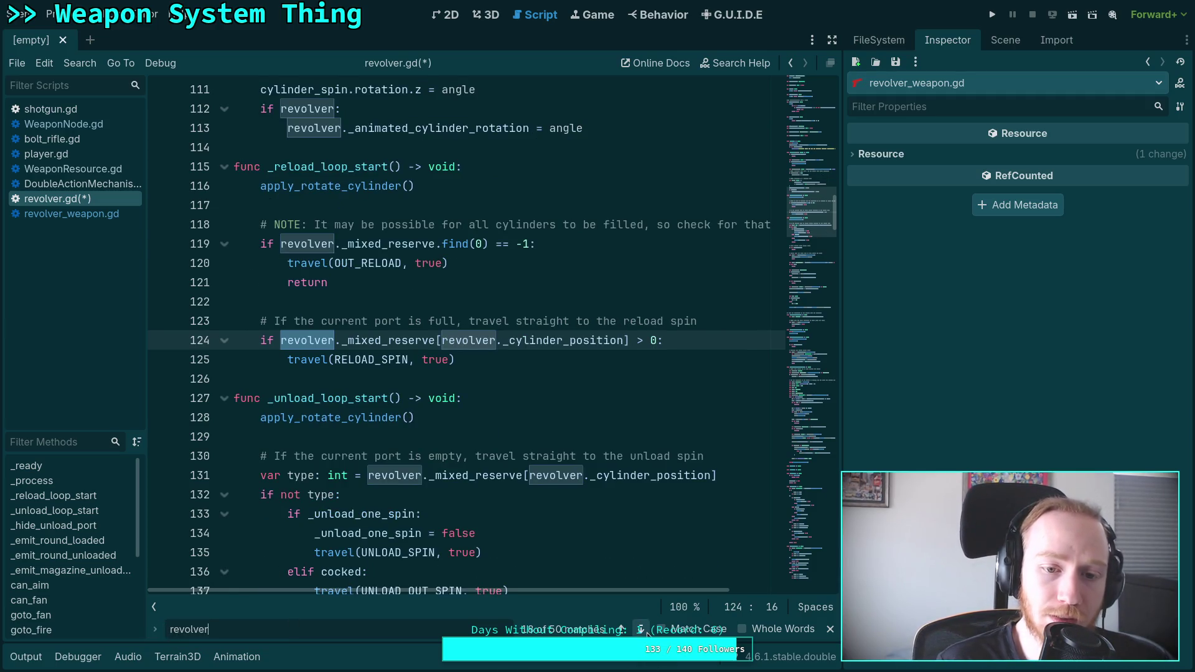
click(648, 633)
click(647, 632)
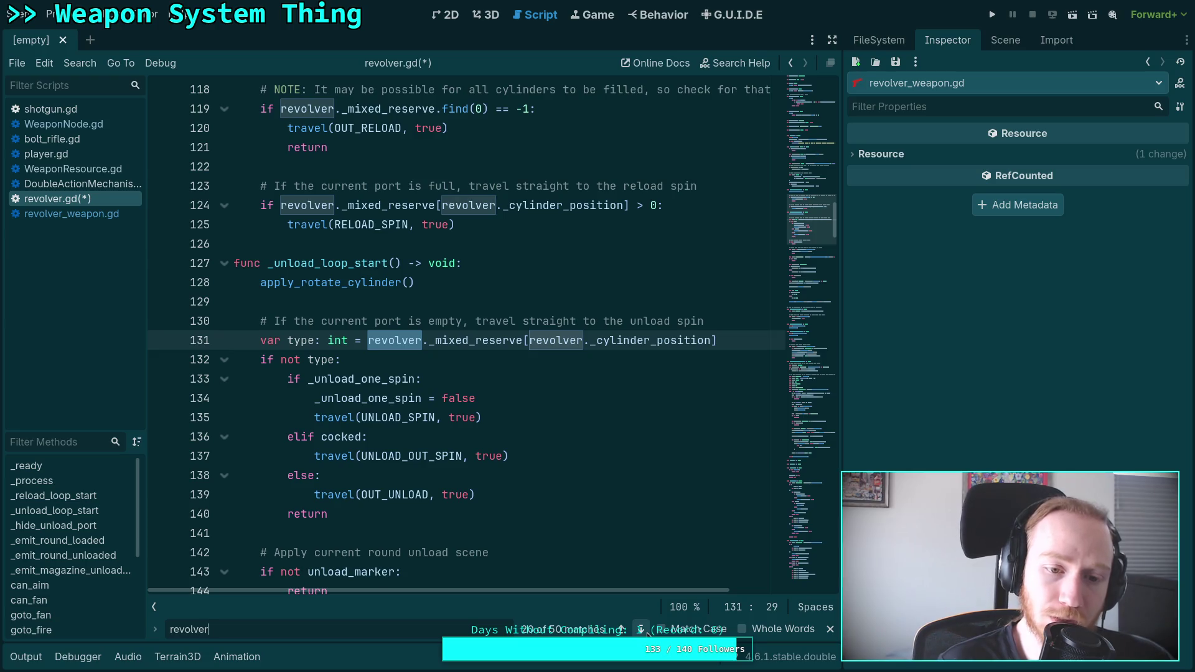
click(647, 633)
click(647, 633)
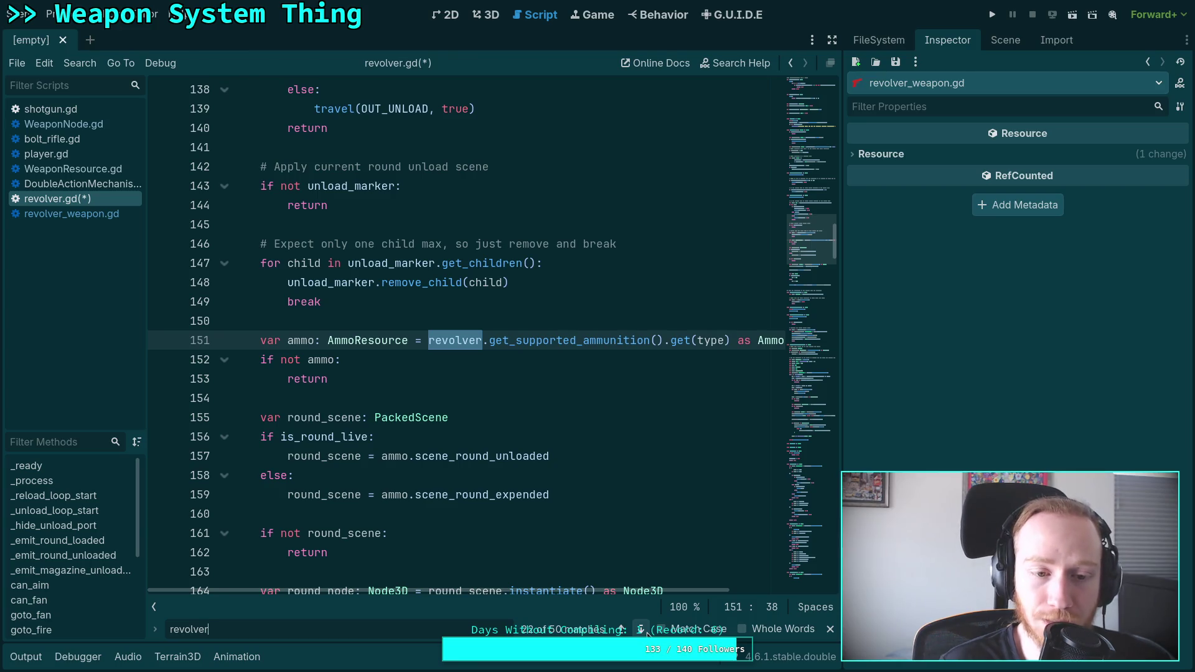
click(648, 632)
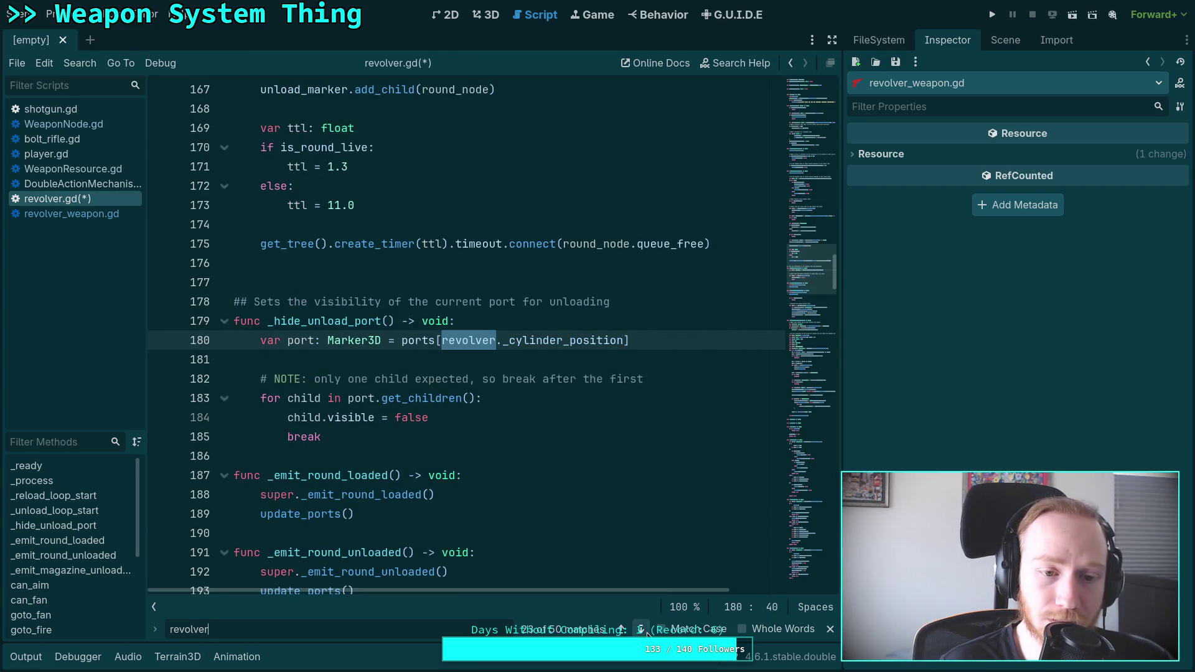
click(647, 633)
click(647, 632)
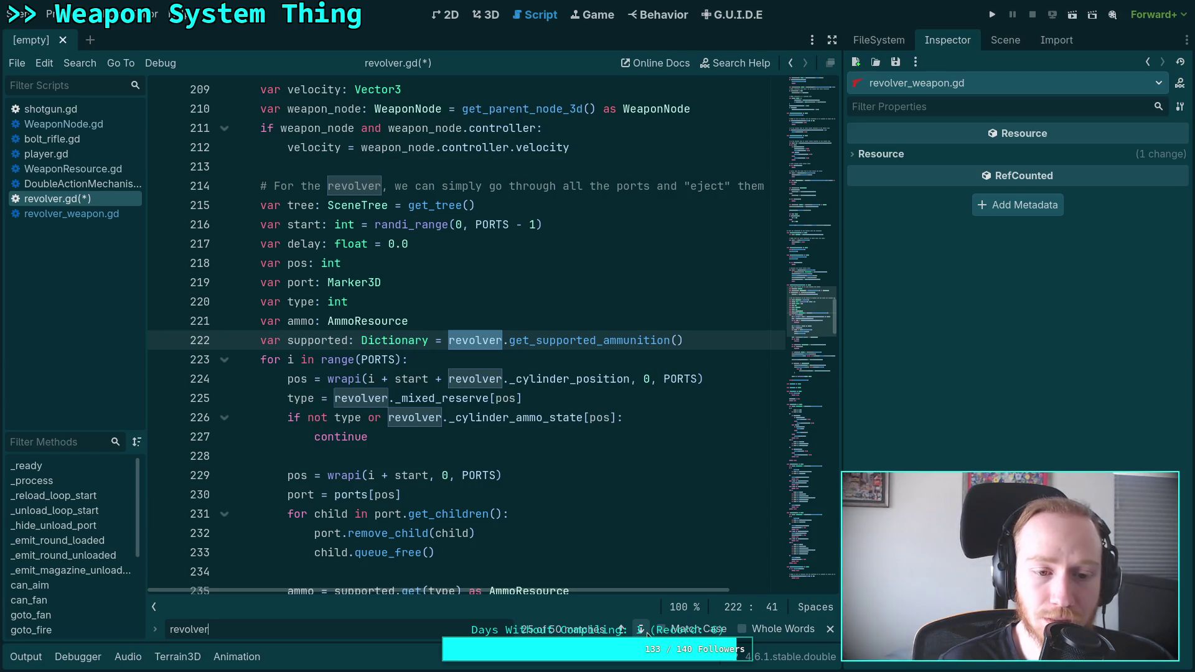
scroll(610, 577, down, 3)
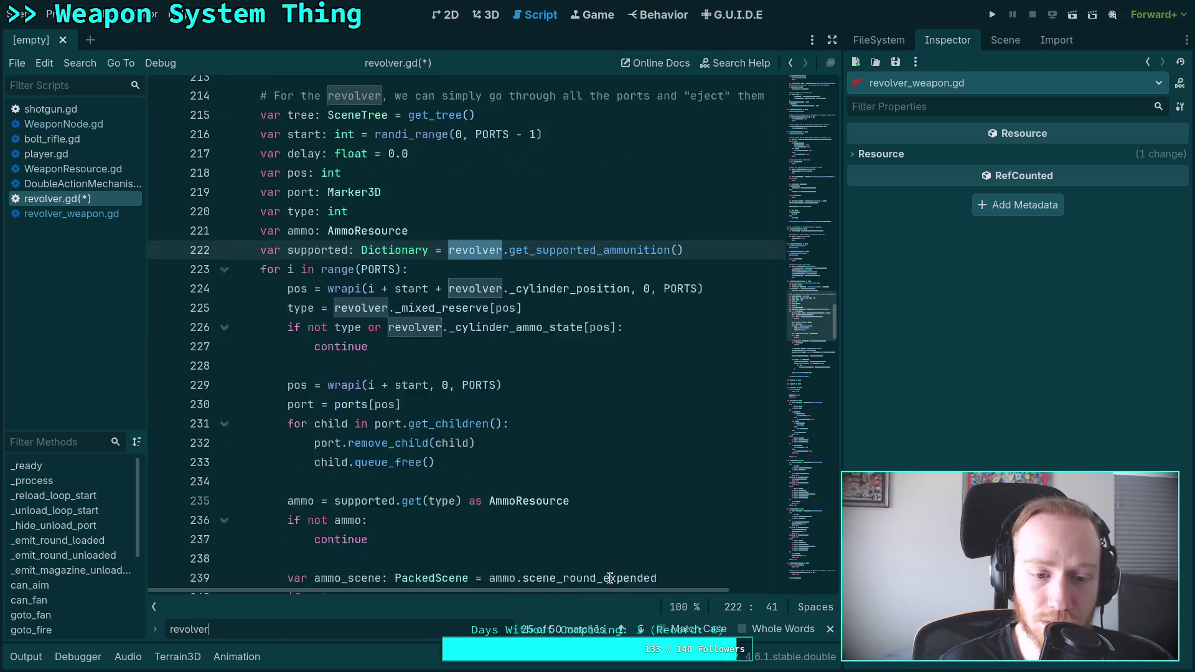
Step: Highlight the supported, ammo and ammo_scene variables around lines 222–235 to see their uses
click(293, 172)
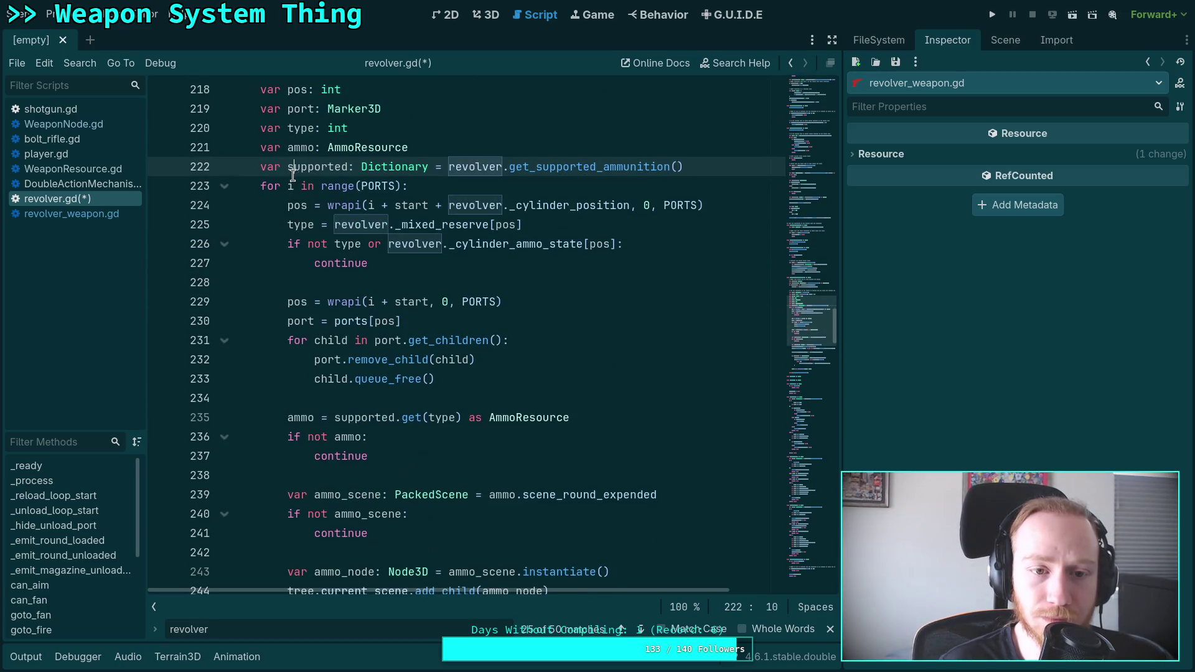
double_click(308, 166)
scroll(445, 441, down, 2)
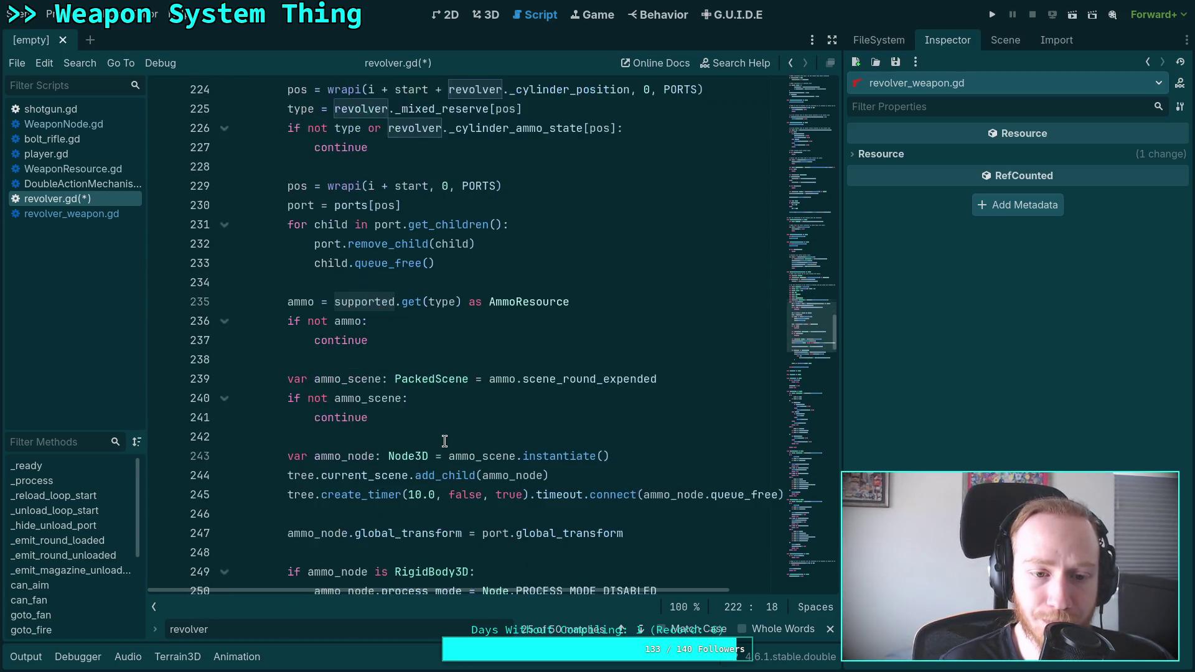
double_click(311, 302)
scroll(520, 441, down, 1)
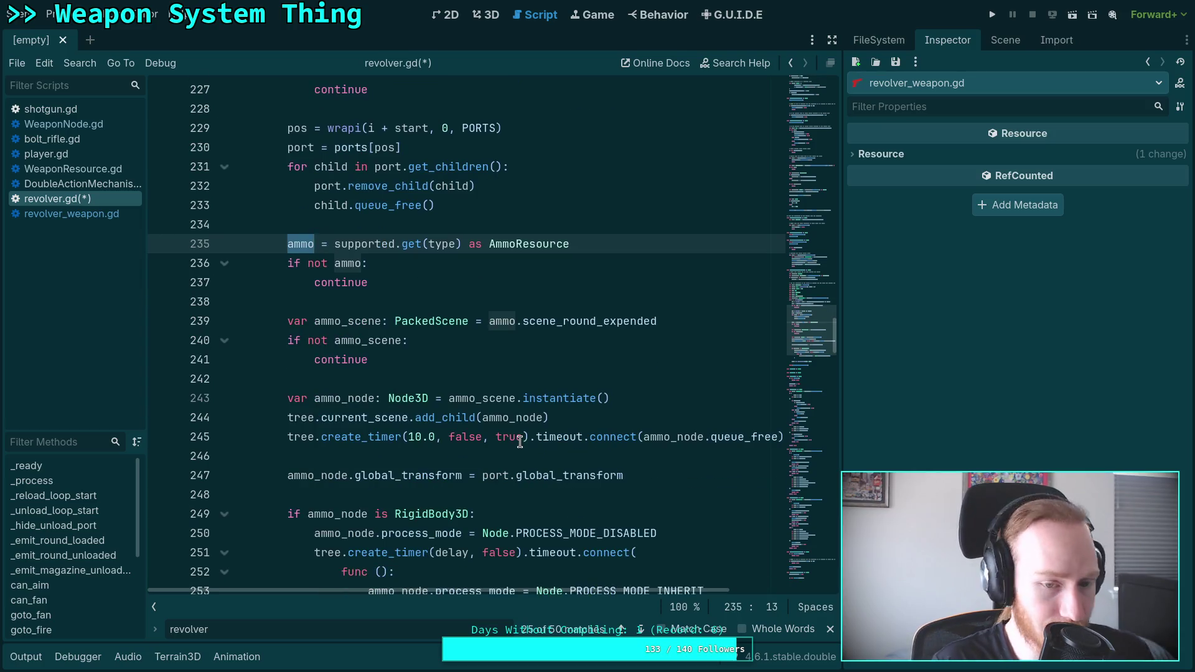
double_click(369, 323)
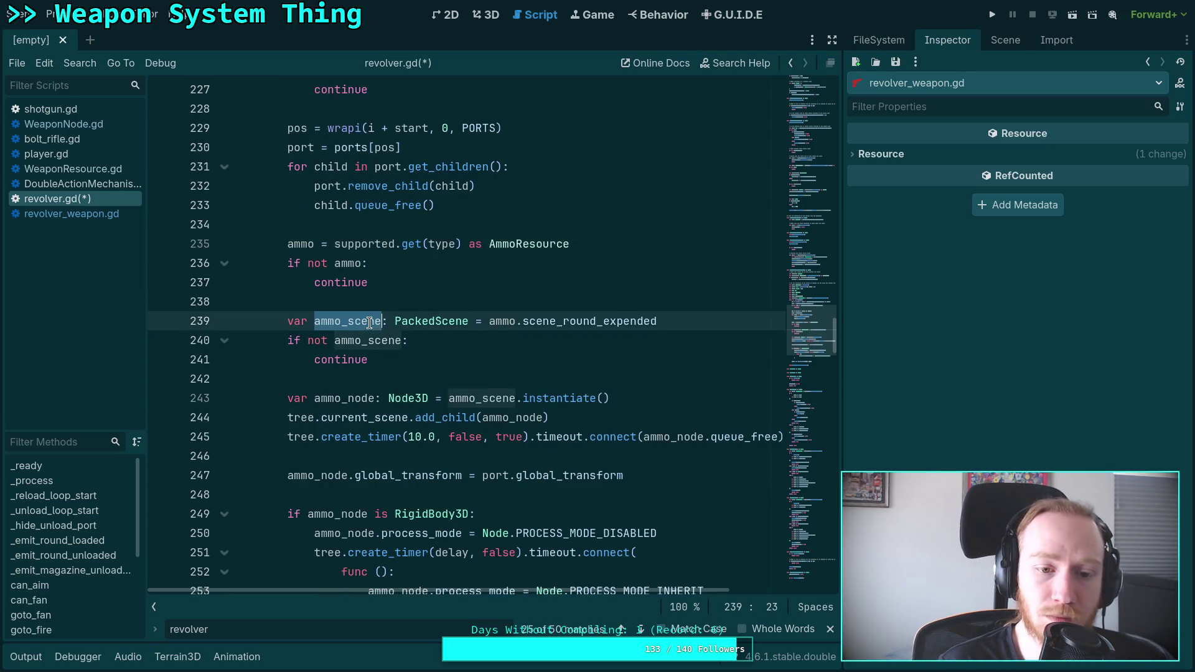
scroll(515, 487, down, 5)
scroll(518, 488, up, 7)
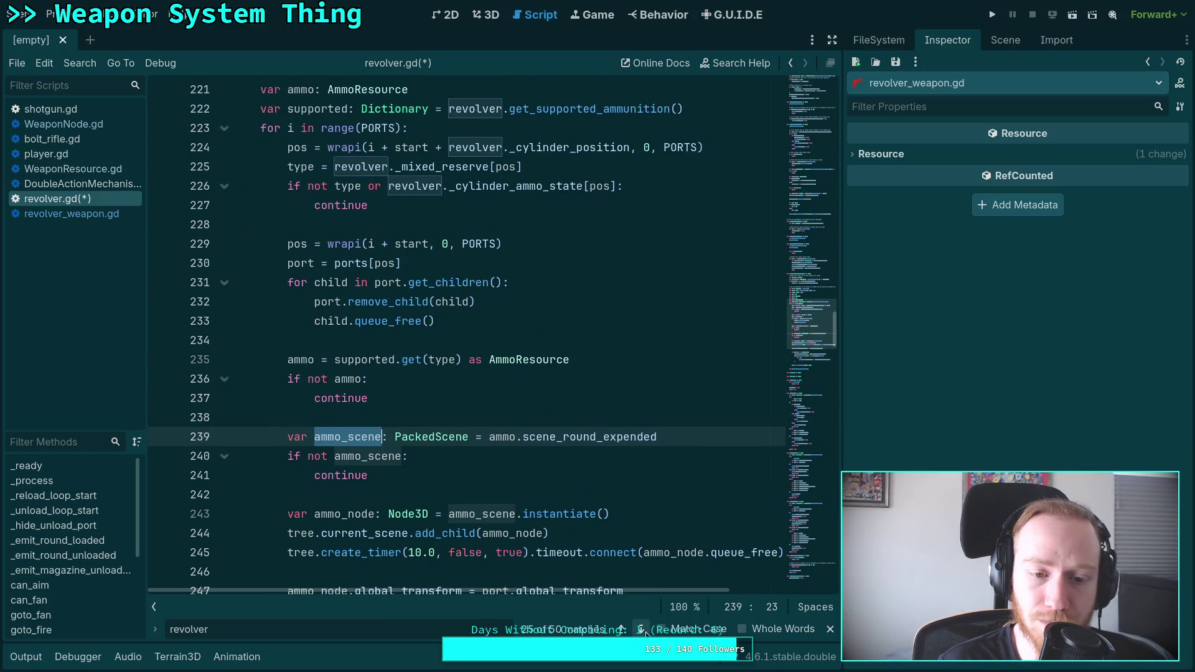
Step: Go to the next revolver match, close the find bar, and save revolver.gd
click(642, 629)
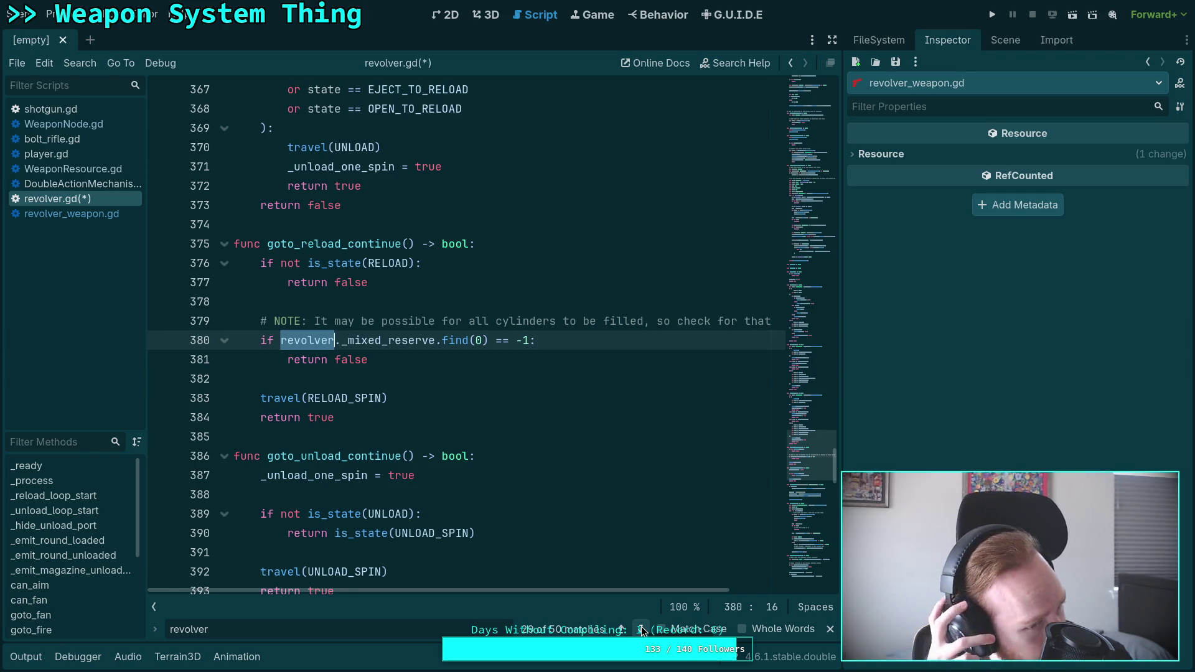
click(830, 629)
click(556, 440)
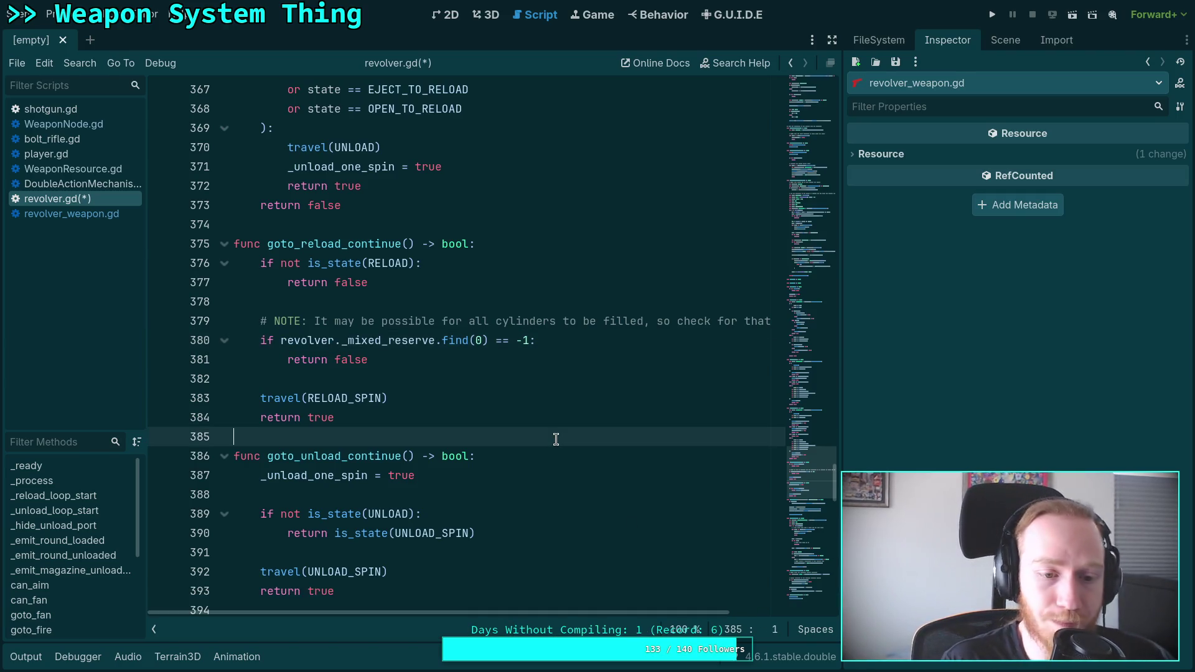
key(ctrl+s)
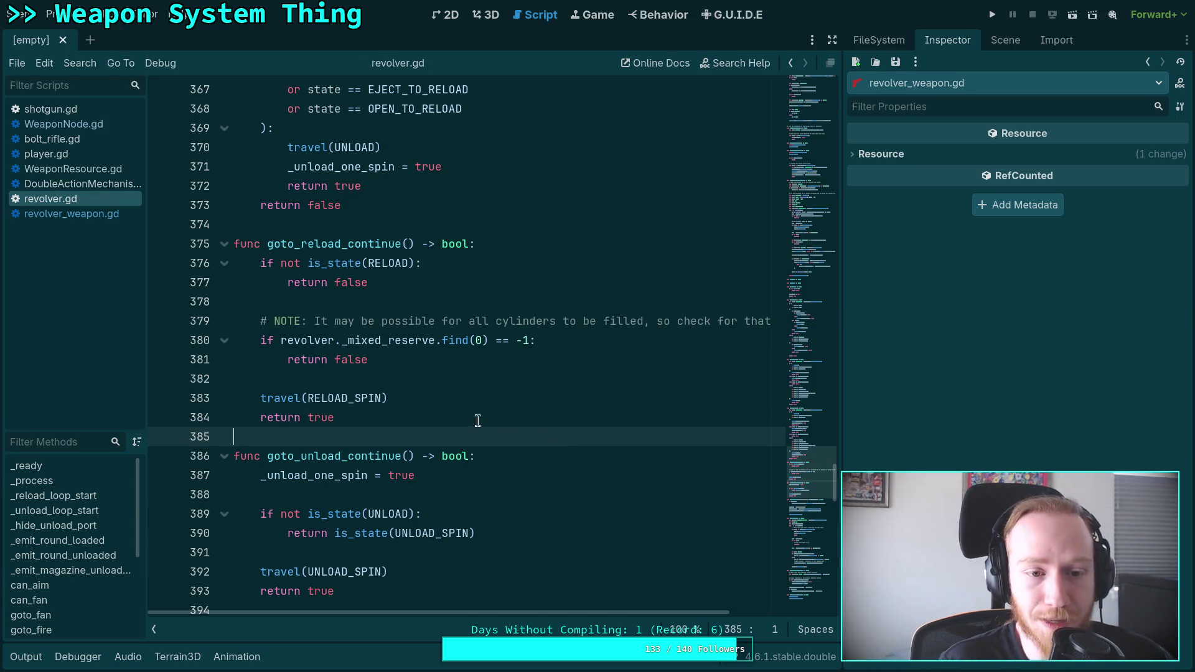
Step: Copy the is_fanning variable name from line 56 of revolver.gd
scroll(462, 399, down, 12)
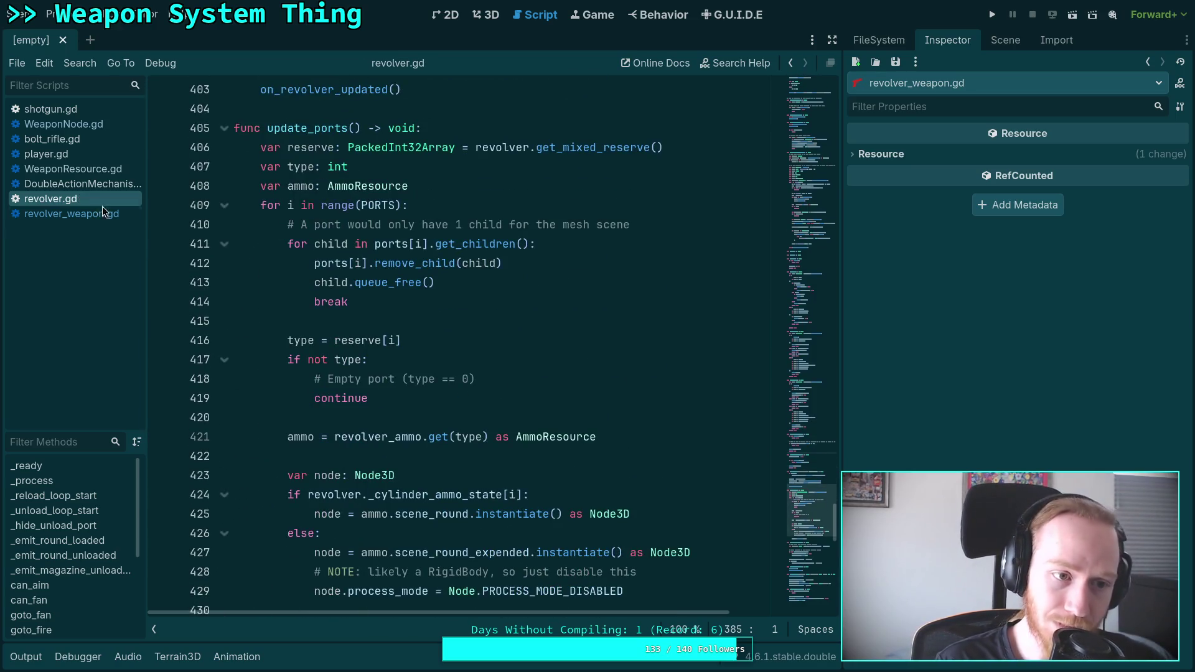
mouse_move(809, 517)
mouse_down()
mouse_move(805, 261)
mouse_move(823, 147)
mouse_up()
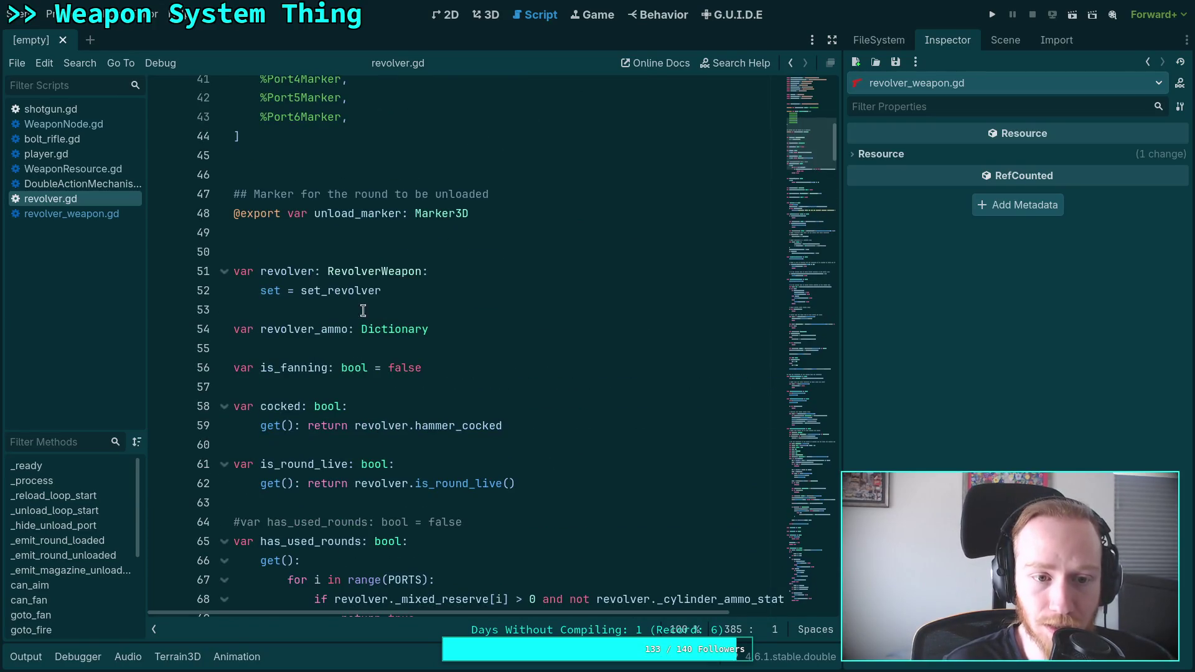
double_click(280, 367)
right_click(296, 367)
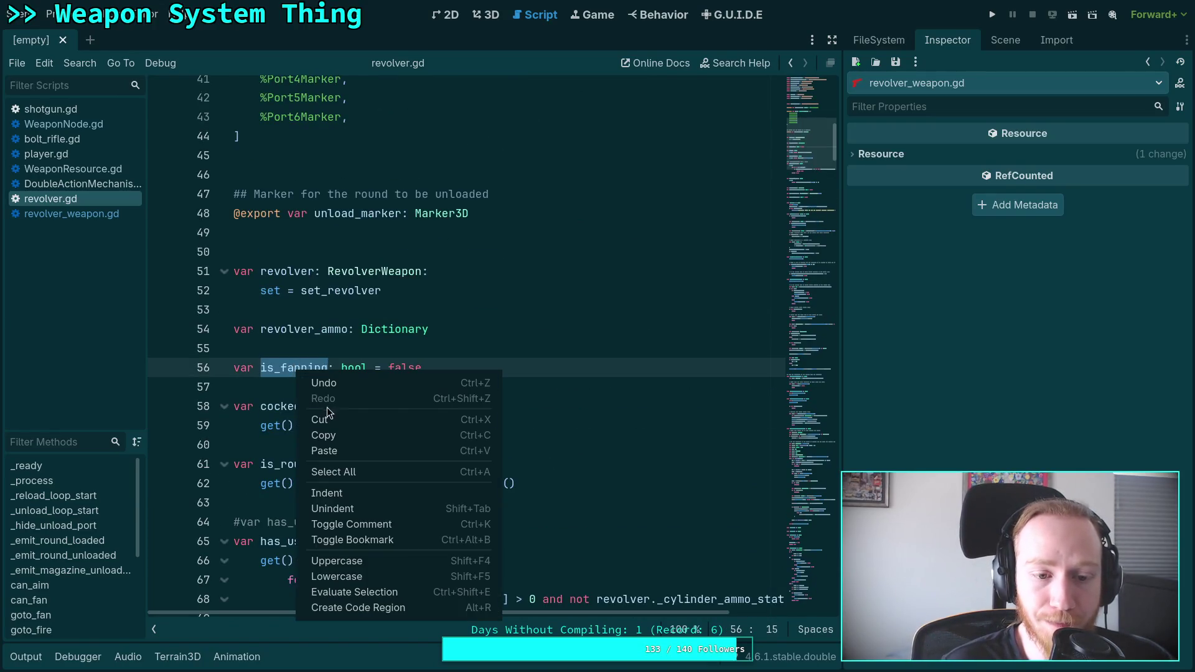
click(333, 436)
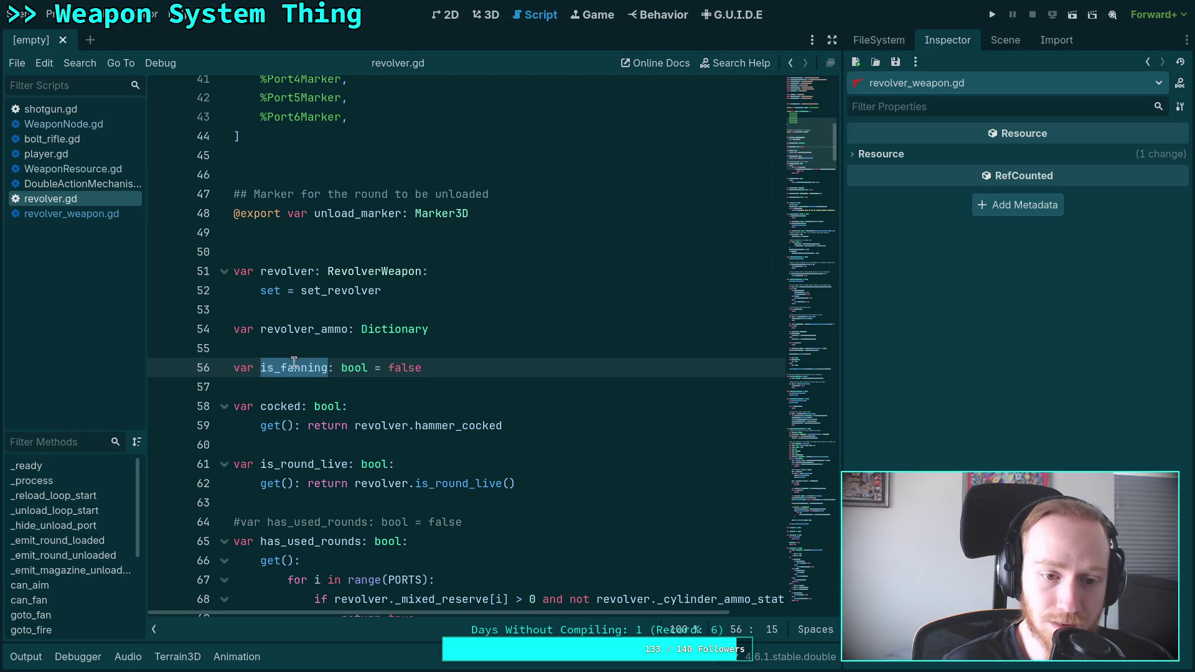
Step: Search for is_fanning to find where goto_fan sets it and goto_fire checks it
key(ctrl+f)
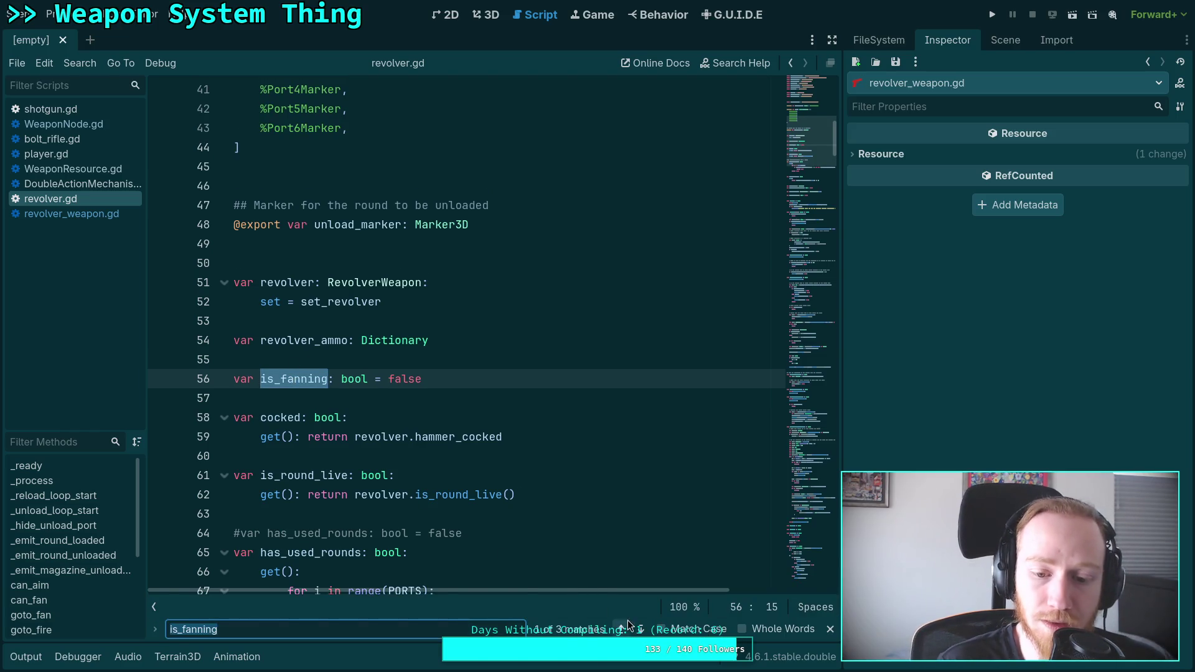
click(641, 629)
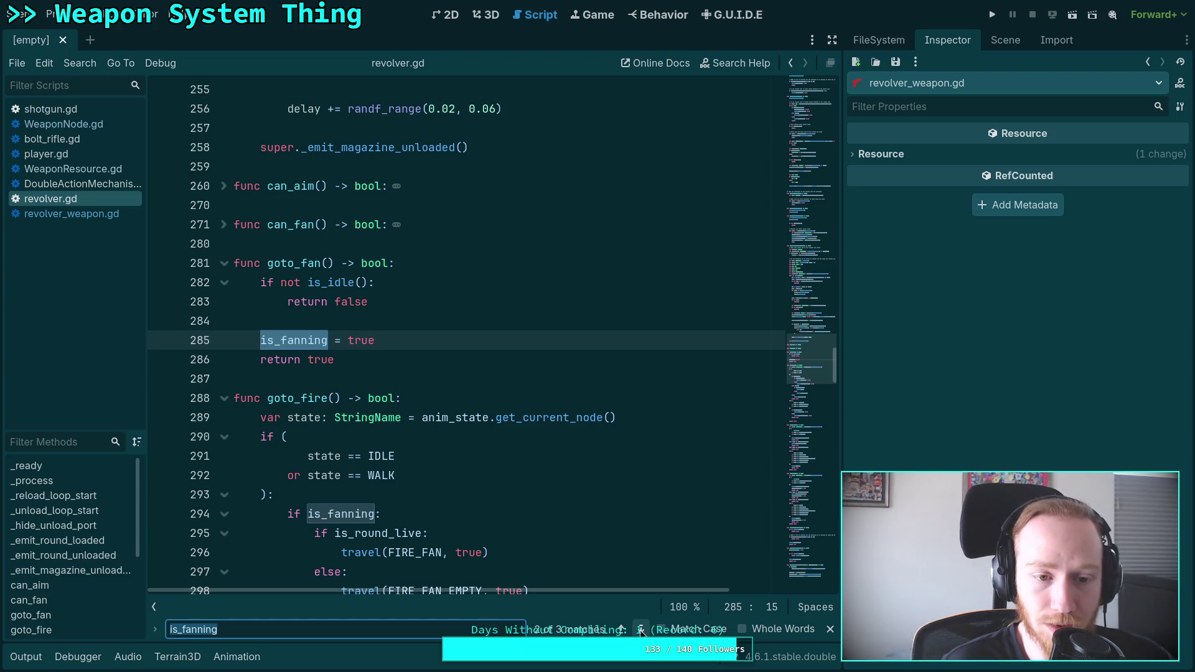
click(641, 630)
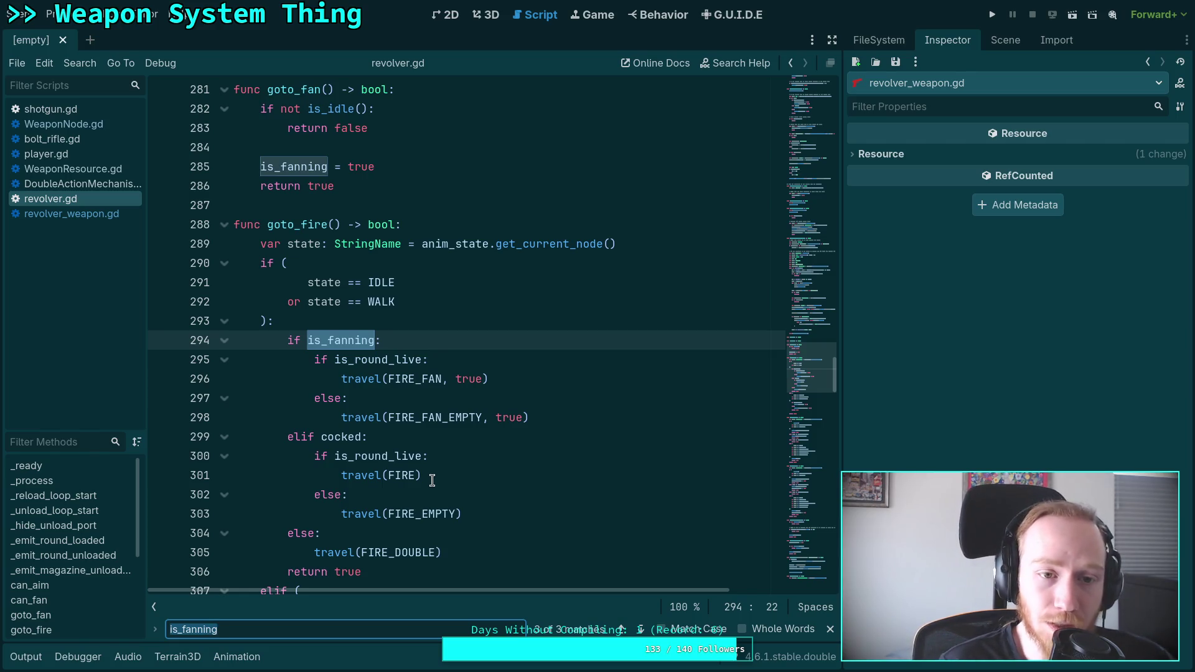
scroll(493, 444, down, 2)
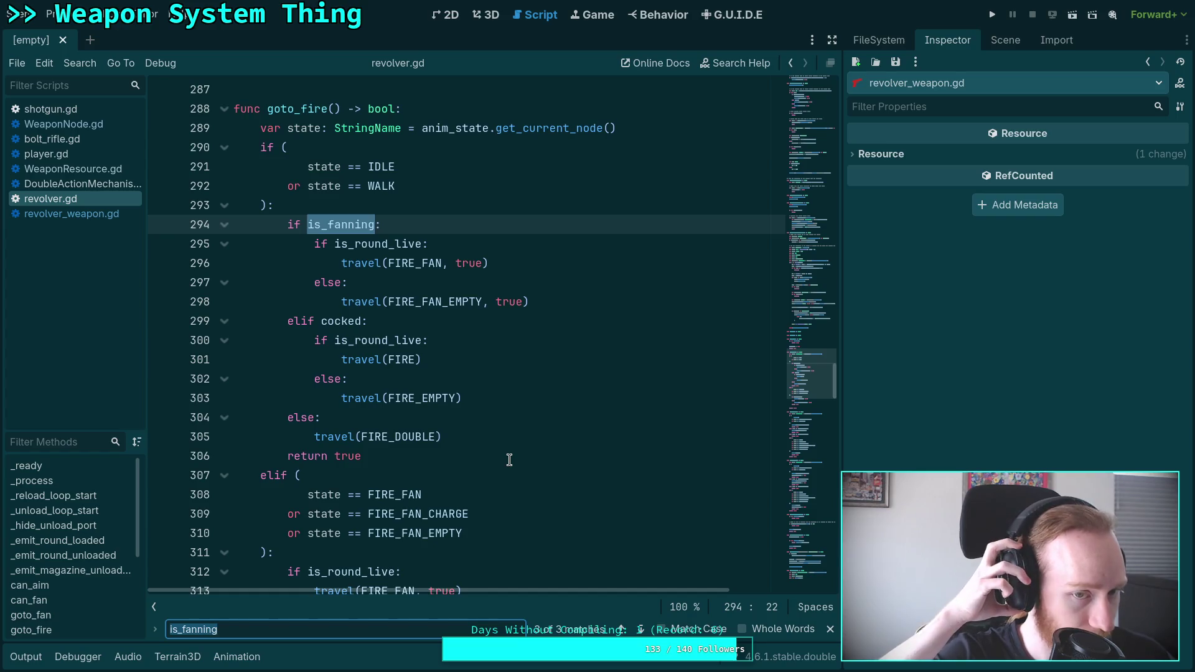
scroll(509, 460, down, 5)
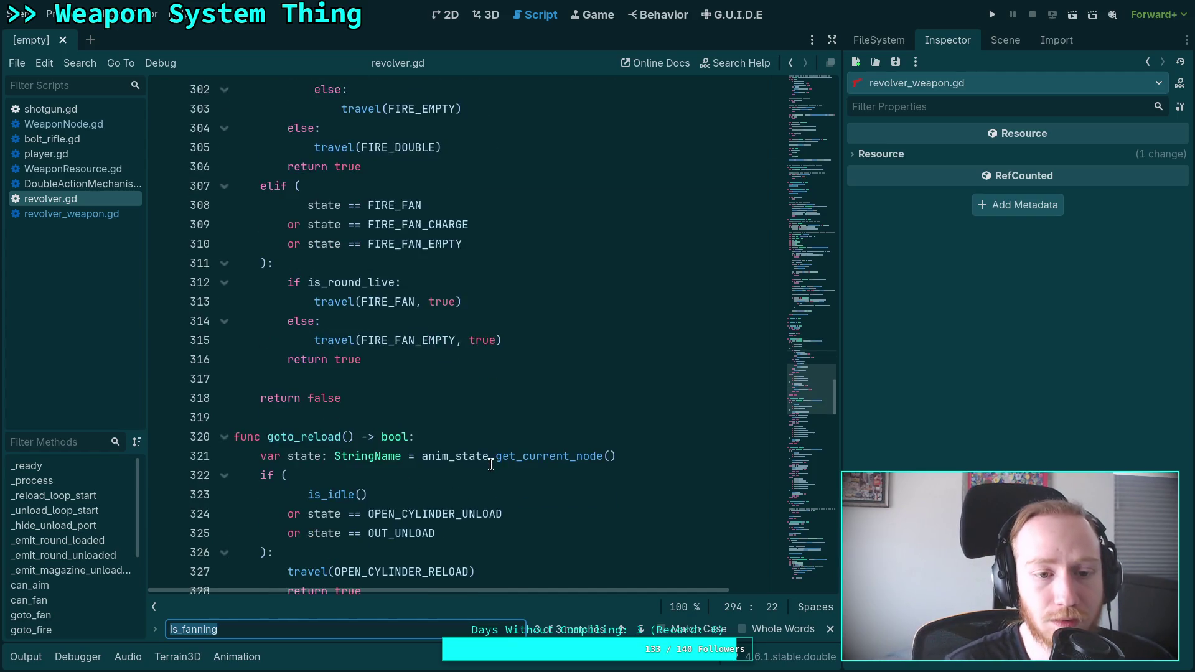
scroll(470, 432, up, 3)
scroll(470, 433, up, 6)
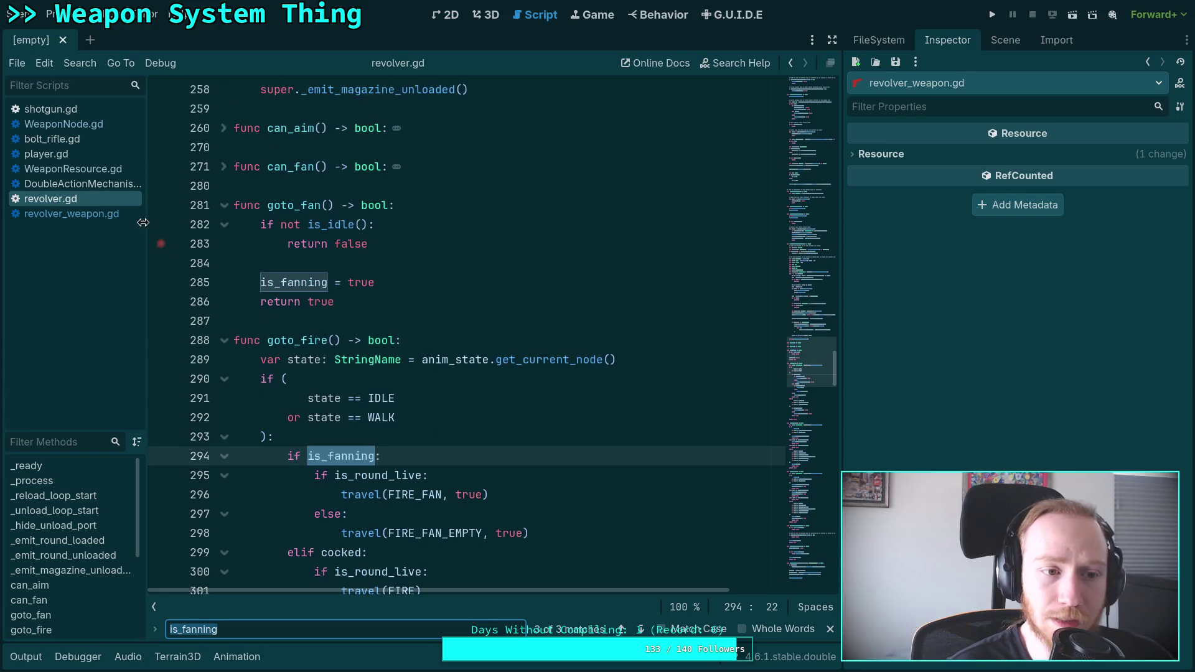
Step: Check revolver_weapon.gd, then back in revolver.gd select the is_fanning = true line
click(93, 214)
scroll(450, 358, up, 4)
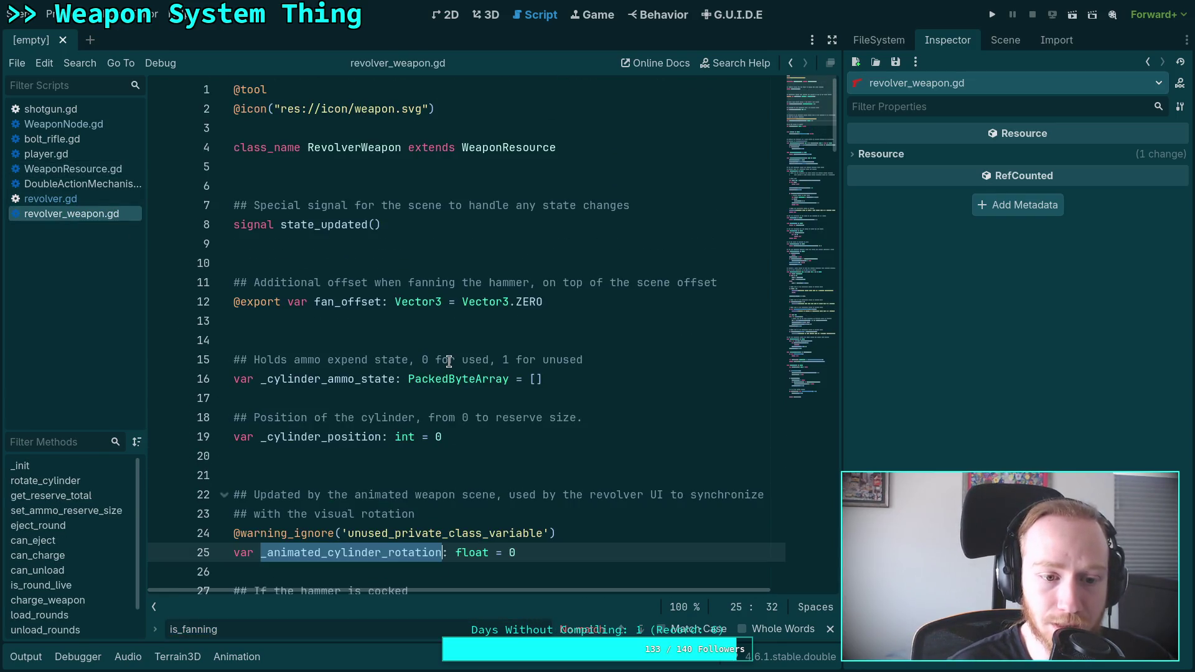
scroll(387, 387, down, 5)
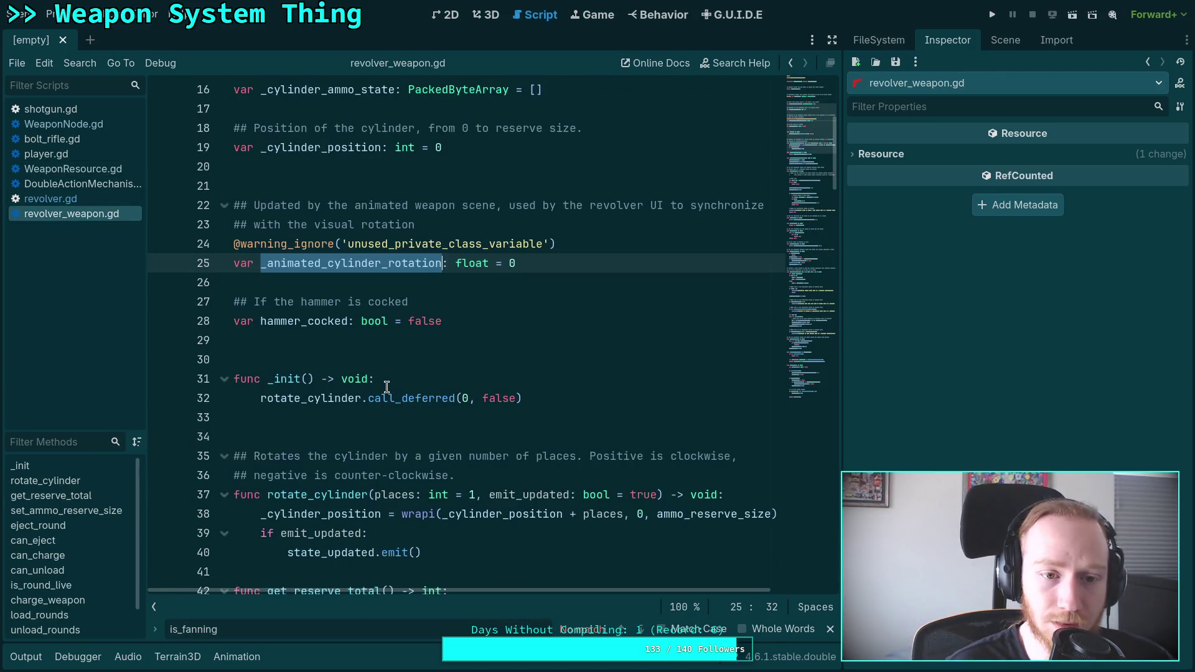
scroll(386, 387, down, 4)
scroll(373, 311, up, 9)
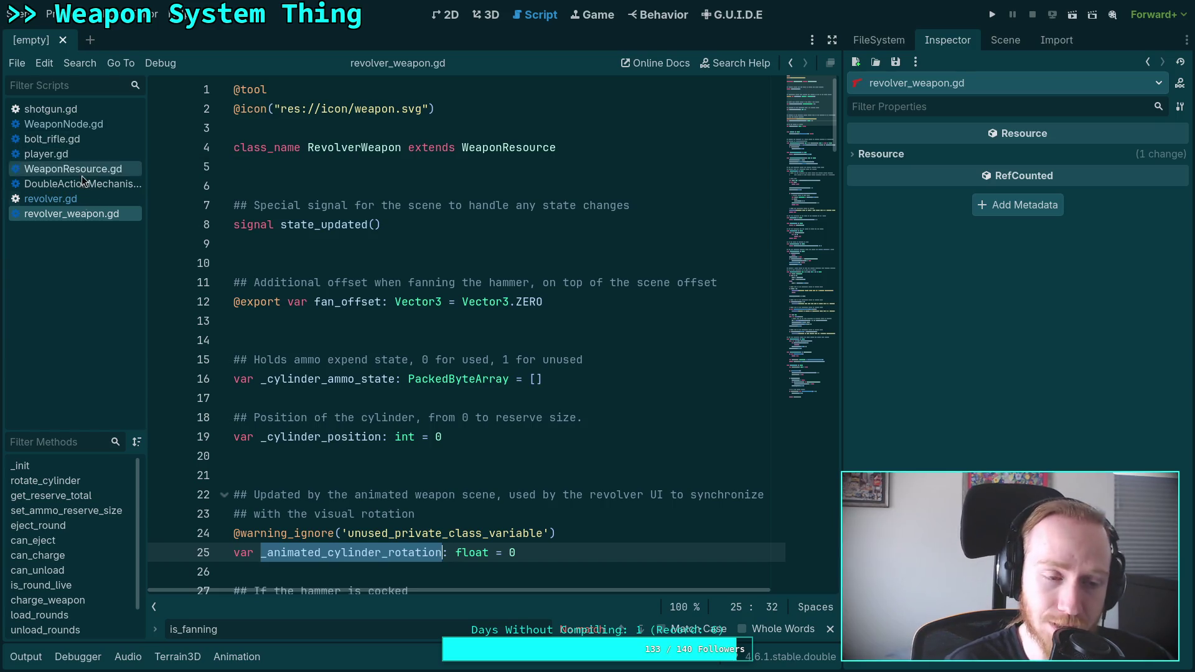
click(50, 198)
click(403, 281)
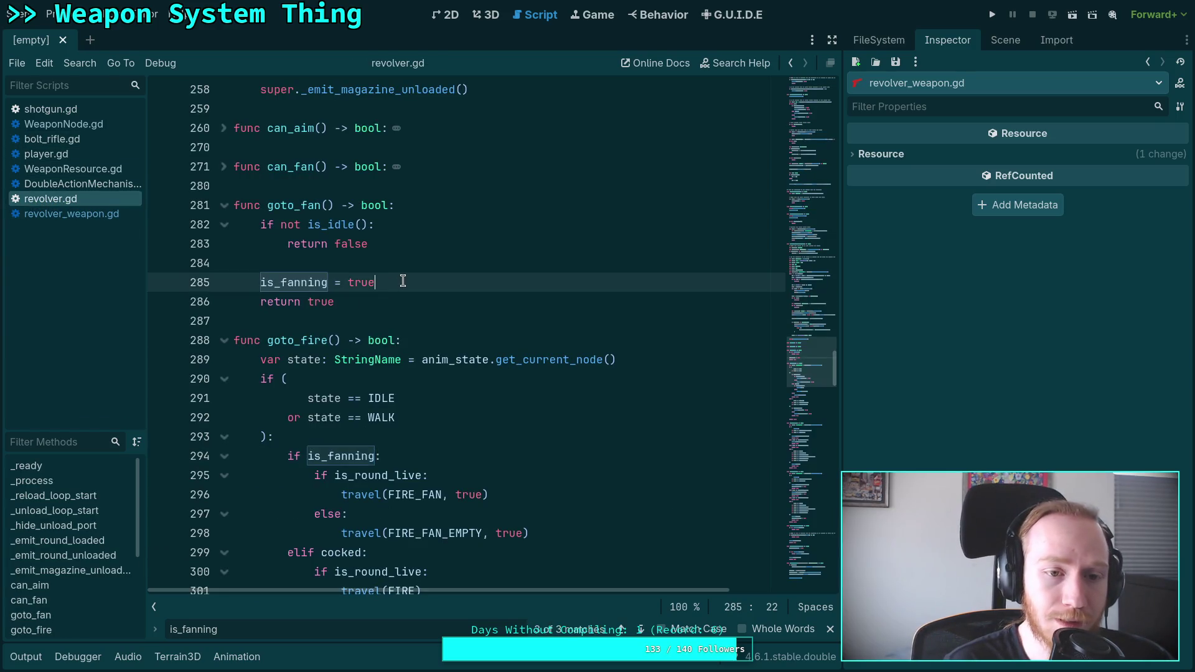
key(shift+Home)
key(shift+Home)
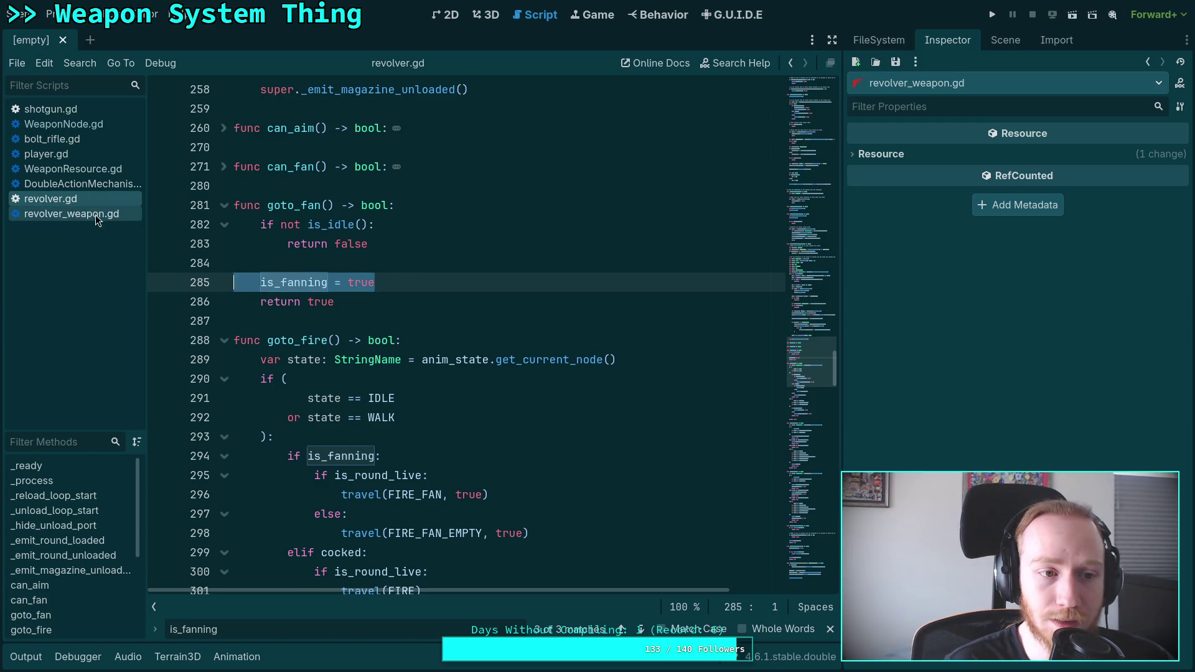
Step: Open WeaponNode.gd via WeaponResource.gd and start searching it for goto_fan
click(79, 169)
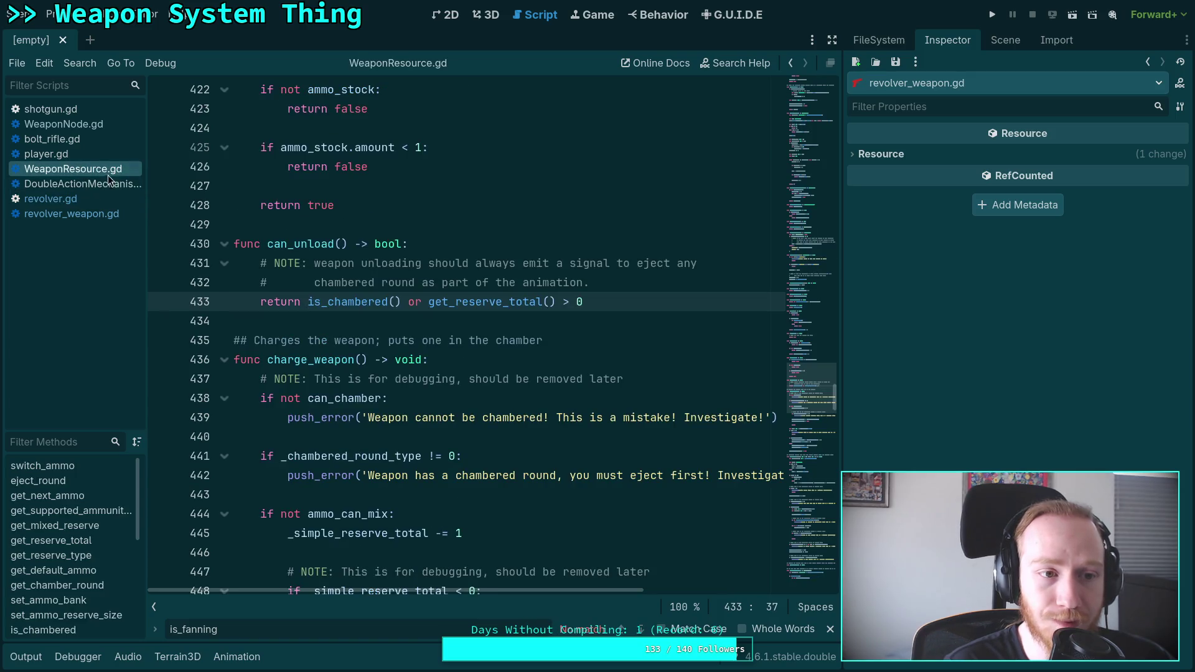
click(87, 124)
click(438, 278)
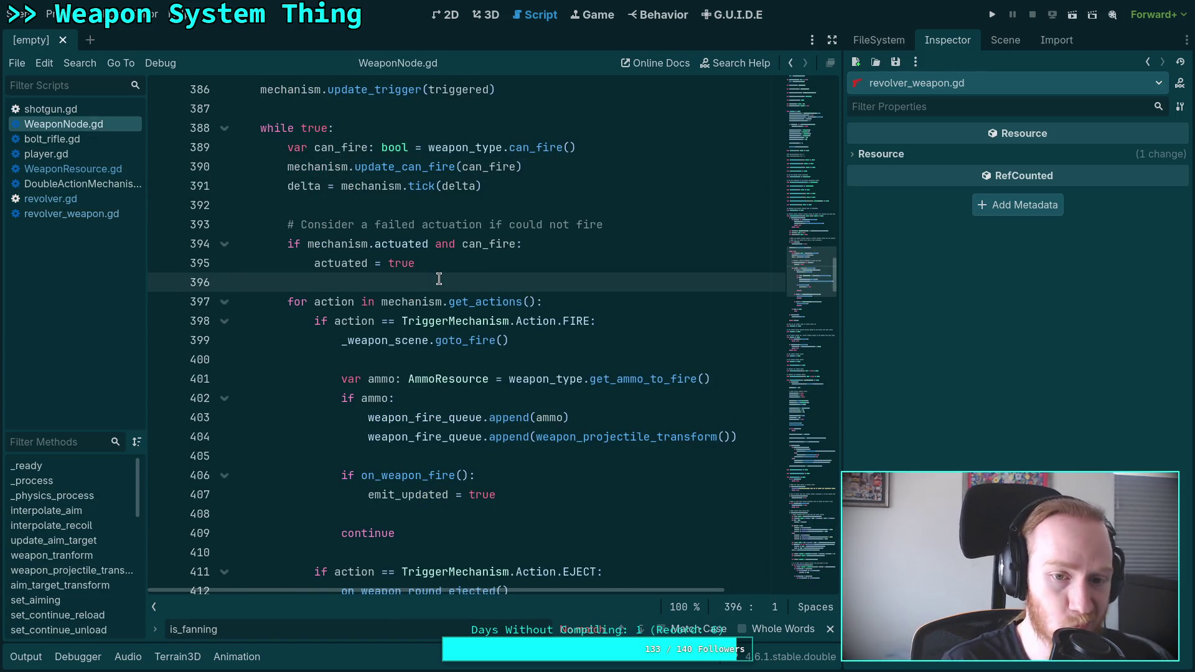
key(ctrl+f)
text(goto_fgan)
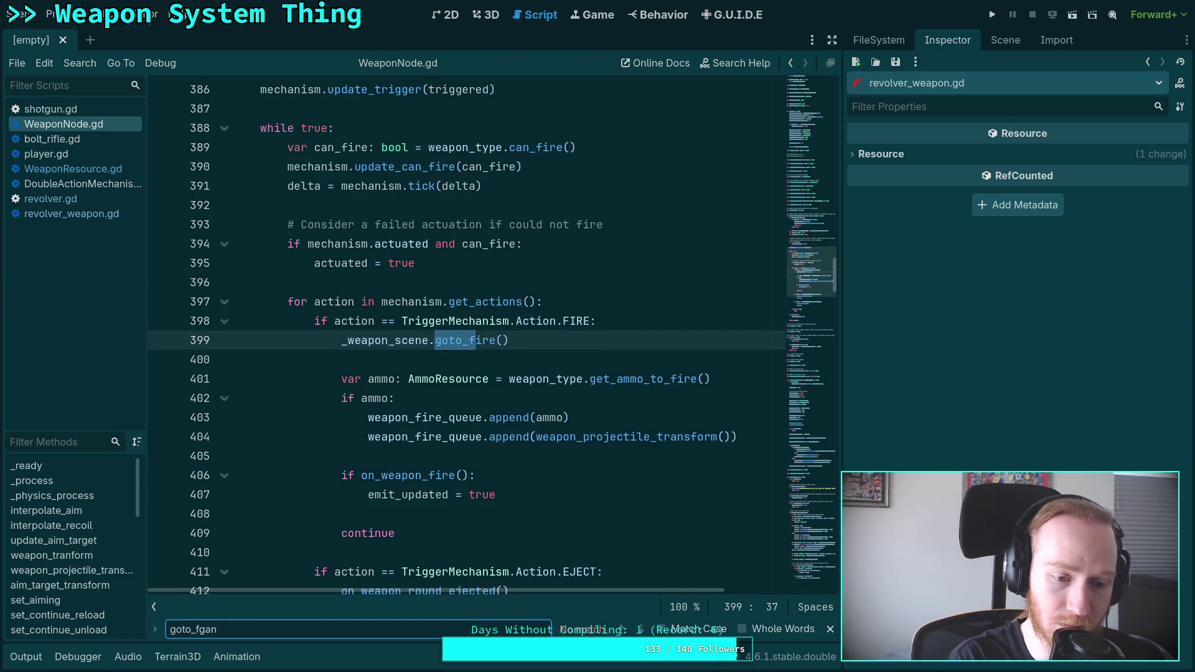
key(BackSpace)
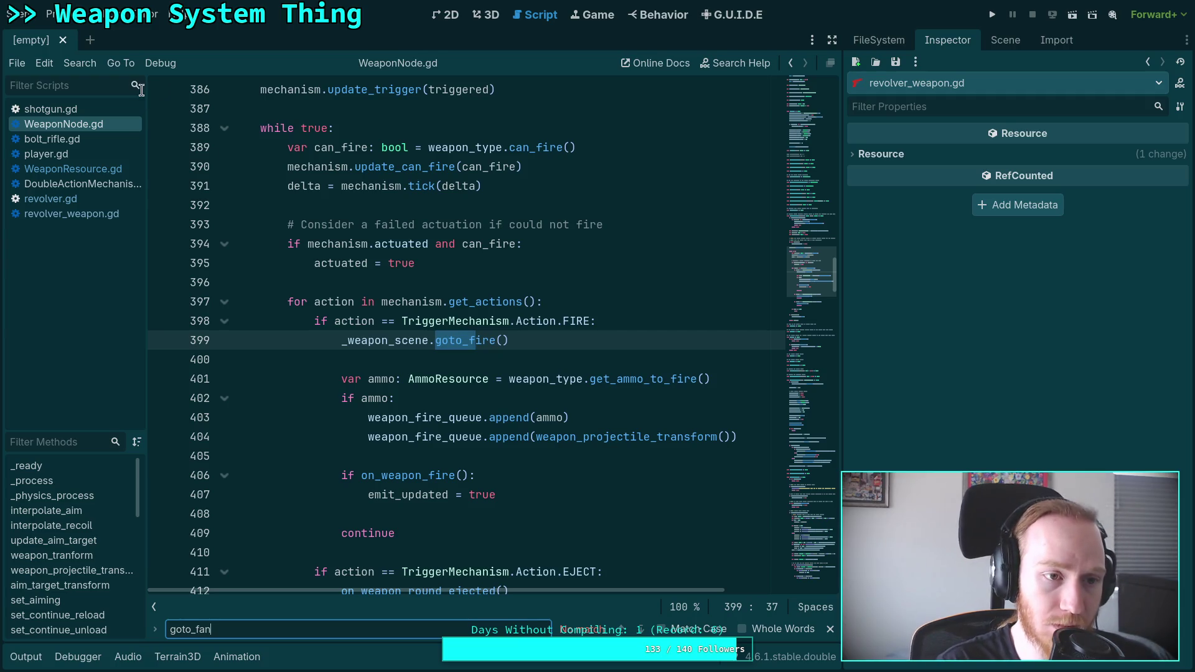
click(46, 154)
click(640, 630)
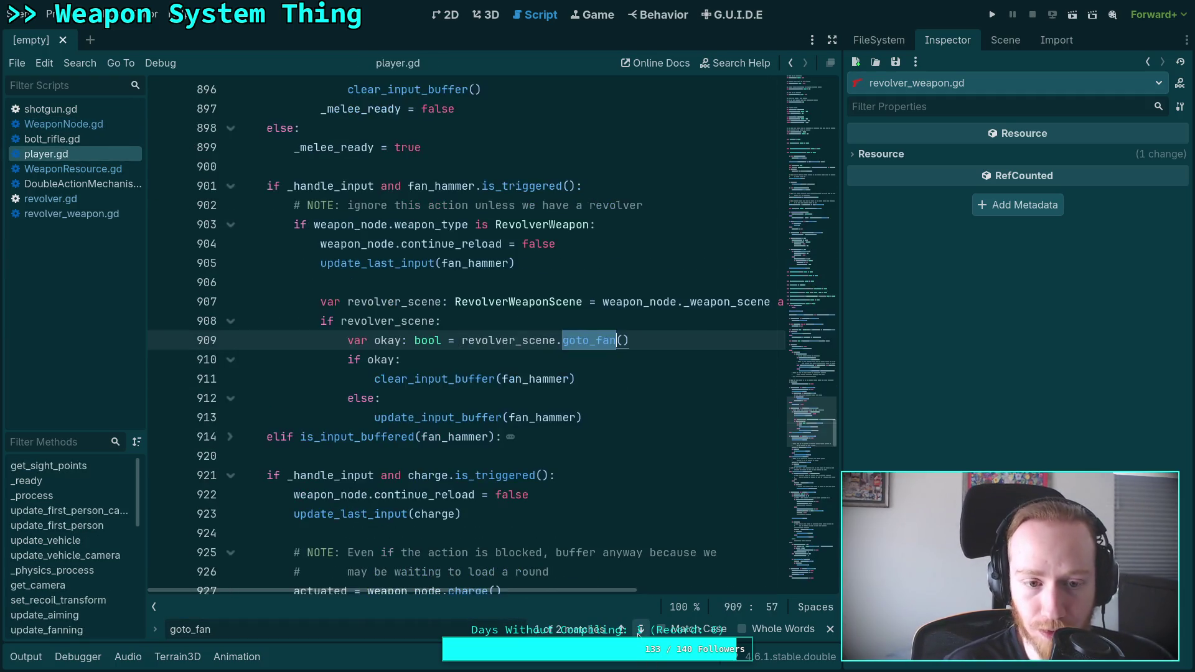
click(503, 321)
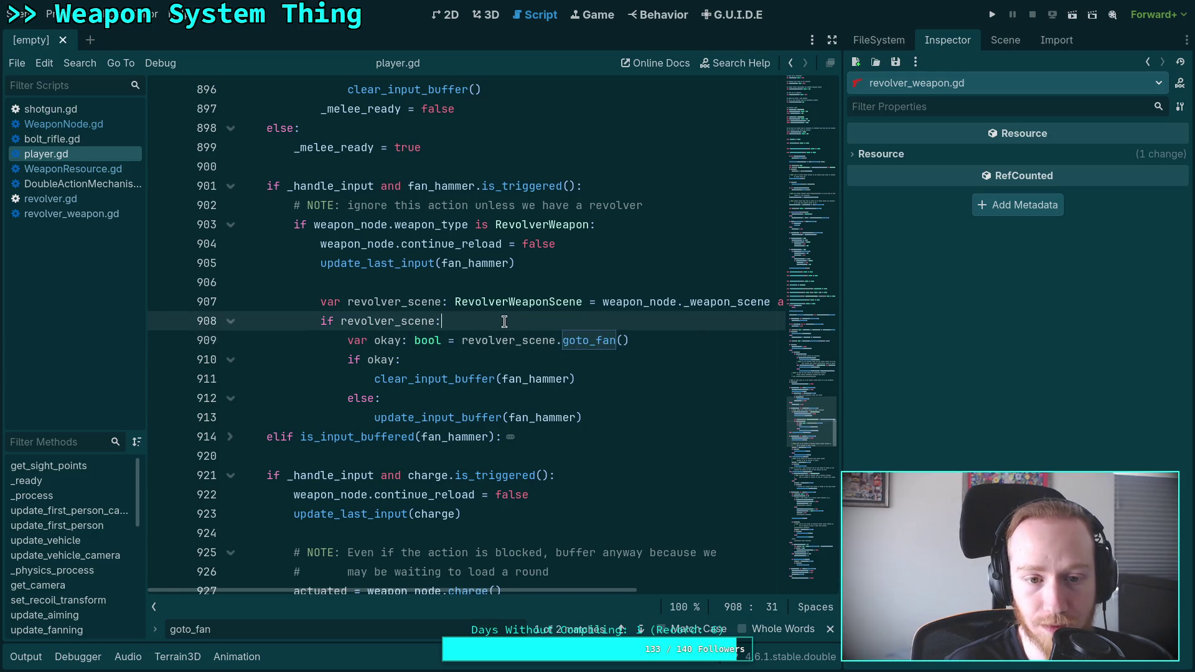
mouse_move(521, 591)
mouse_down()
mouse_move(619, 591)
mouse_move(463, 582)
mouse_up()
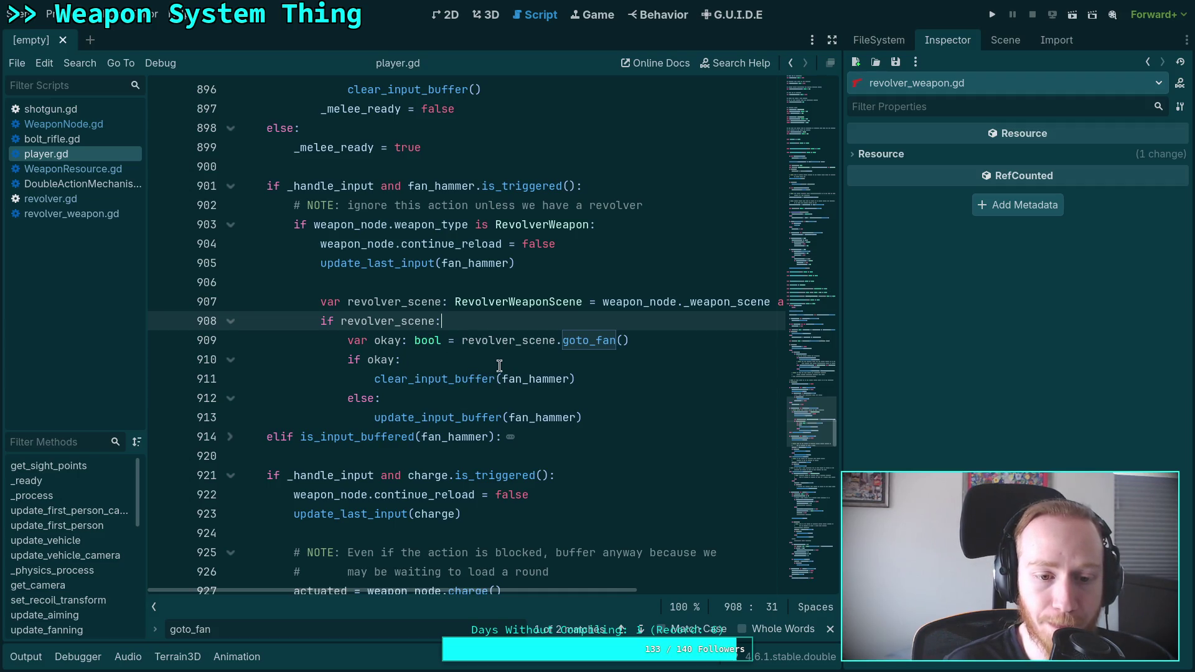
click(230, 436)
scroll(502, 452, down, 1)
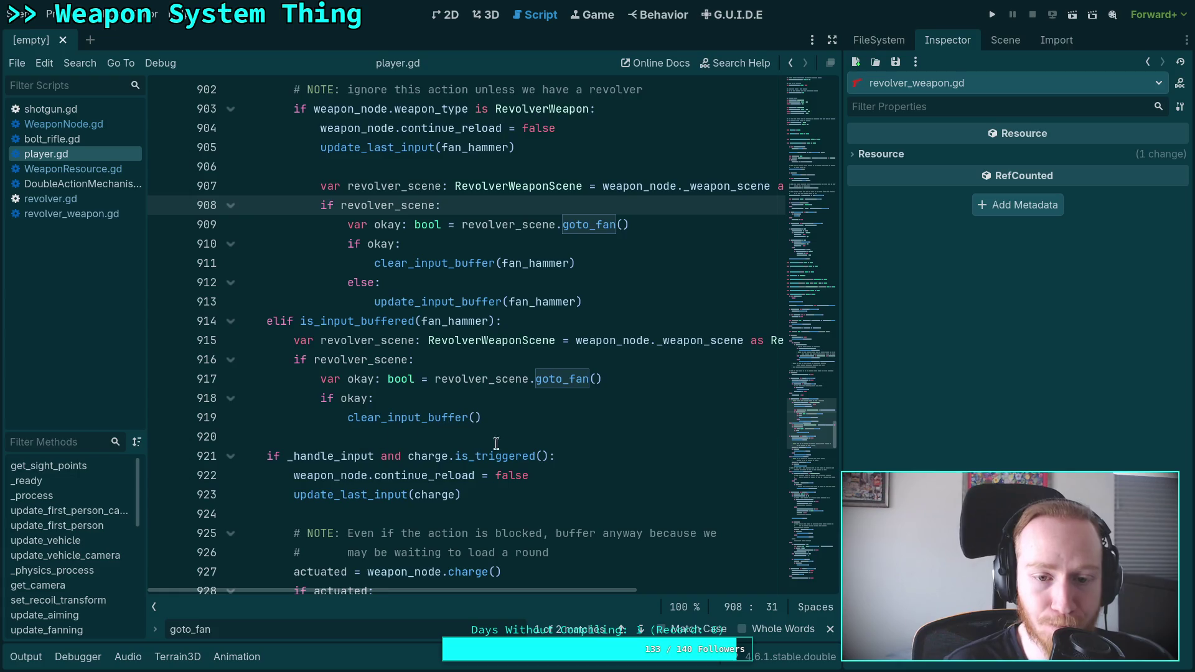
click(479, 303)
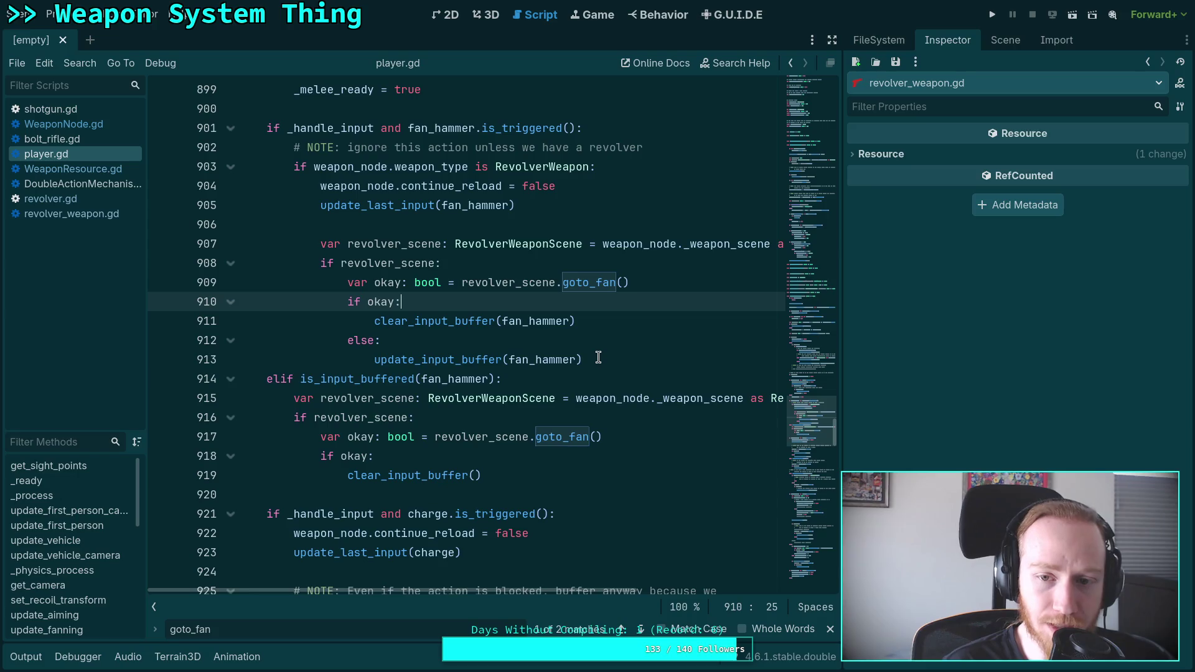
double_click(355, 167)
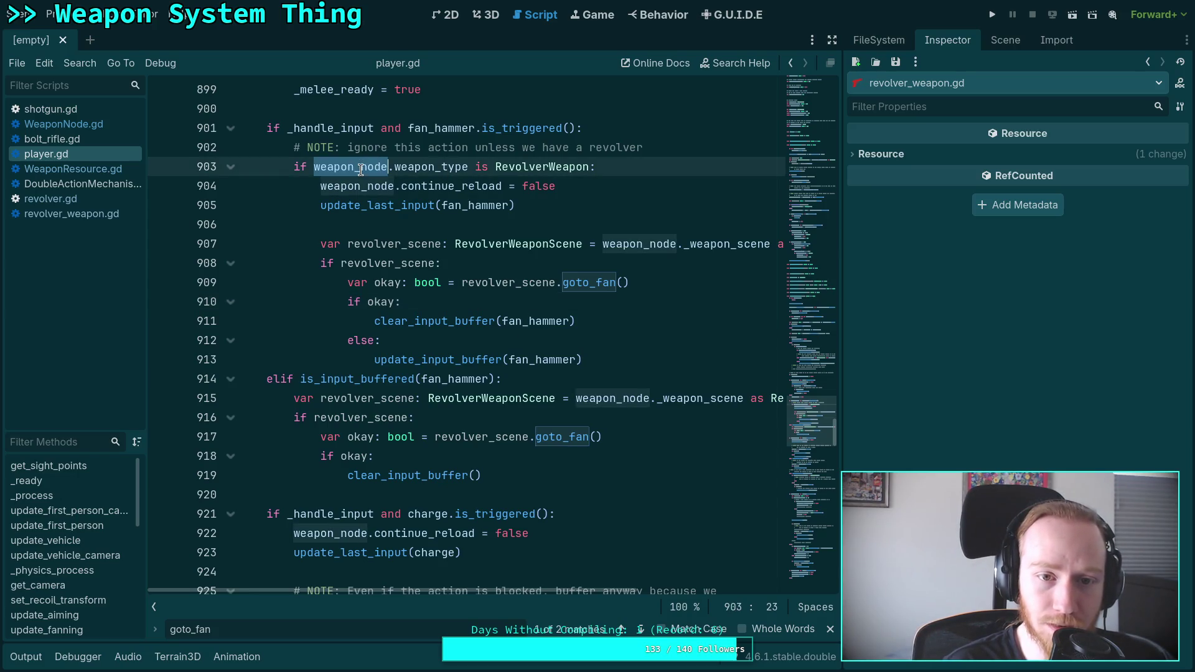
double_click(440, 167)
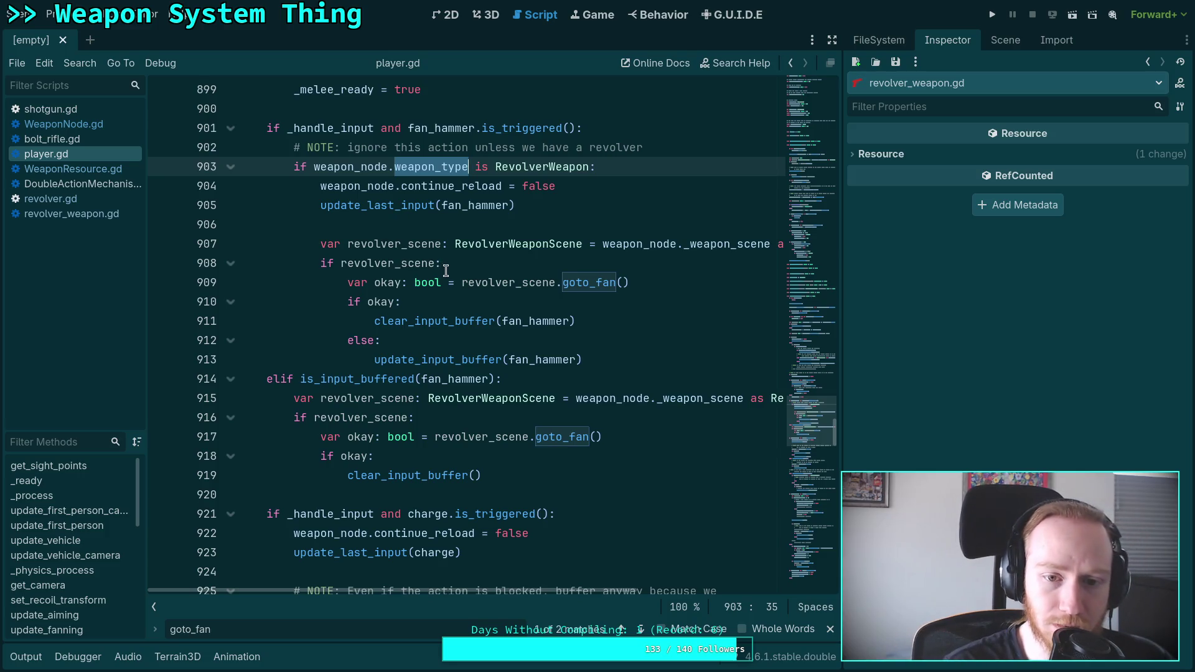
scroll(448, 273, up, 1)
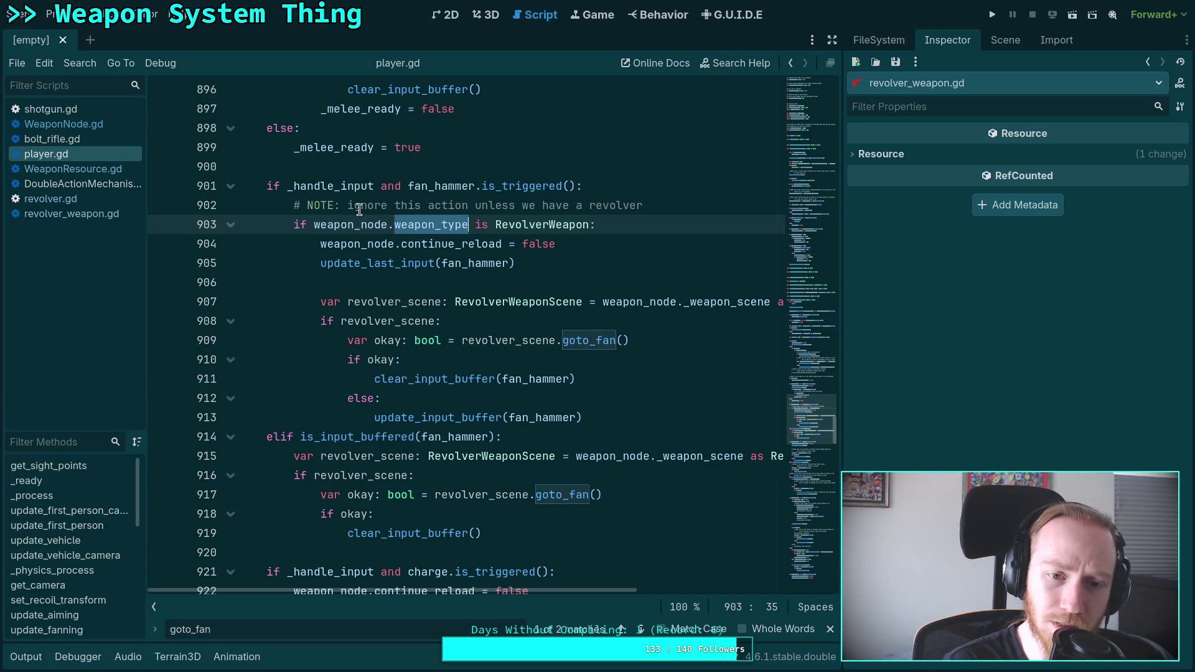
drag(517, 262, 322, 249)
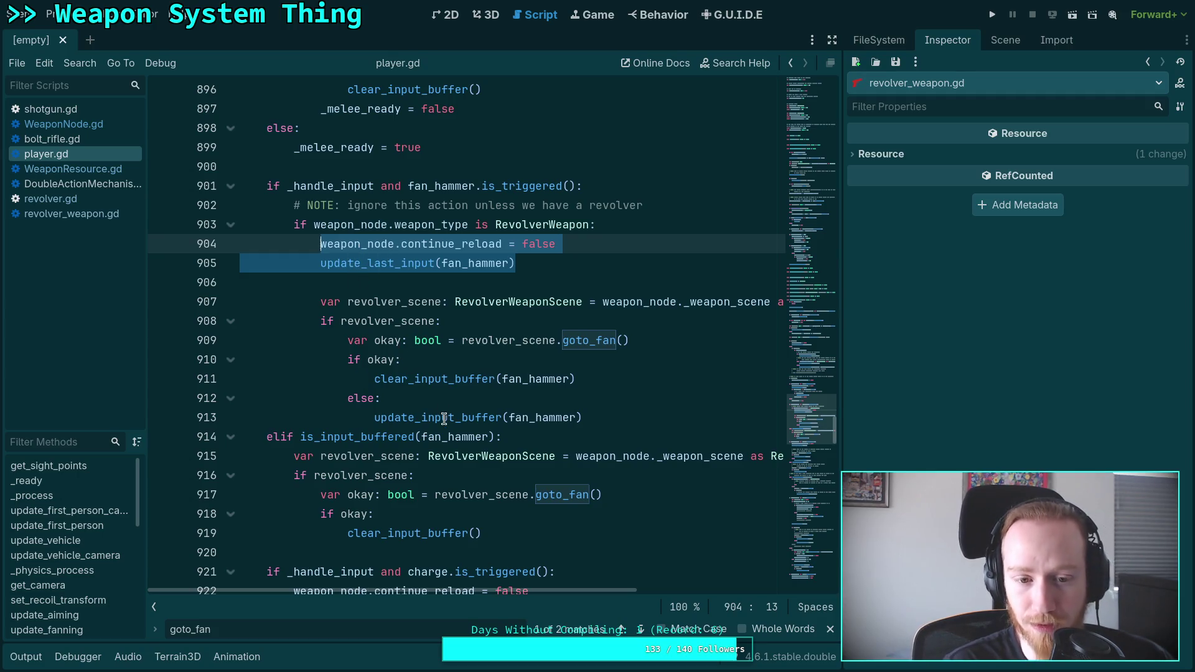
mouse_move(437, 416)
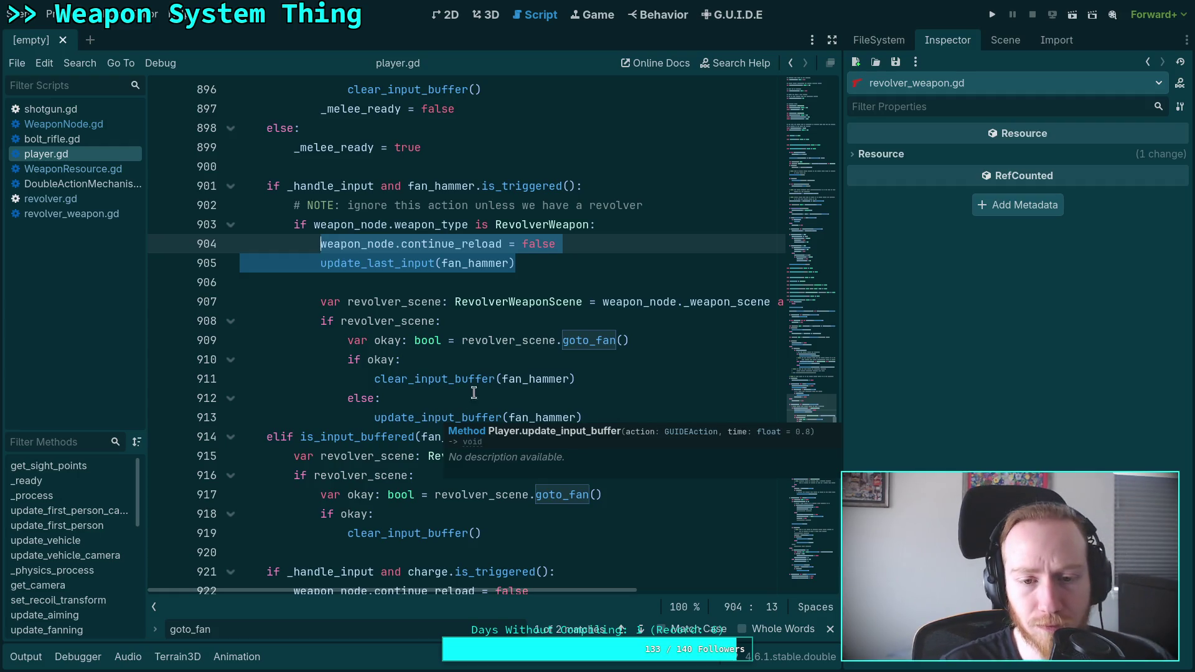
click(604, 373)
click(614, 367)
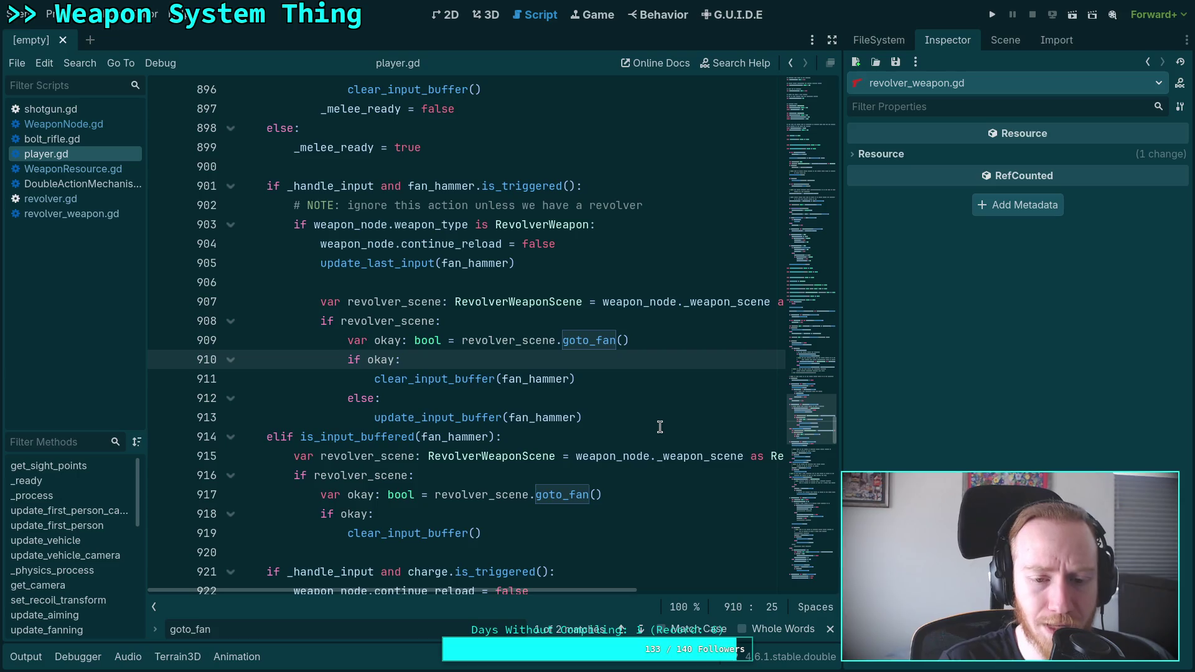
key(Return)
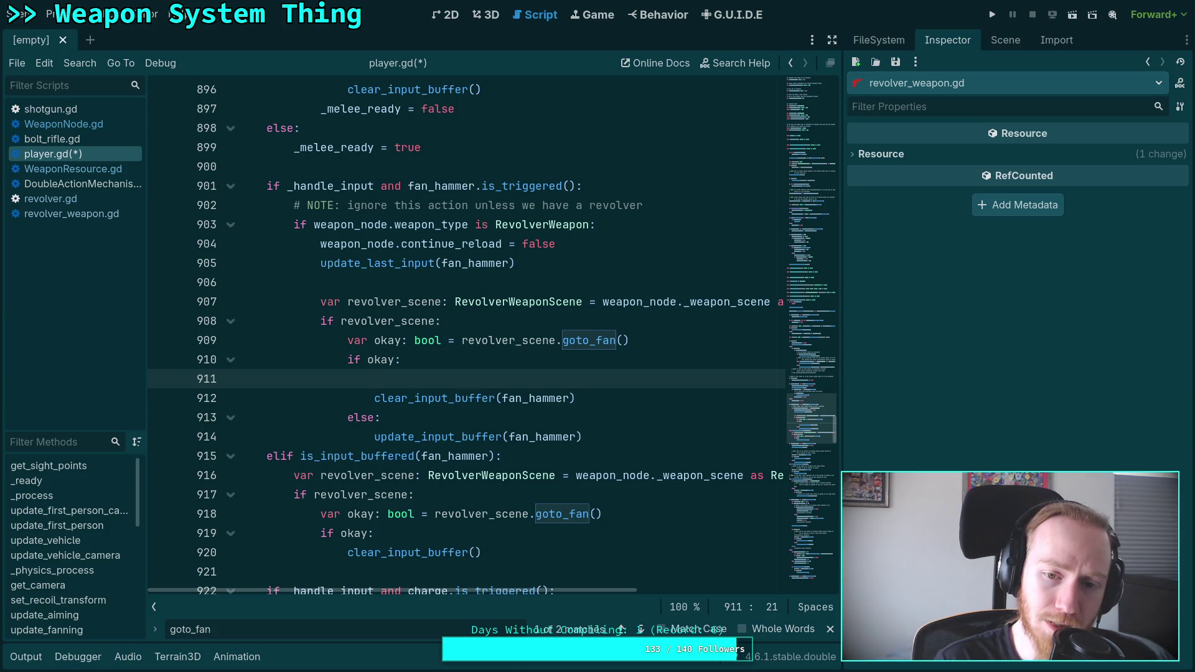
Step: Add weapon_node.weapon_type.is_fanning = true on line 911 and paste it under the second 'if okay:' on line 920
text(wea)
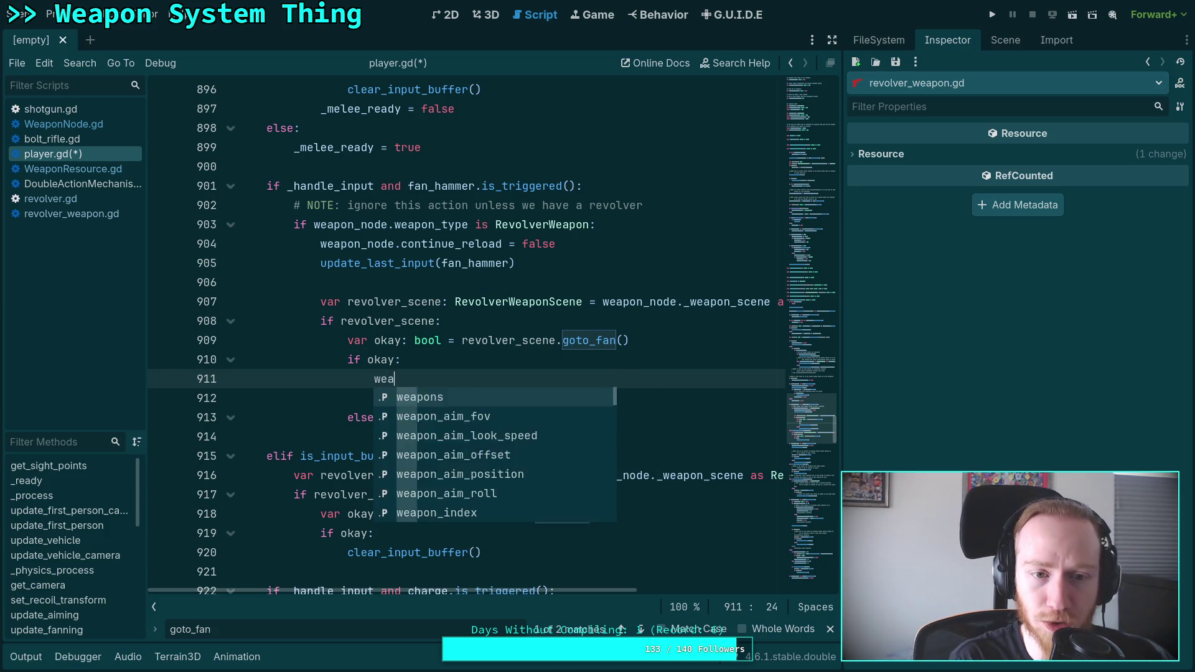
text(pon_)
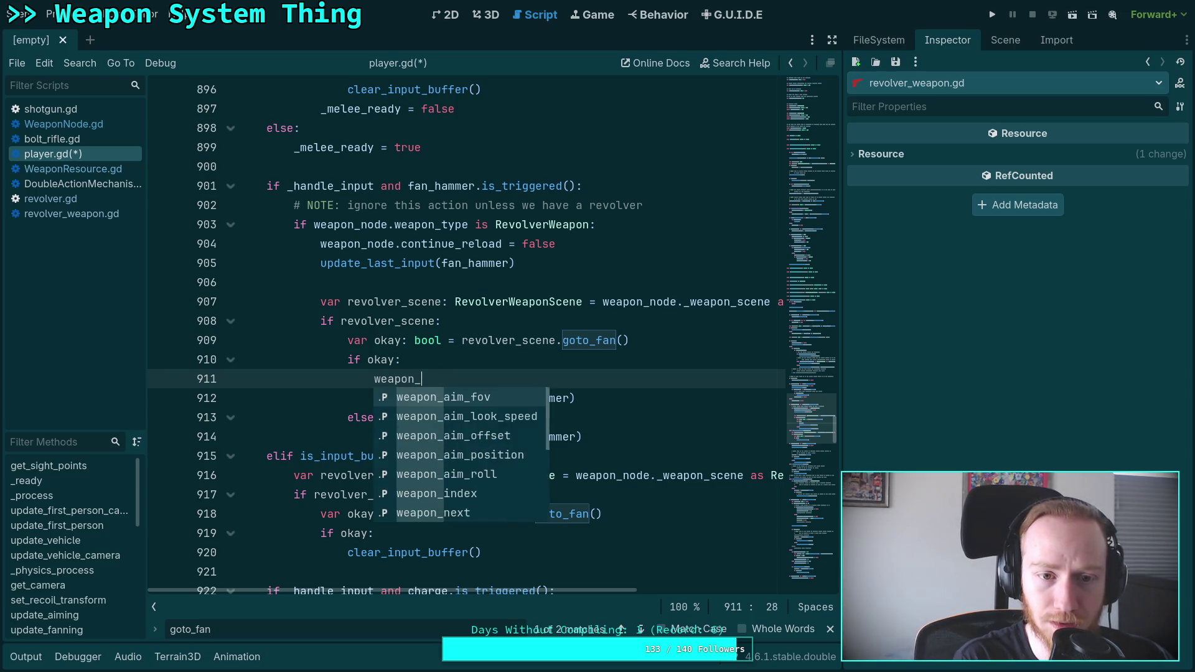
text(node.weapon)
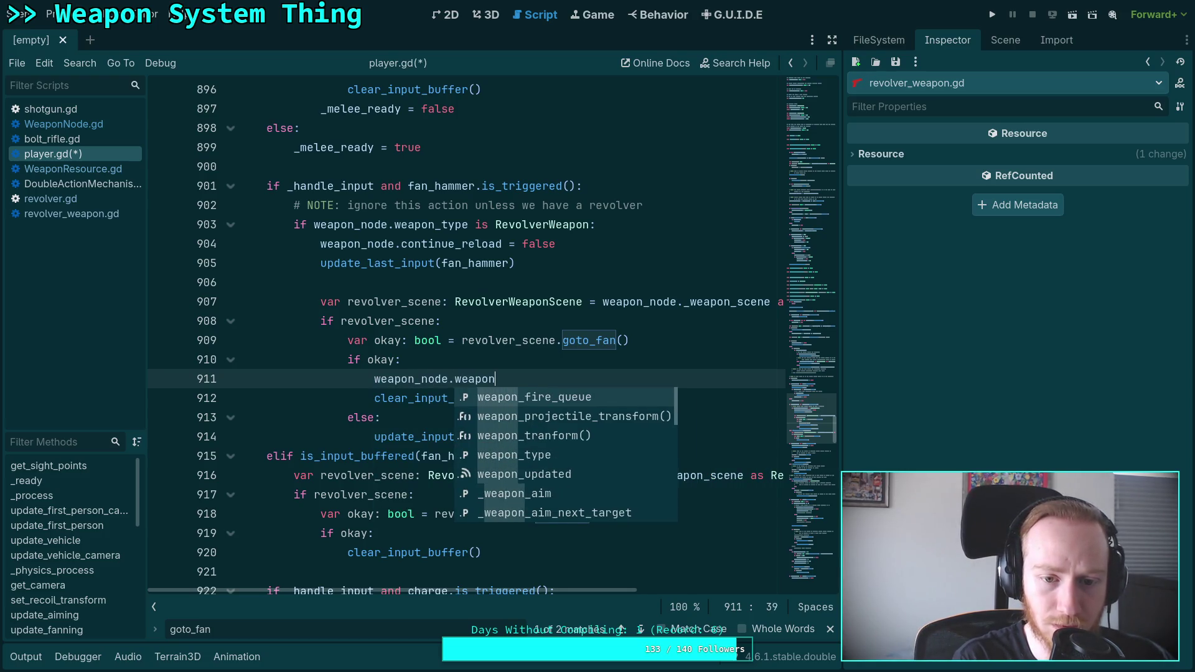
text(_type.is)
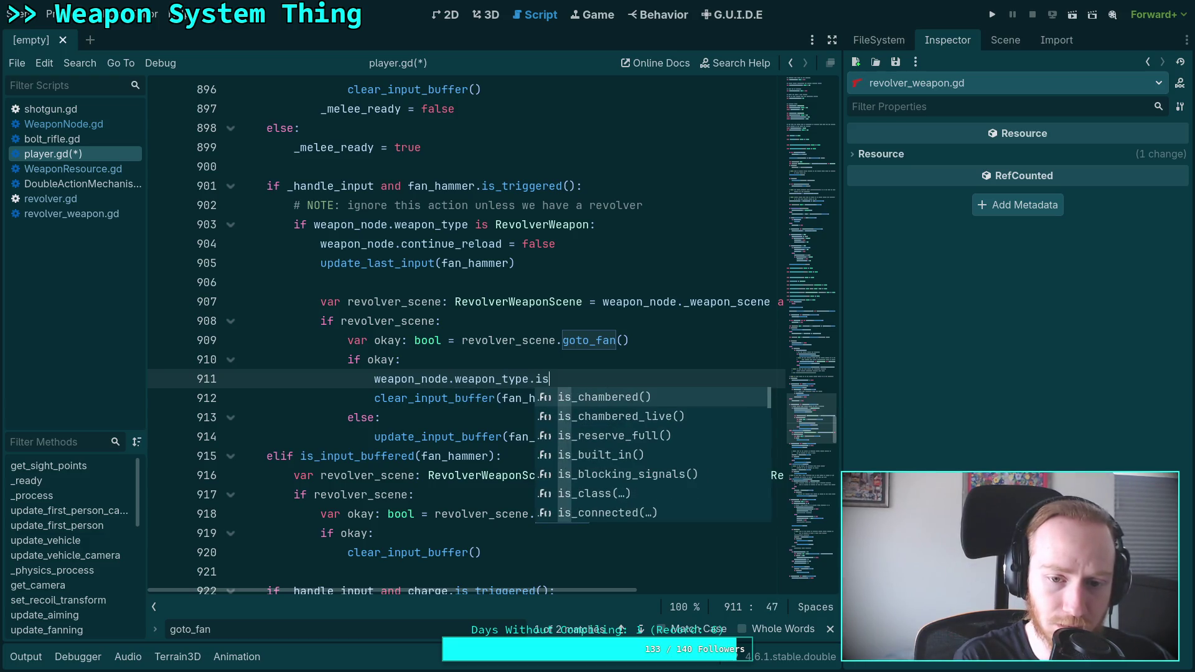
text(_fanning = true)
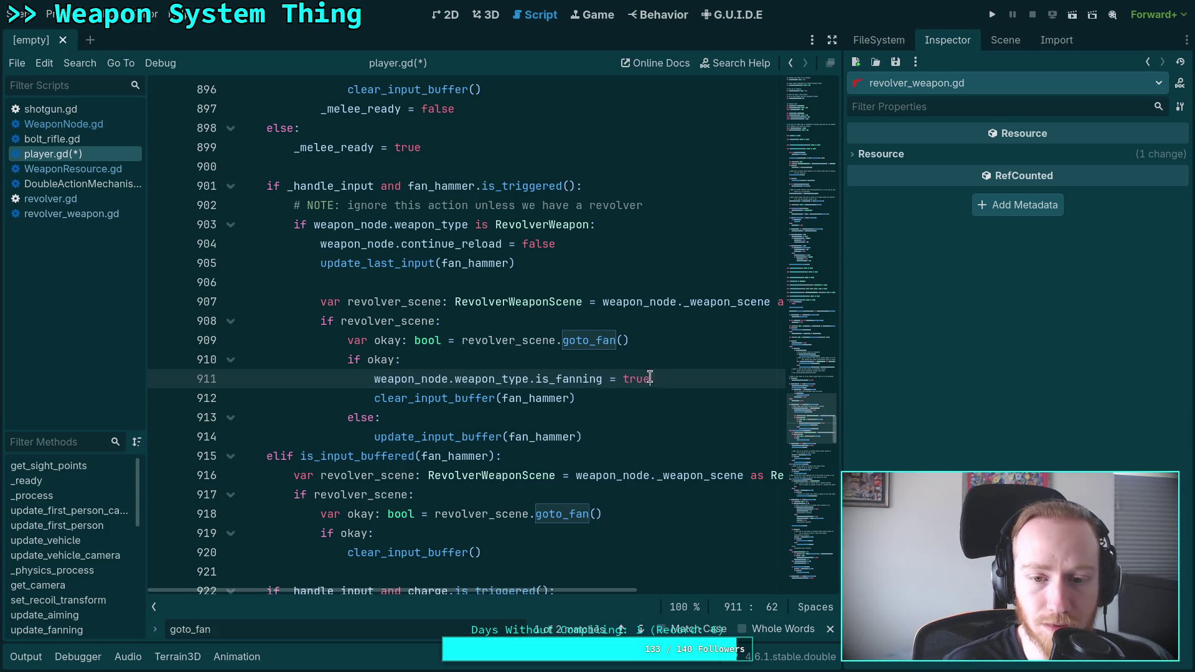
drag(650, 378, 374, 378)
right_click(387, 379)
click(429, 446)
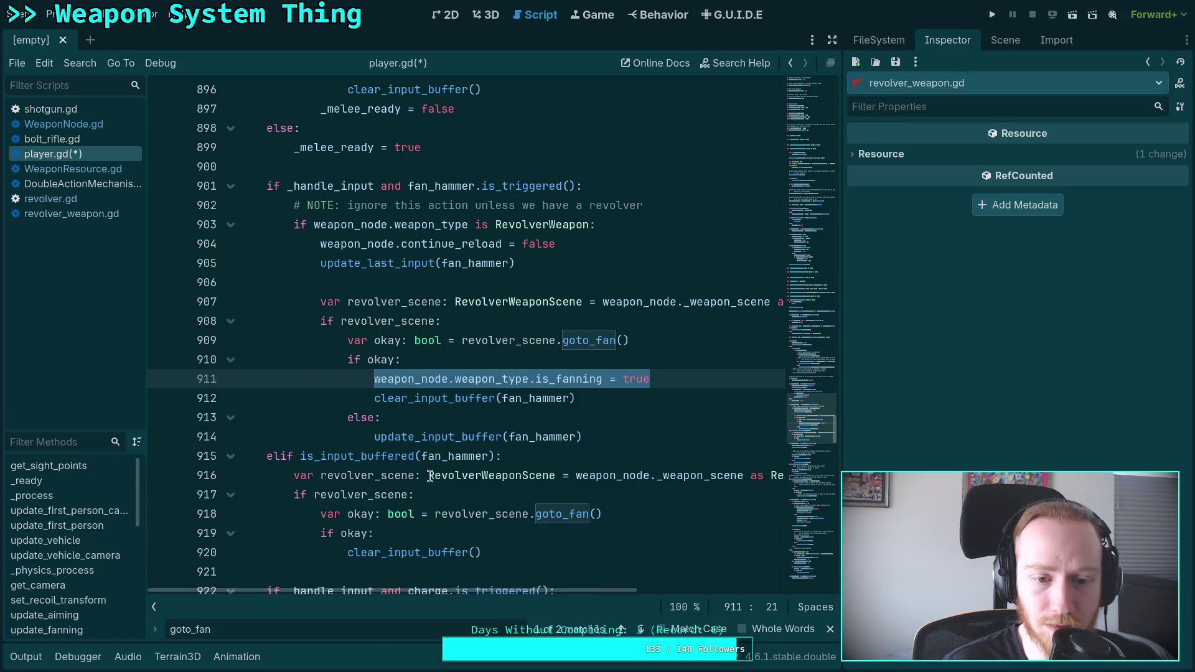
click(411, 535)
key(Return)
key(ctrl+v)
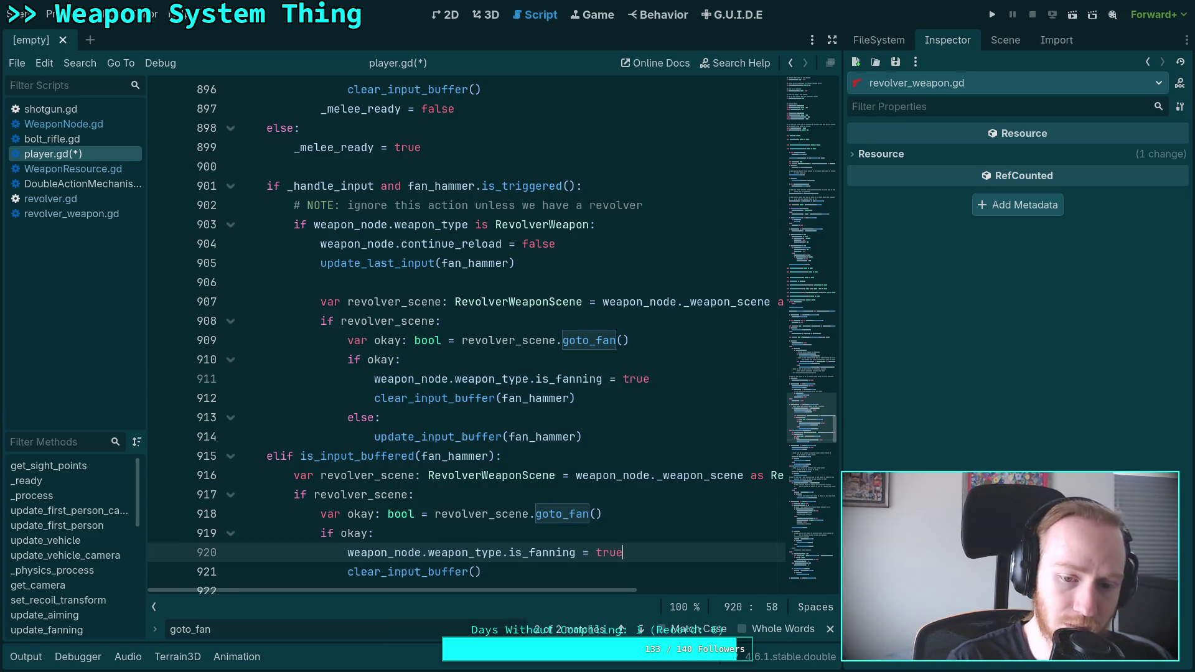
Step: Review the goto_fan calls down to line 918, then search player.gd for is_fanning
scroll(422, 526, down, 3)
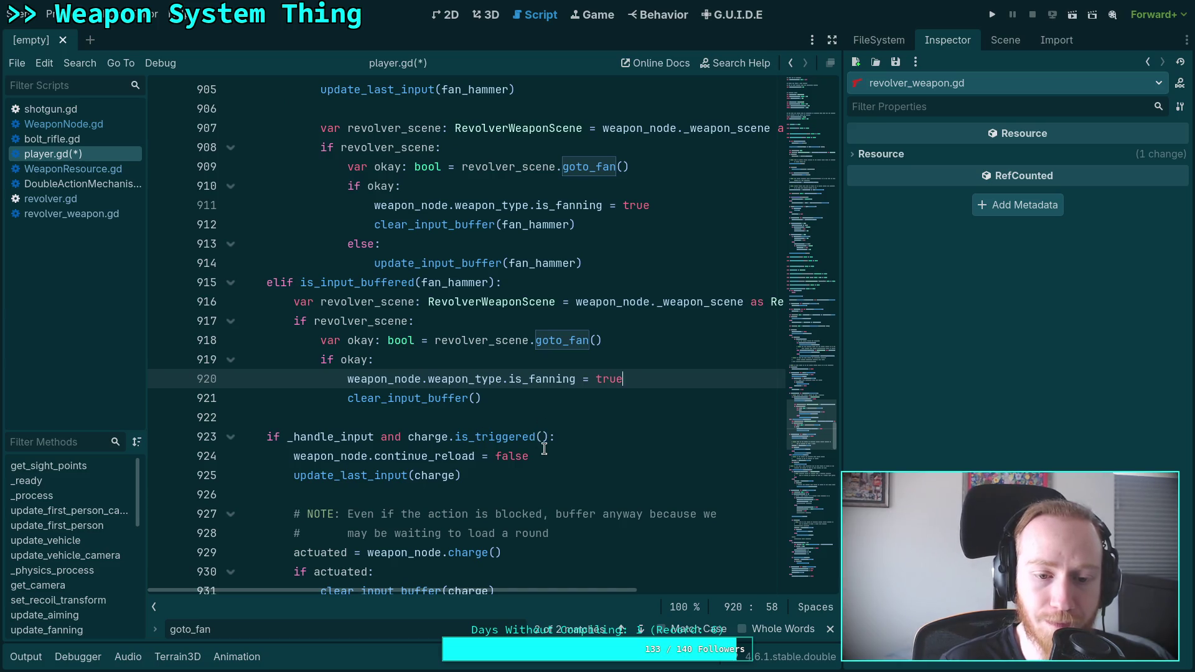
scroll(544, 449, down, 2)
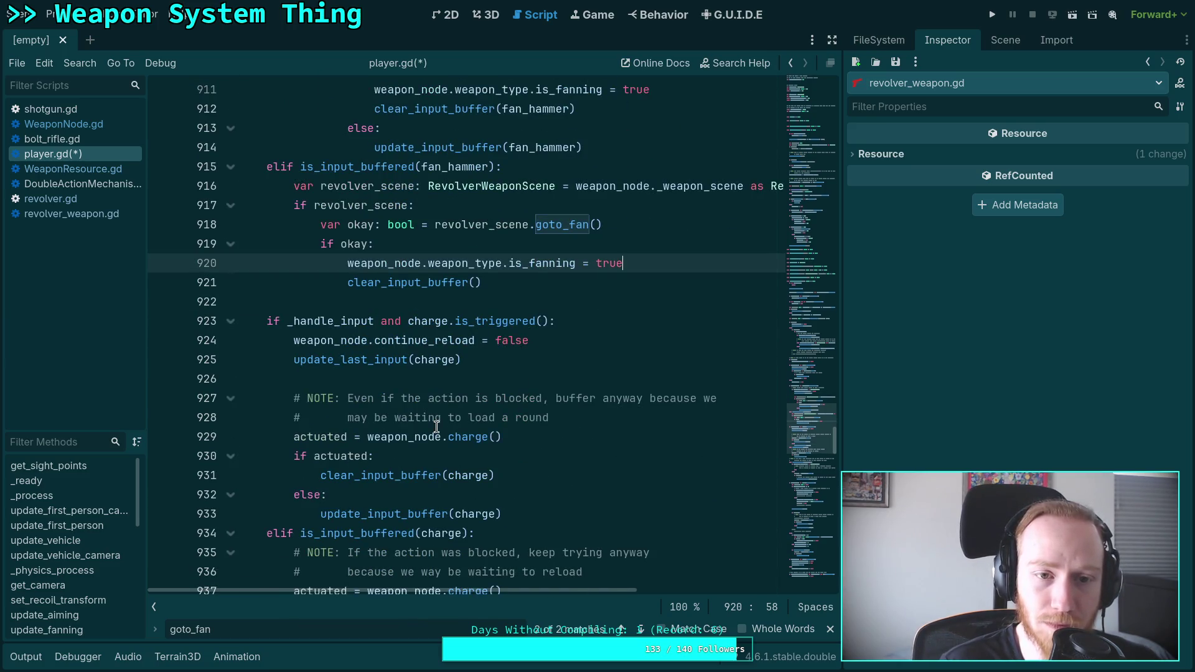
scroll(343, 400, up, 2)
scroll(343, 400, up, 1)
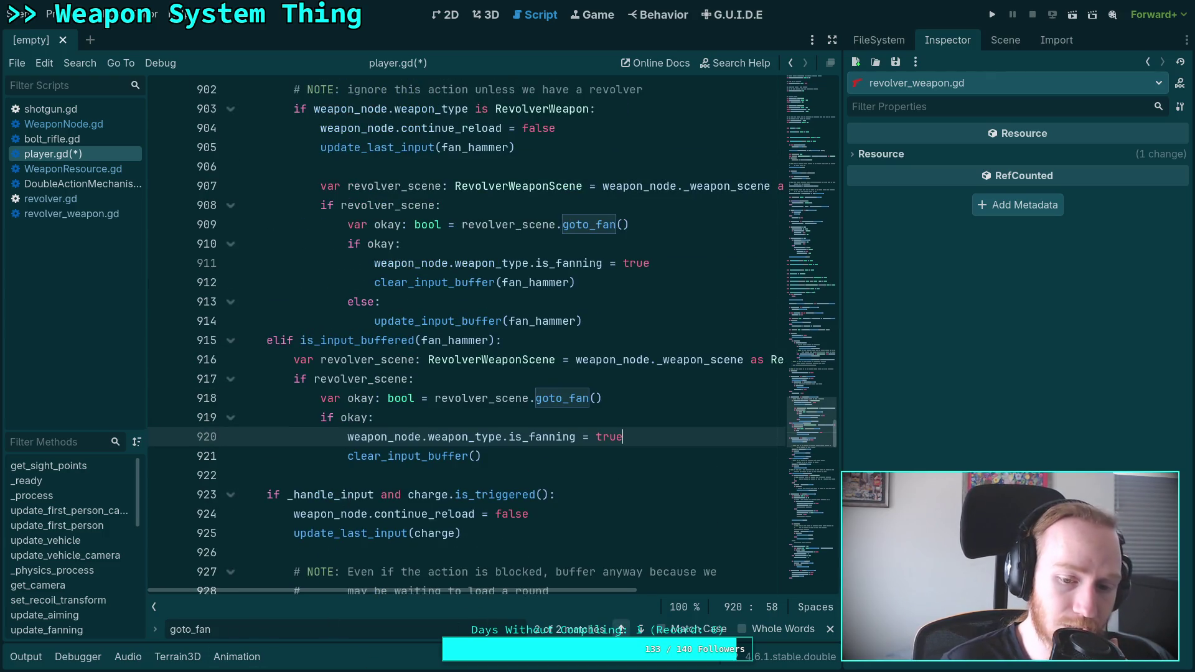
click(640, 629)
click(641, 629)
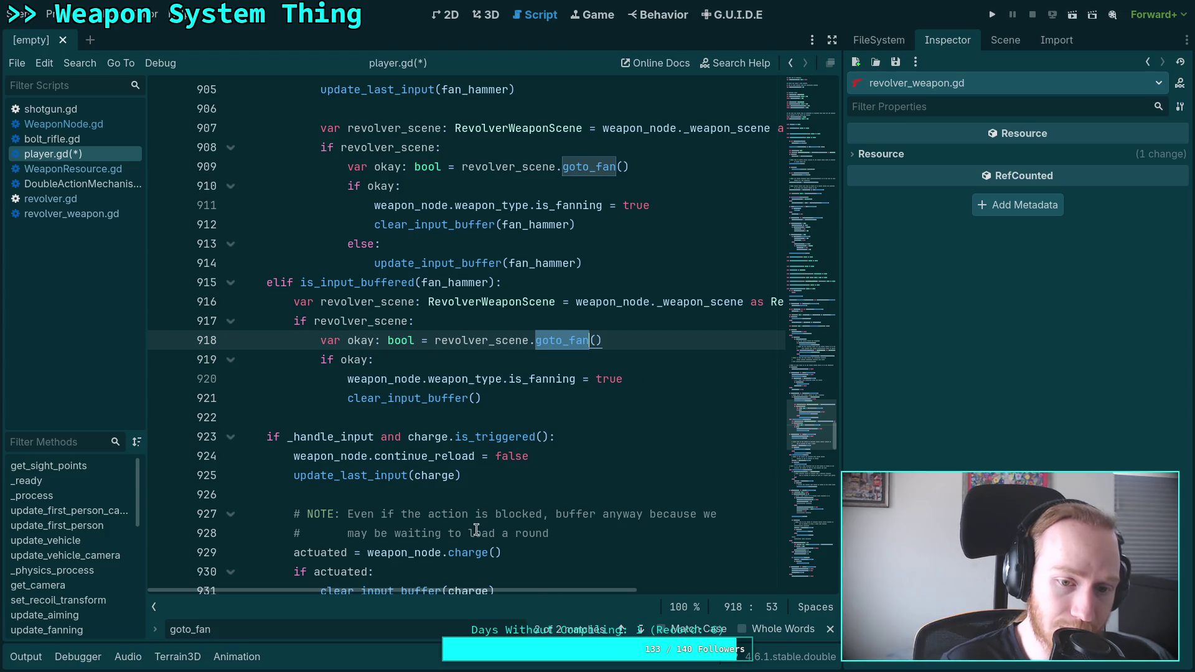
scroll(374, 572, up, 1)
key(ctrl+a)
text(is_)
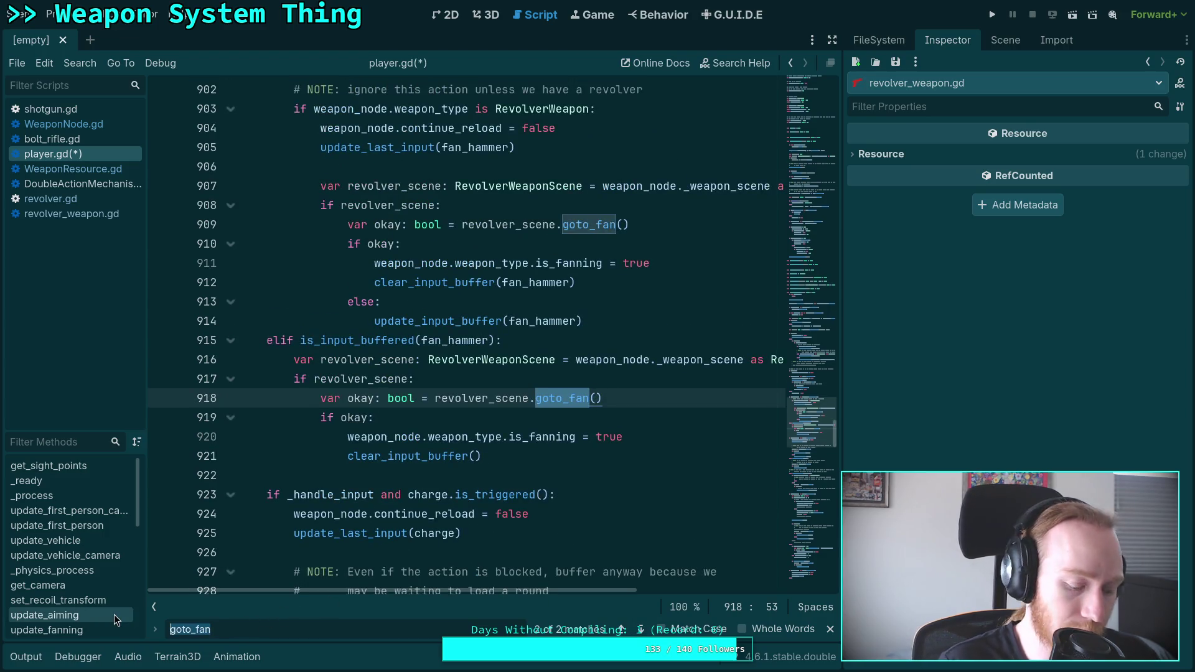
text(fanning)
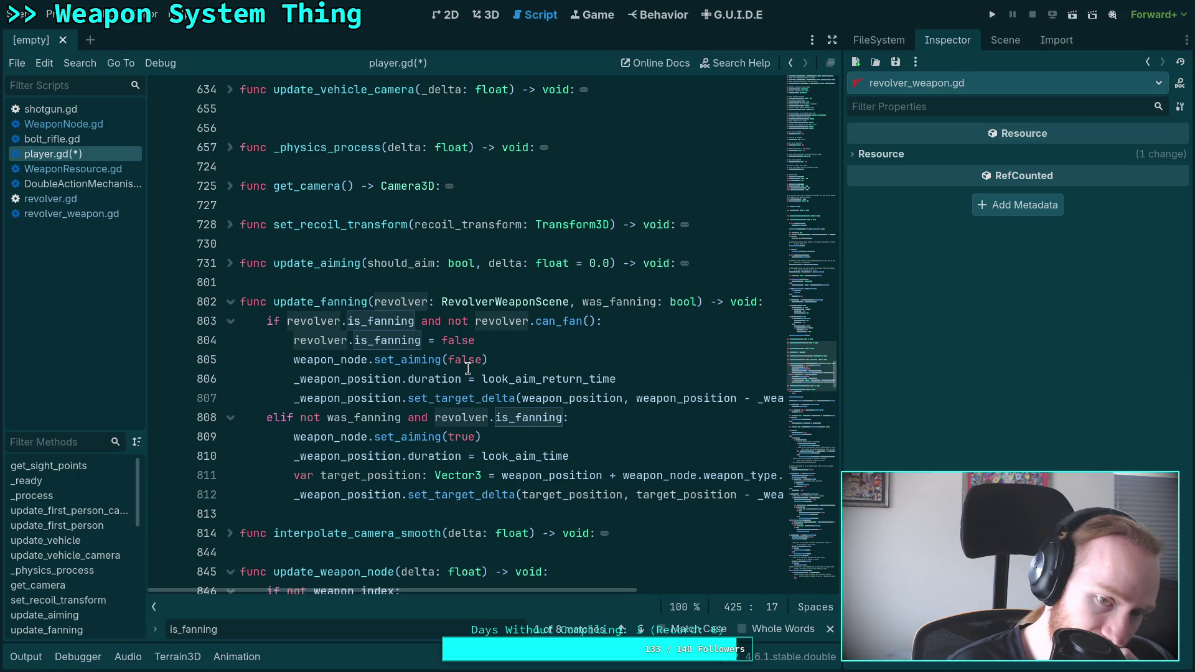
Step: Jump to the is_fanning use on line 427 and highlight revolver's uses in update_first_person
scroll(468, 368, up, 20)
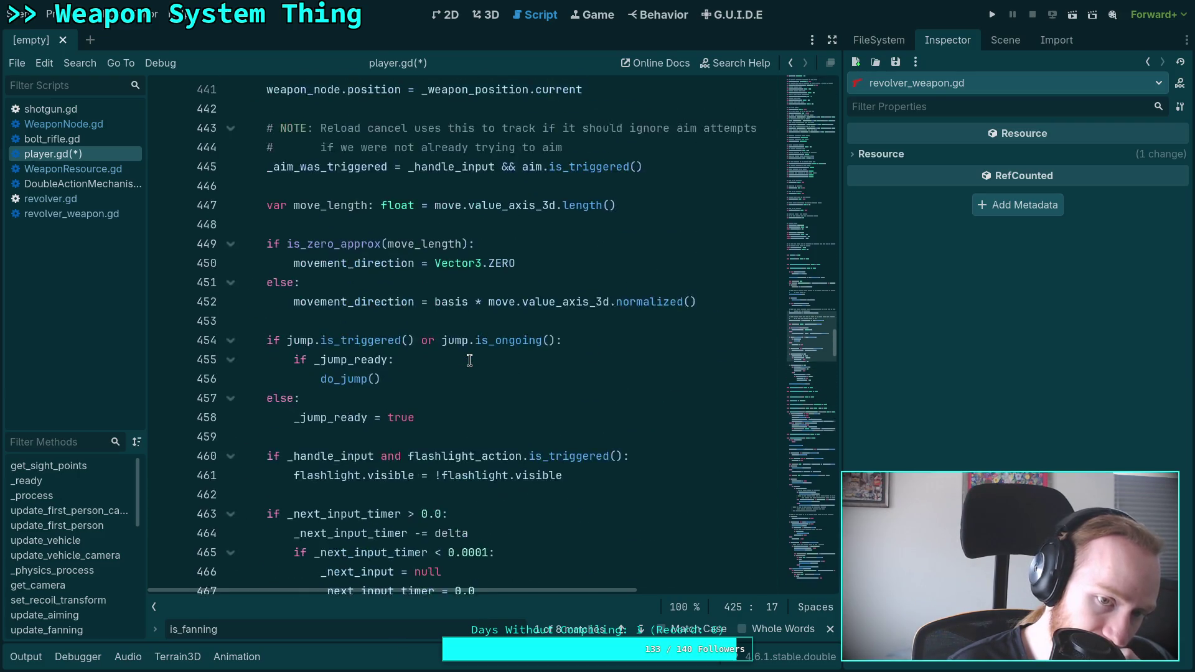
scroll(469, 361, up, 18)
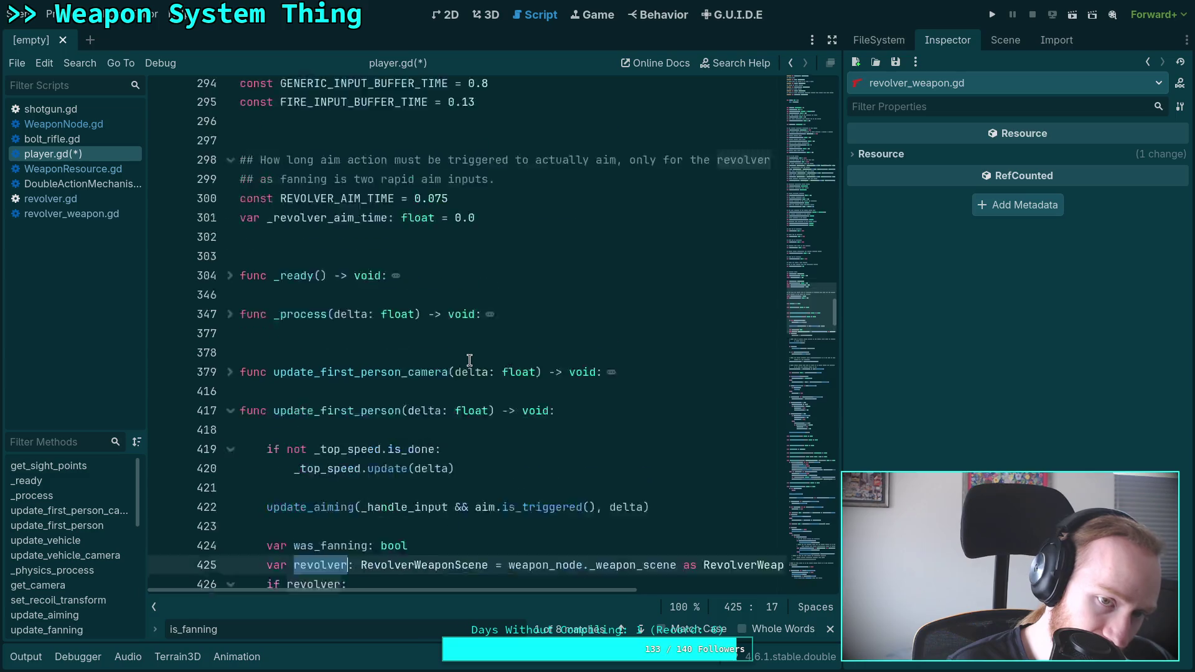
scroll(469, 360, up, 7)
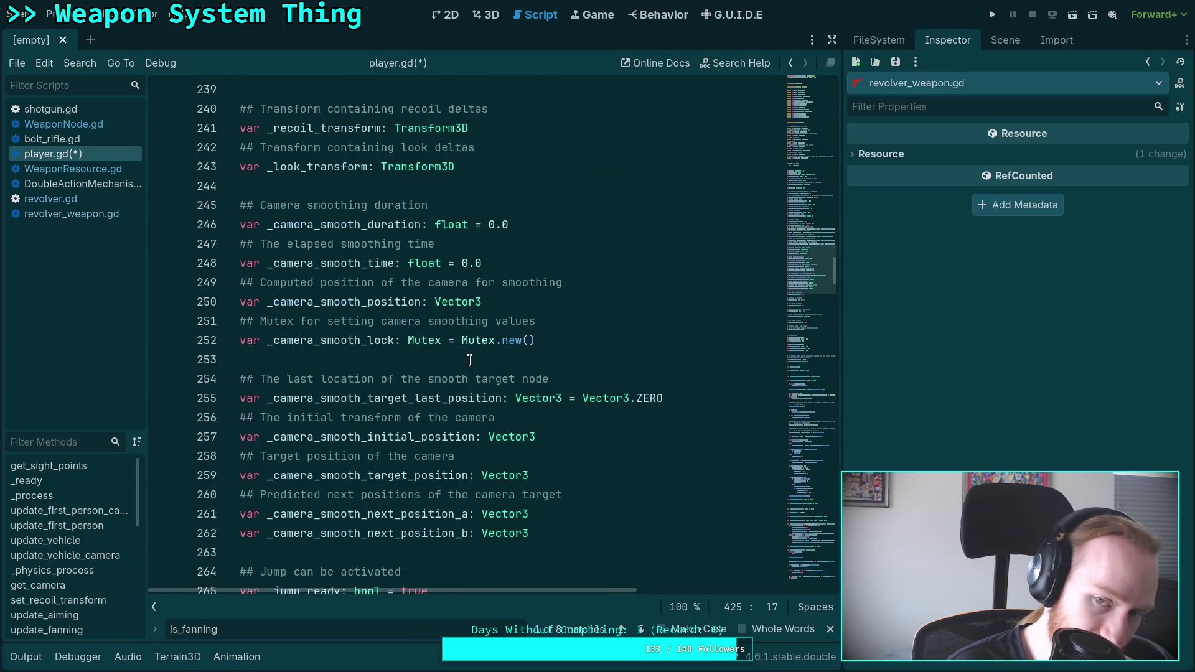
click(640, 629)
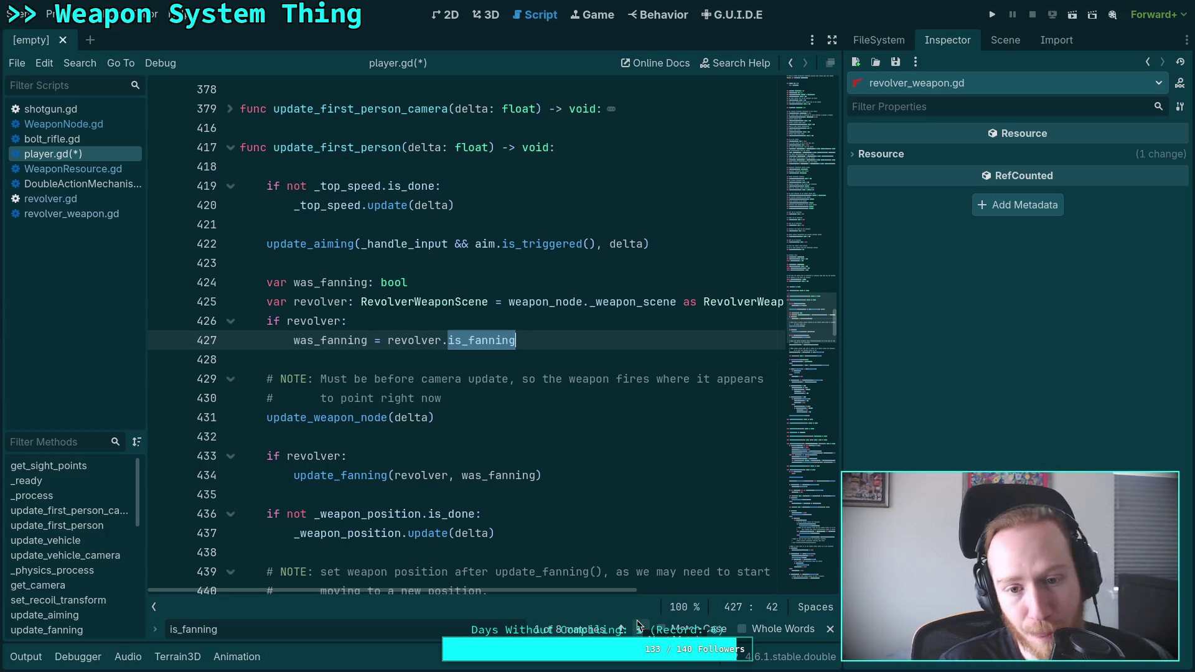
double_click(314, 320)
scroll(437, 380, down, 3)
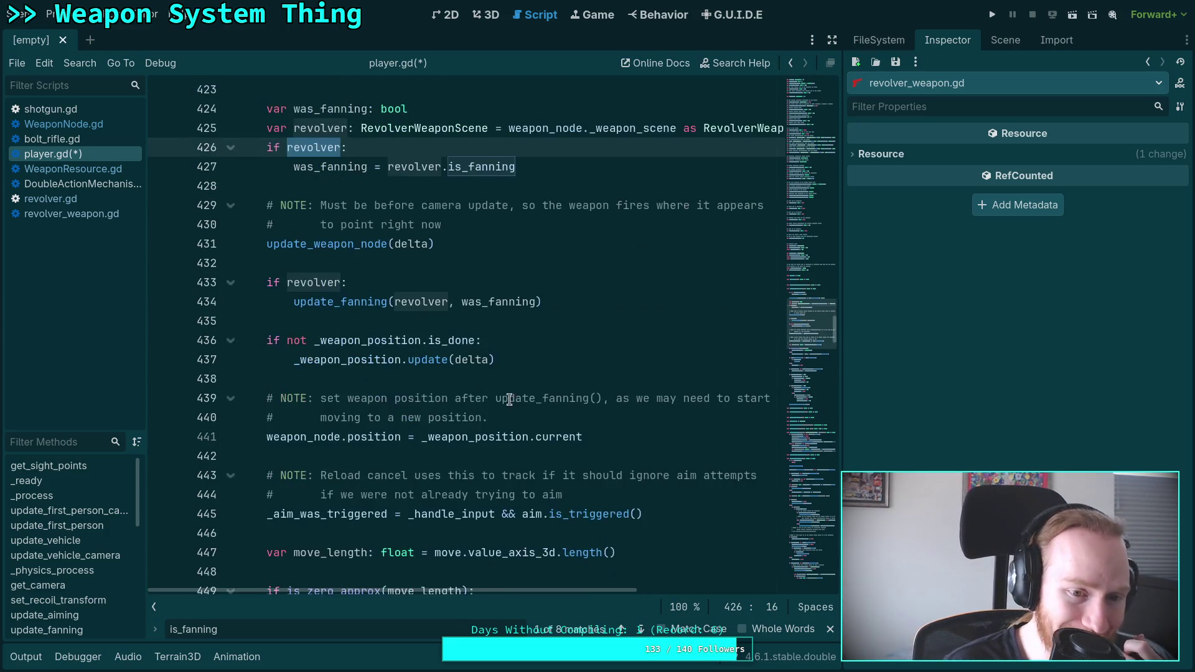
scroll(538, 412, up, 4)
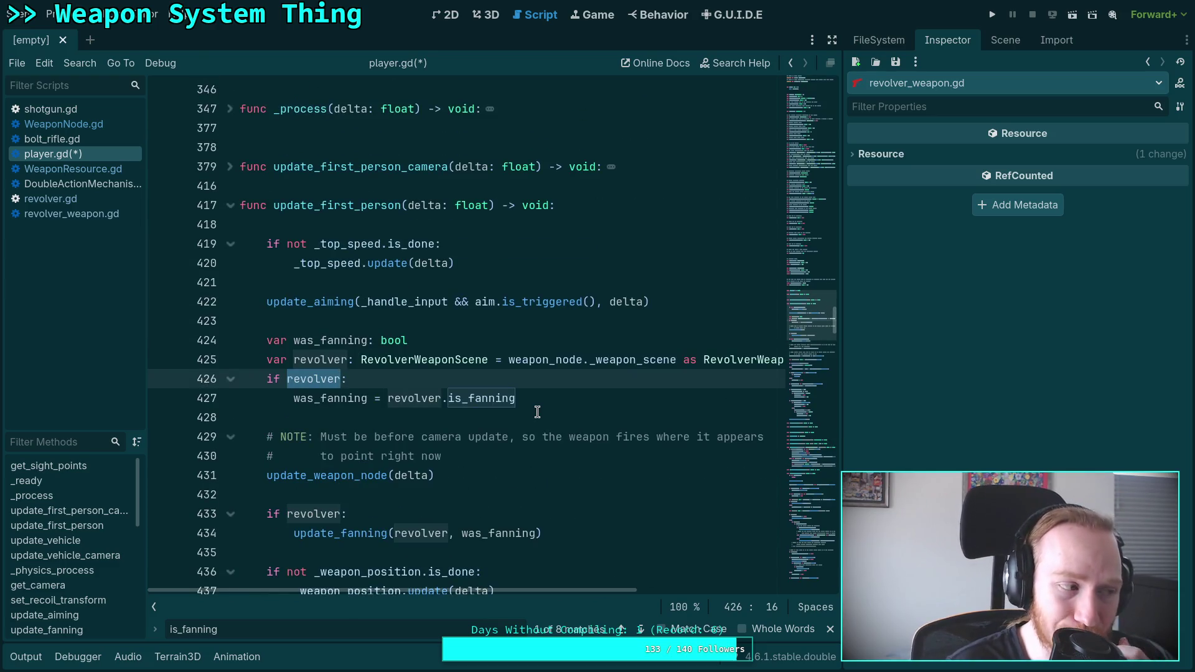
scroll(538, 412, down, 3)
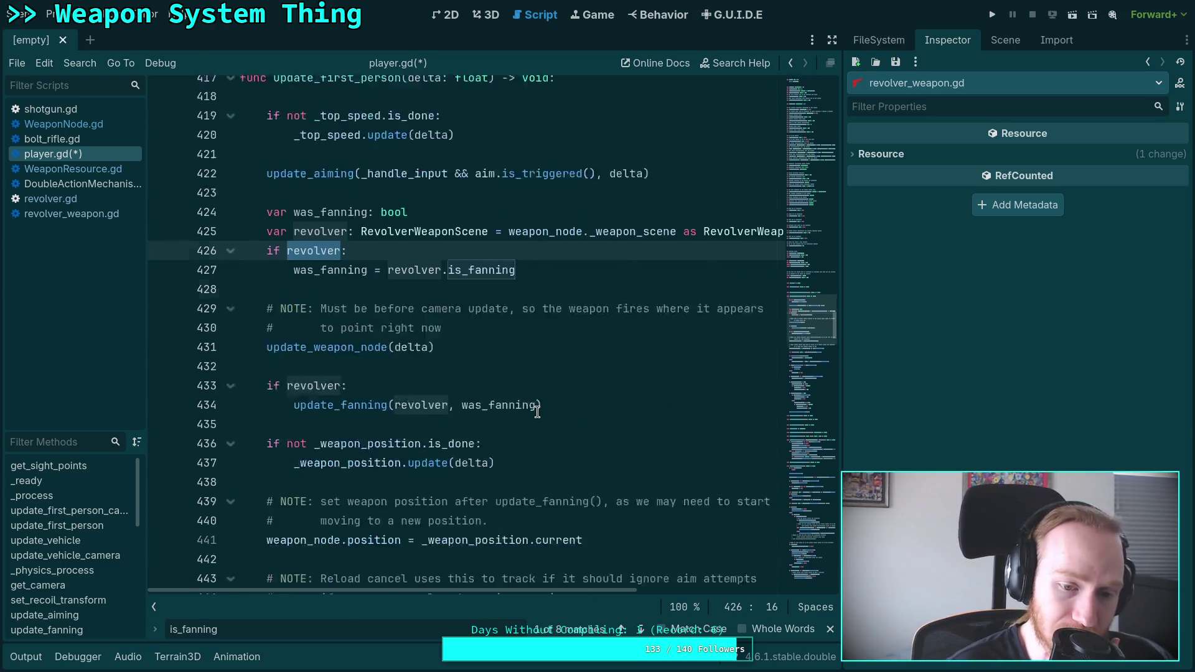
scroll(479, 420, down, 3)
scroll(462, 396, down, 4)
scroll(461, 392, up, 7)
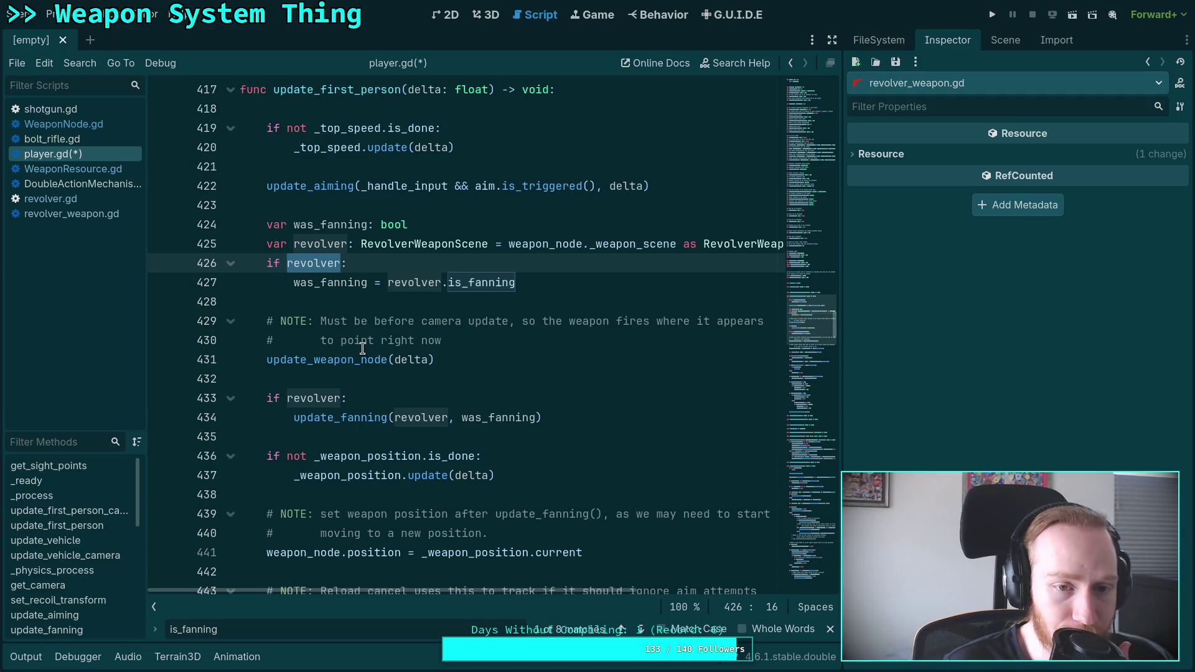
Step: Open revolver.gd and then revolver_weapon.gd from the script list
click(102, 198)
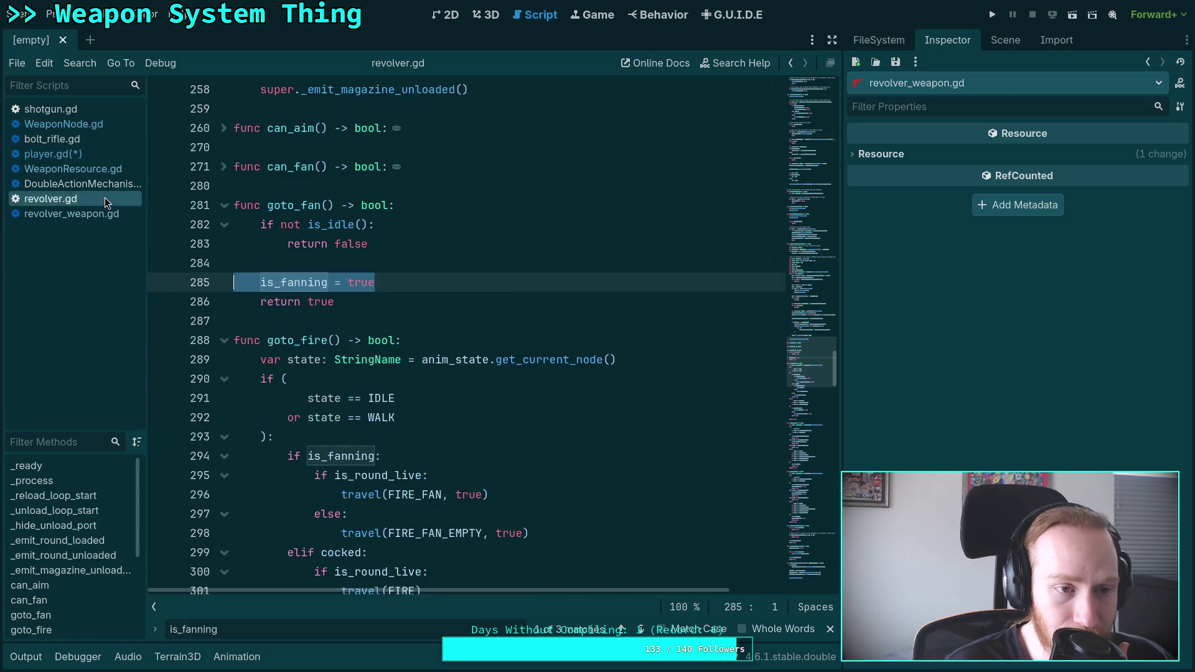
click(68, 214)
scroll(445, 365, down, 4)
scroll(442, 361, up, 4)
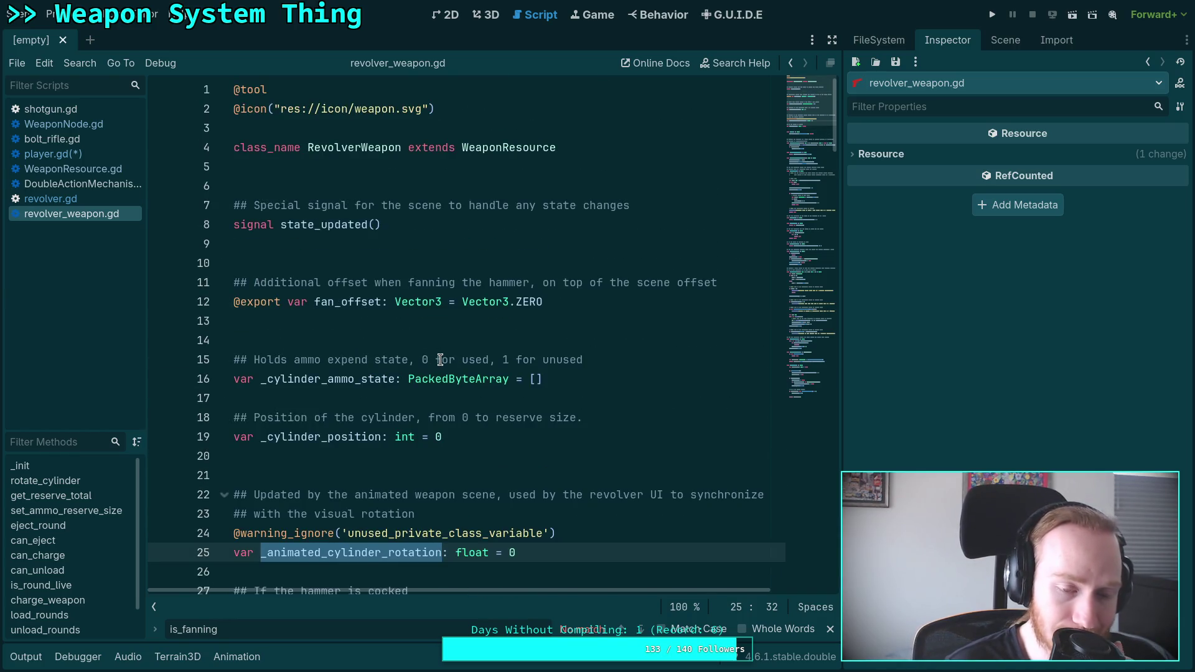